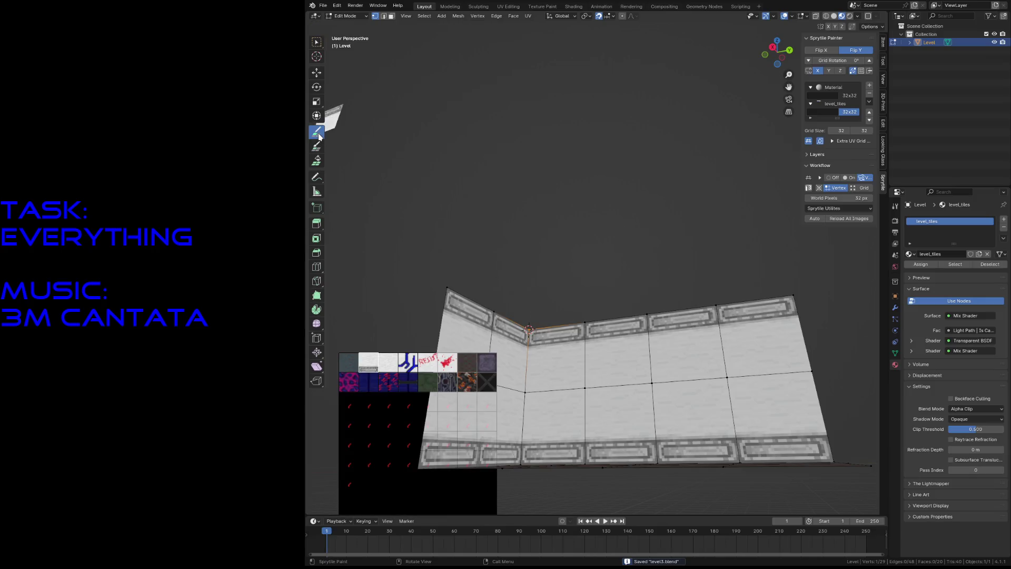
Step: Paint purple tiles across the room's ceiling with Sprytile Paint and save the level file
click(486, 361)
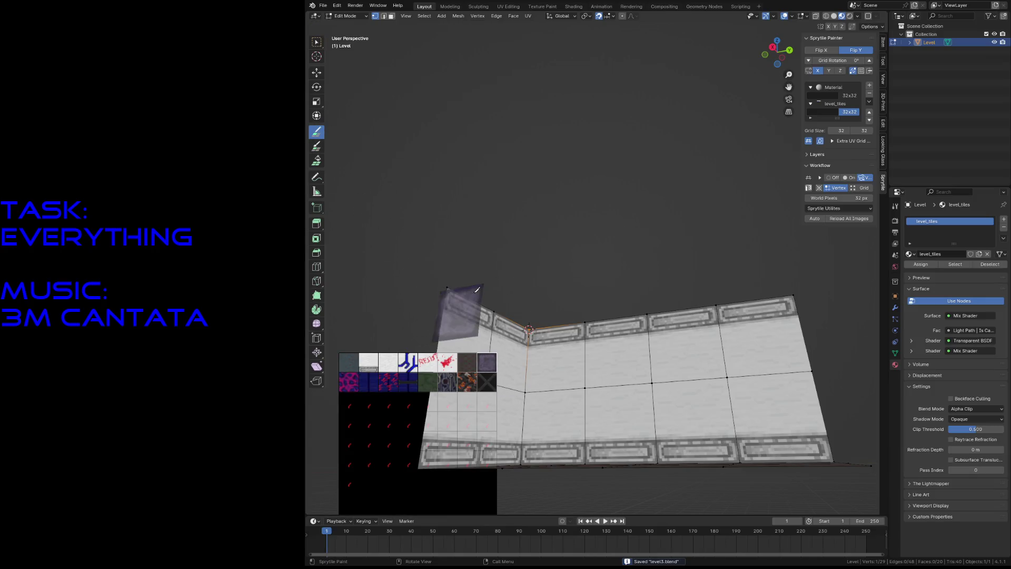
middle_drag(531, 309, 538, 386)
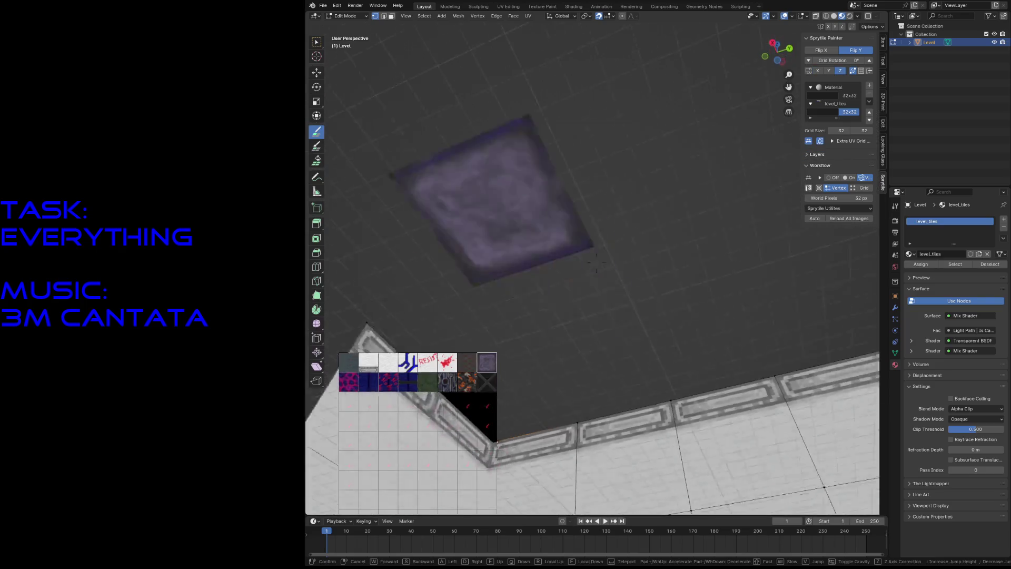
mouse_move(538, 386)
mouse_down()
mouse_move(726, 285)
mouse_move(670, 289)
mouse_move(606, 335)
mouse_move(544, 339)
mouse_move(580, 232)
mouse_up()
middle_drag(580, 233, 580, 232)
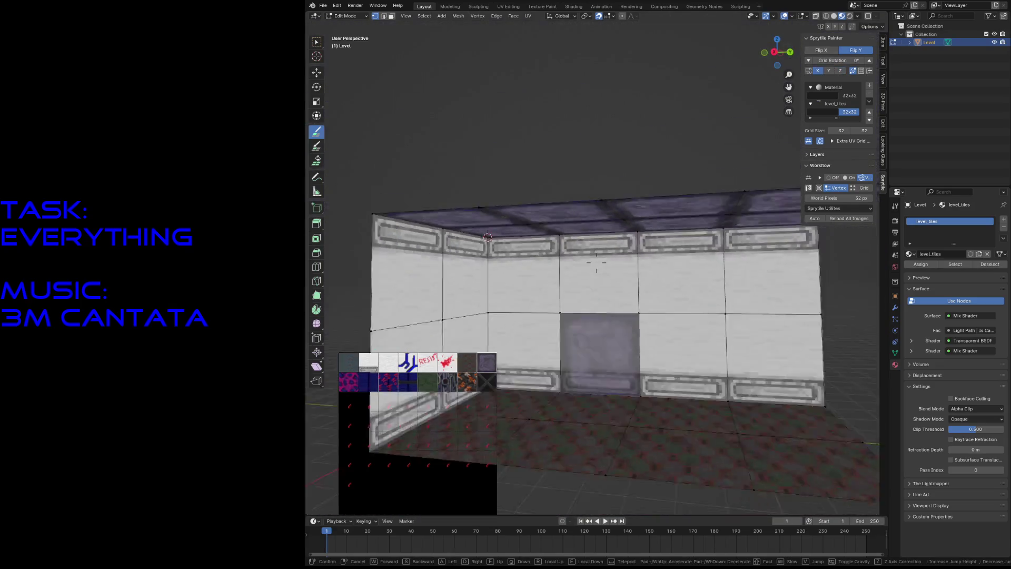
scroll(580, 232, down, 2)
key(ctrl+s)
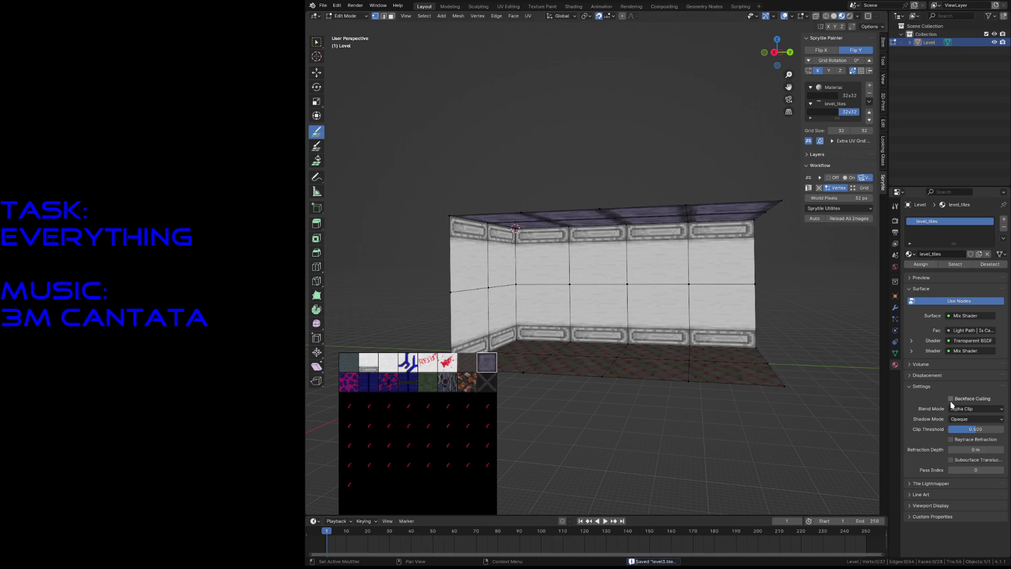
Step: Walk-navigate through the room to inspect the walls and ceiling from inside and above
key(shift+grave)
key(w)
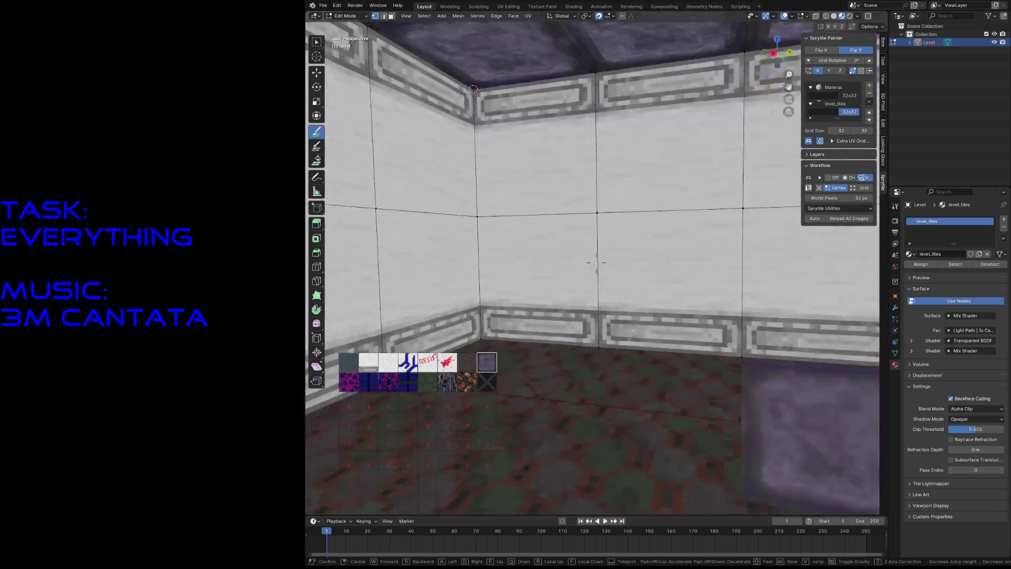
key(s)
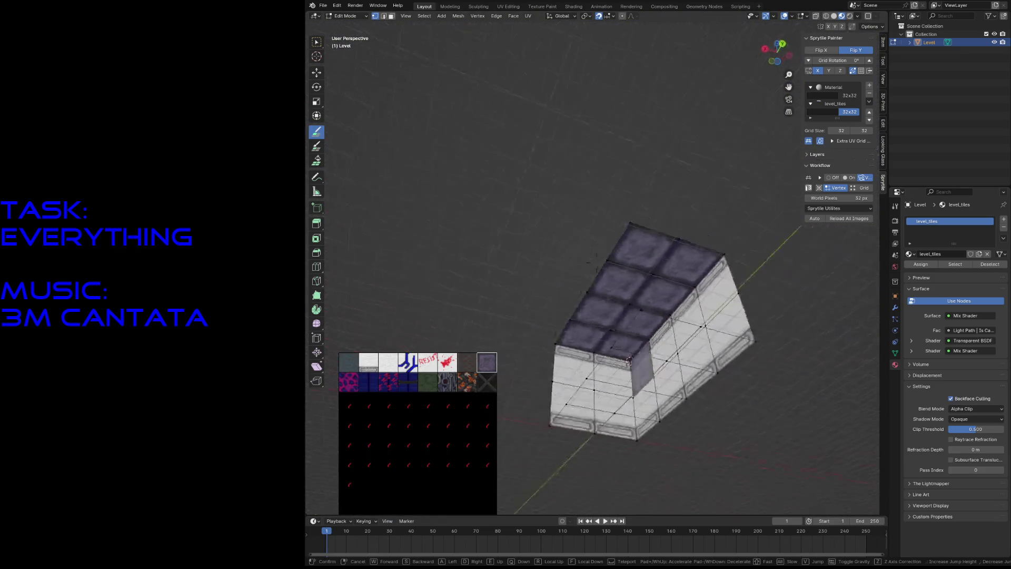
key(w)
key(s)
key(w)
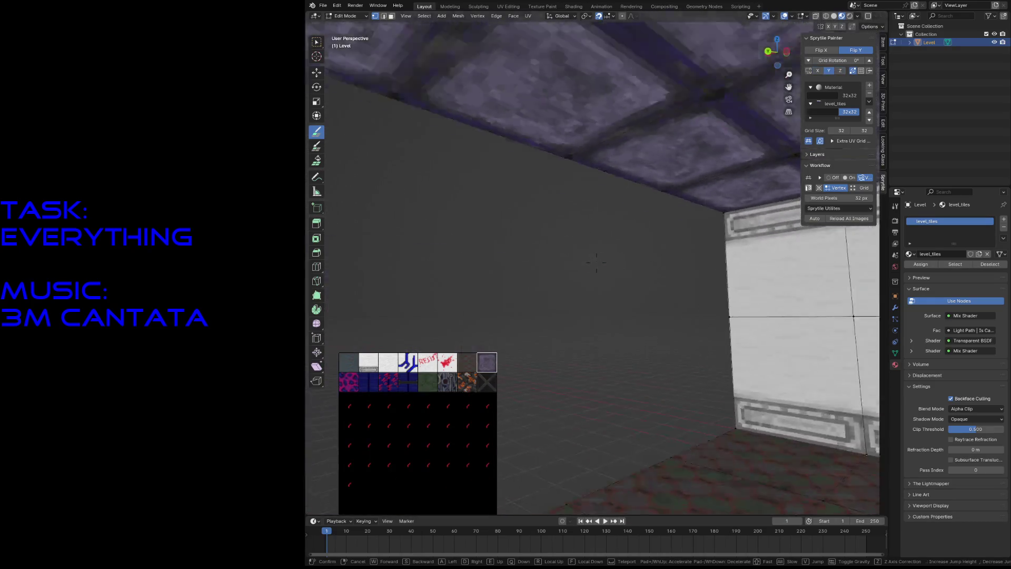
key(s)
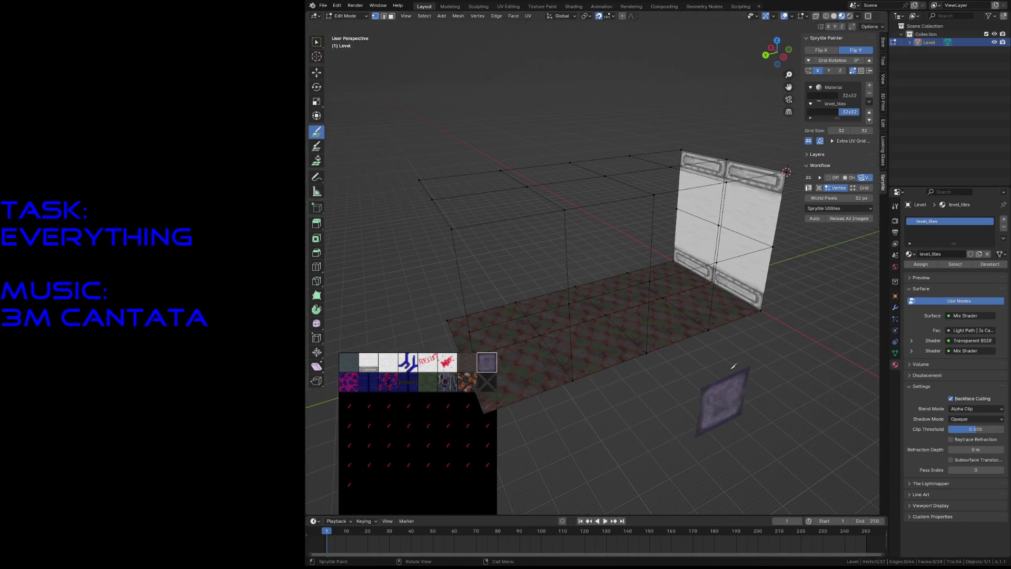
Step: End the walkthrough, refresh the mesh by toggling edit mode, and orbit to face the corridor corner
click(661, 252)
key(Tab)
key(Tab)
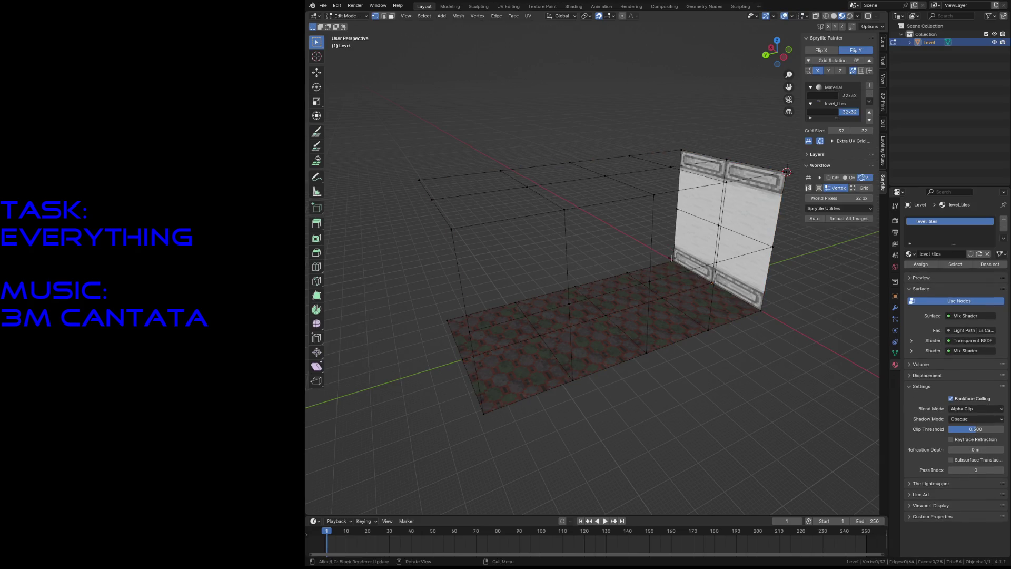
middle_drag(695, 284, 713, 257)
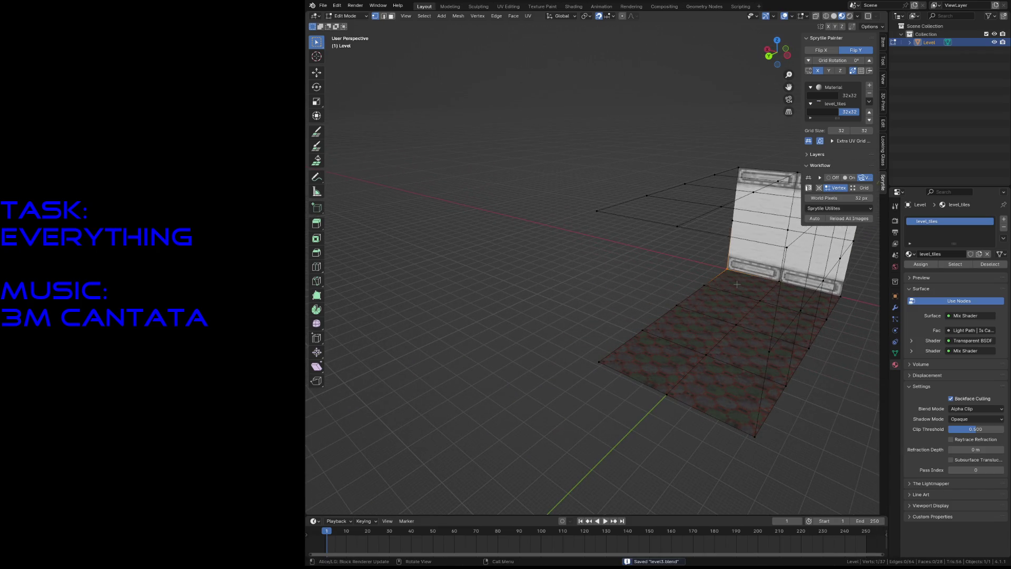
key(grave)
middle_drag(737, 283, 455, 159)
Step: Paint a new white wall beside the existing one with a trim row above it, then fly in to check
click(317, 132)
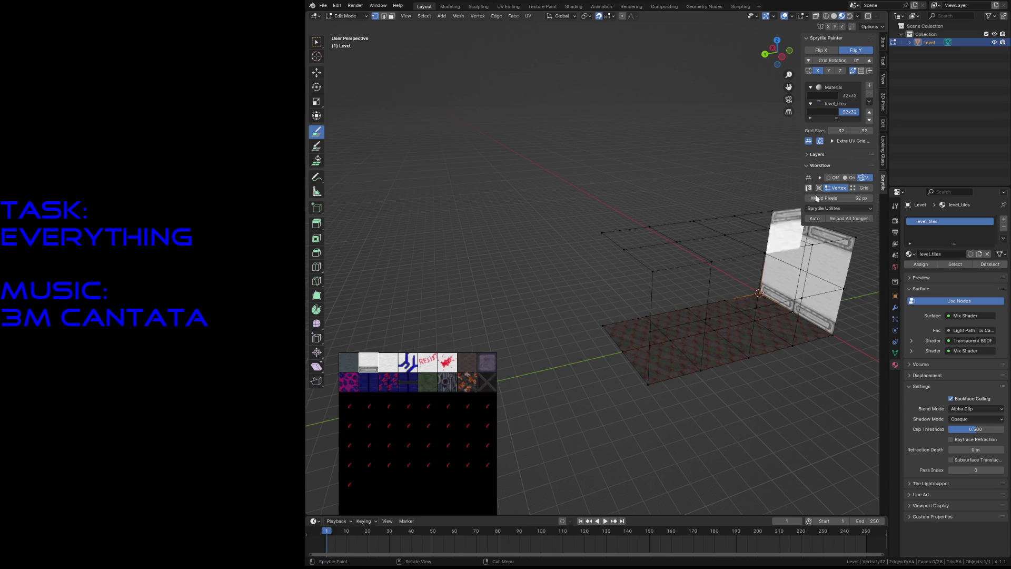
drag(673, 253, 750, 237)
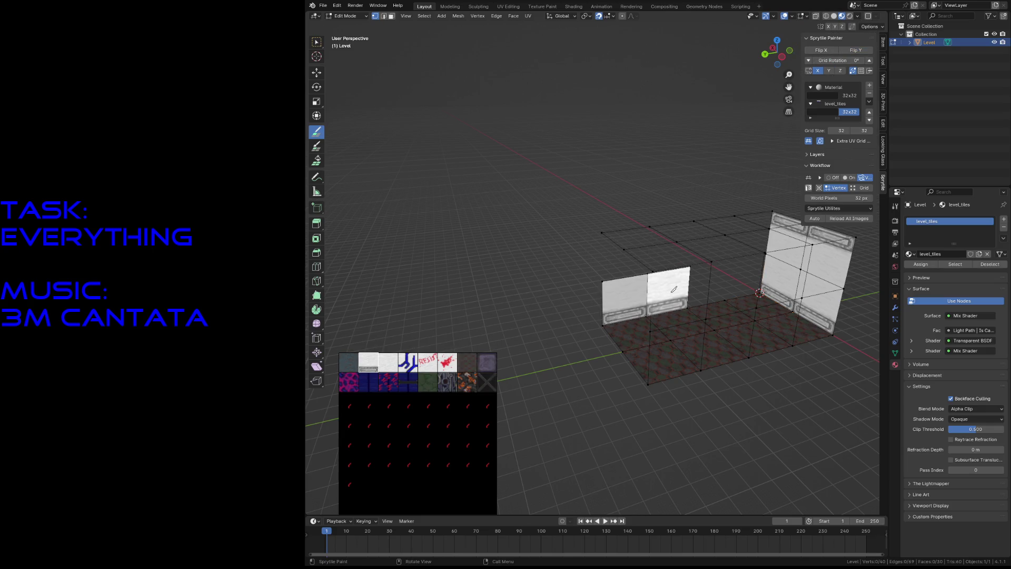
drag(755, 237, 640, 353)
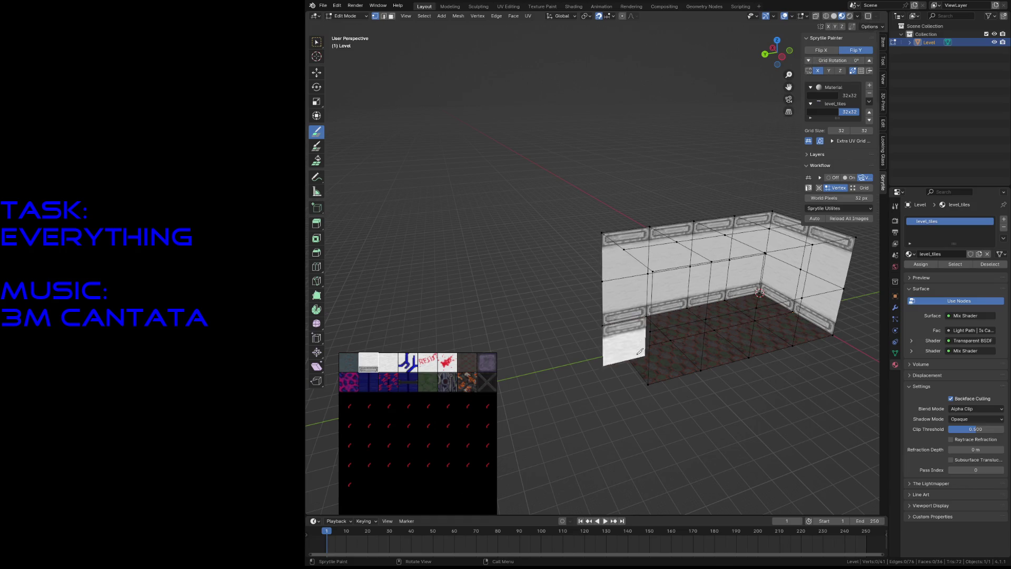
key(shift+grave)
key(w)
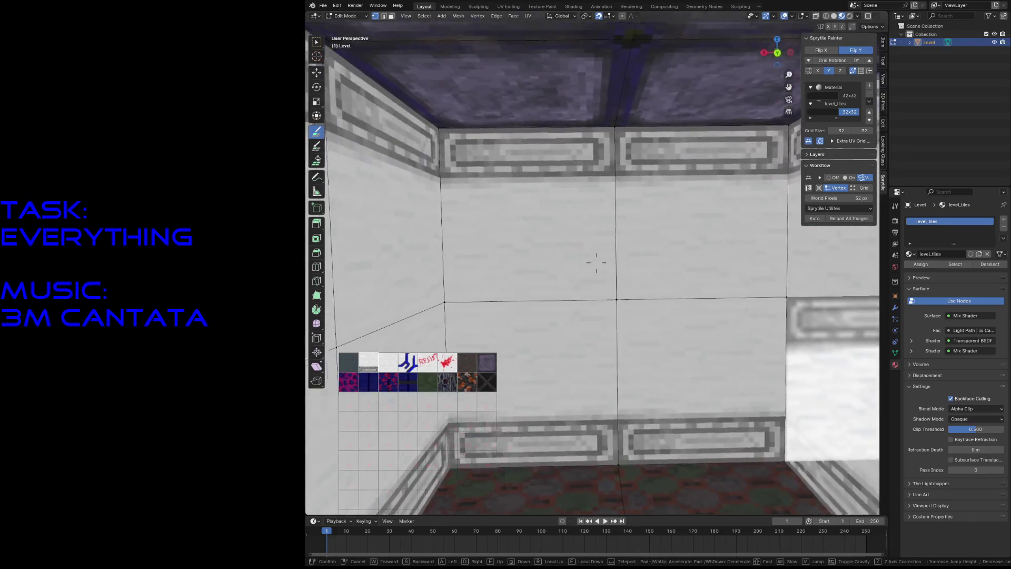
Step: Pull the view back above the room and extend the red floor strip with new floor tiles
key(e)
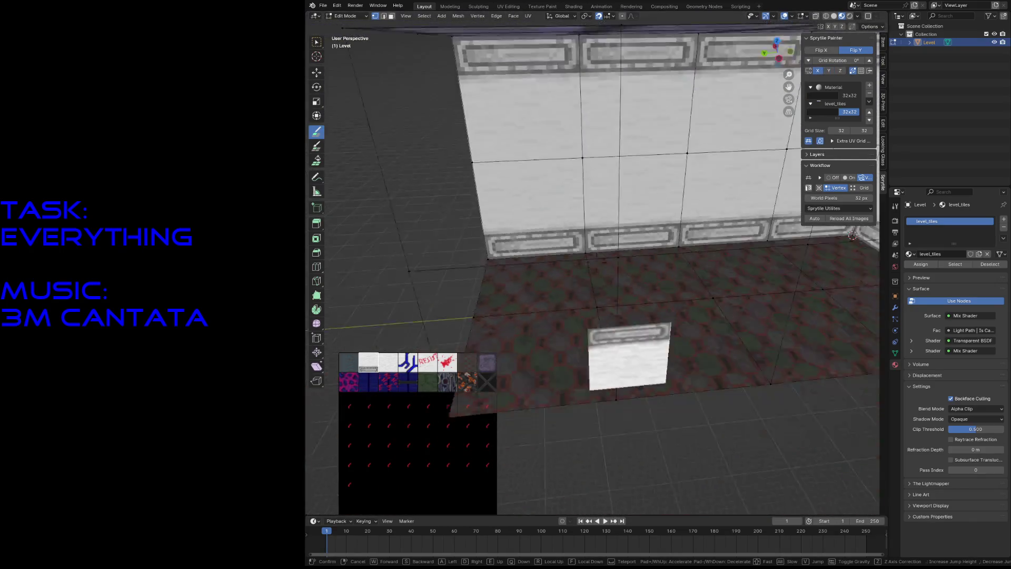
key(s)
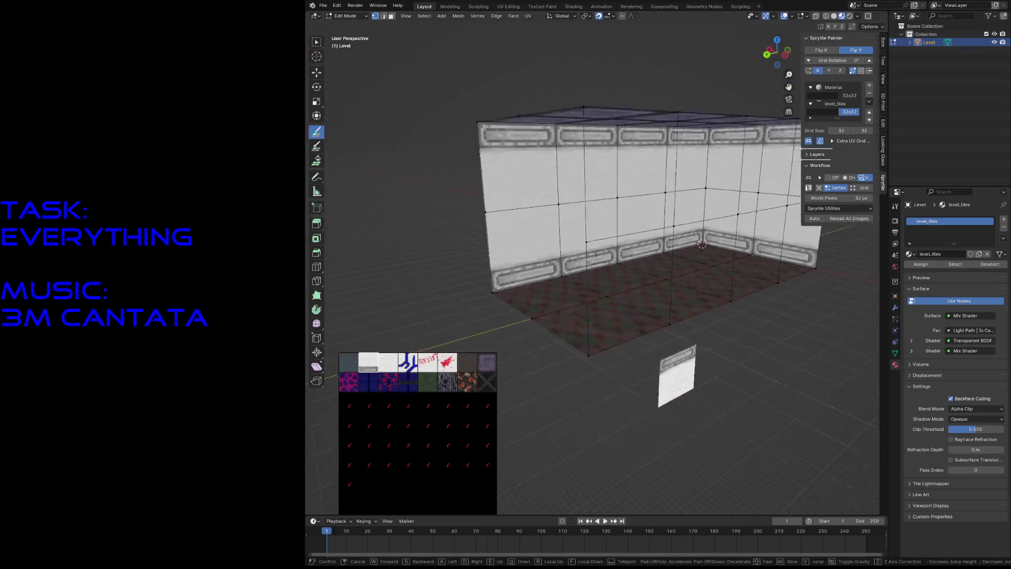
key(Return)
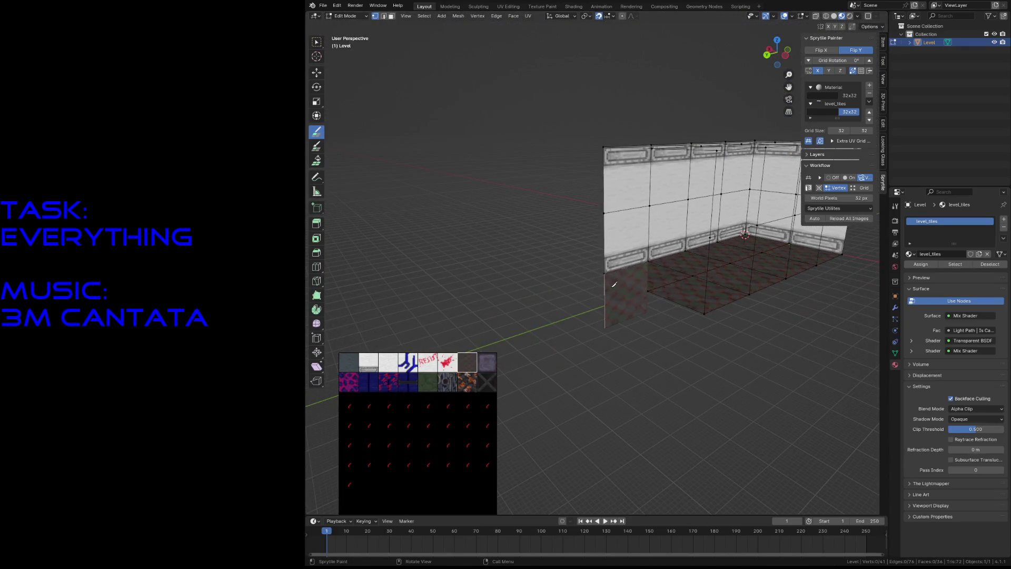
middle_drag(614, 285, 512, 188)
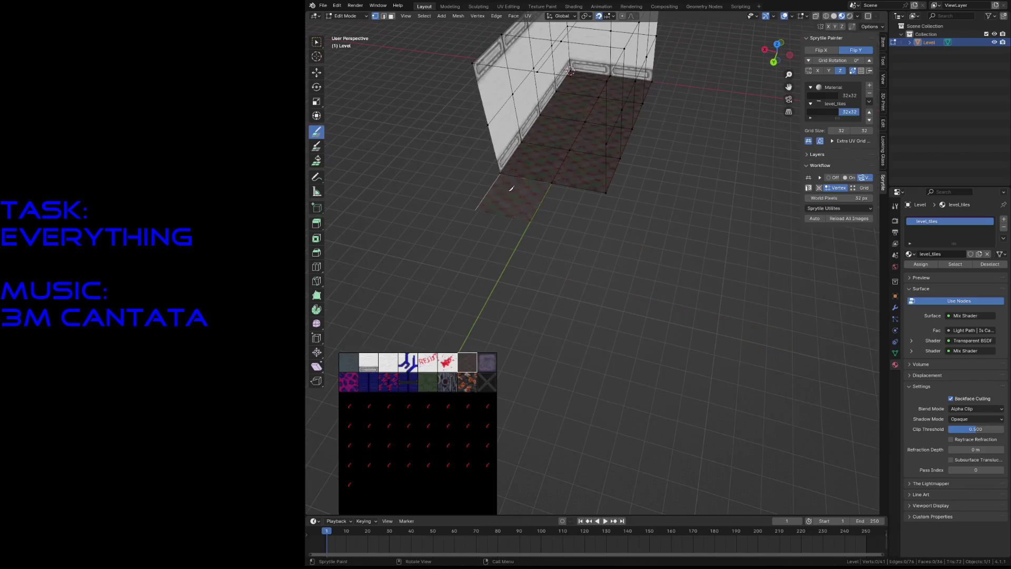
drag(503, 206, 615, 292)
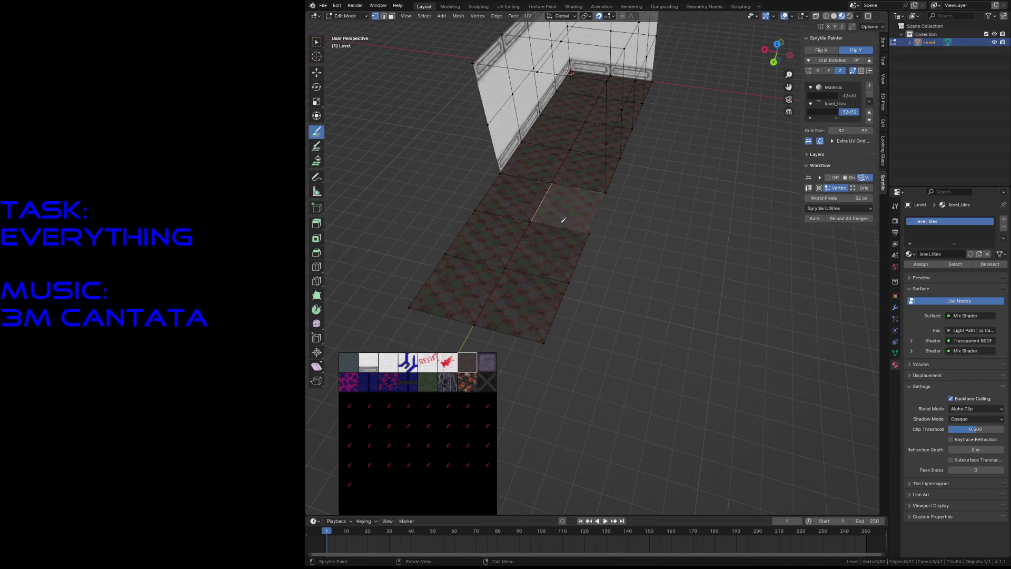
Step: Walk around the floor extension several times to inspect it, then return to the Select tool
key(shift+grave)
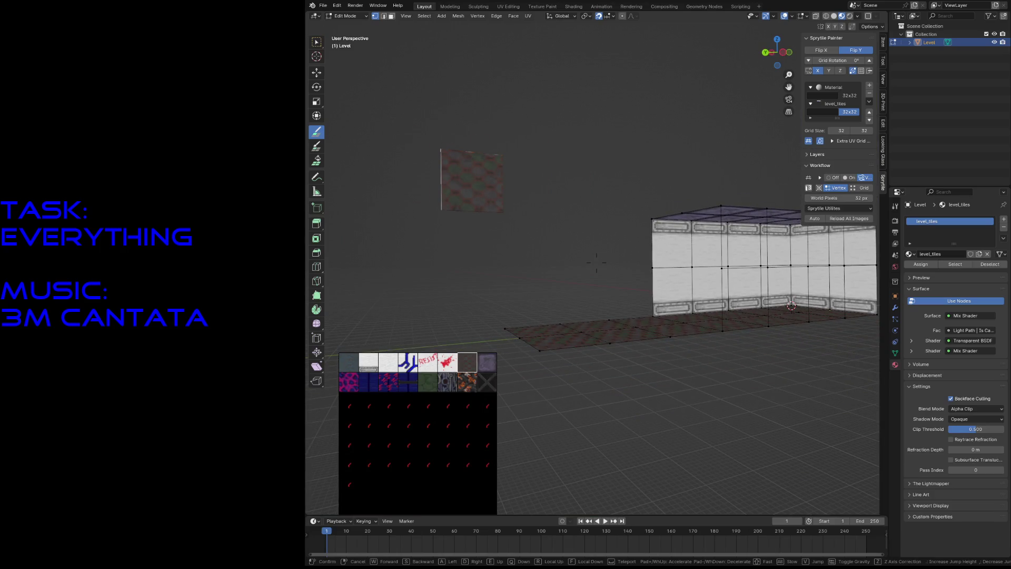
click(616, 299)
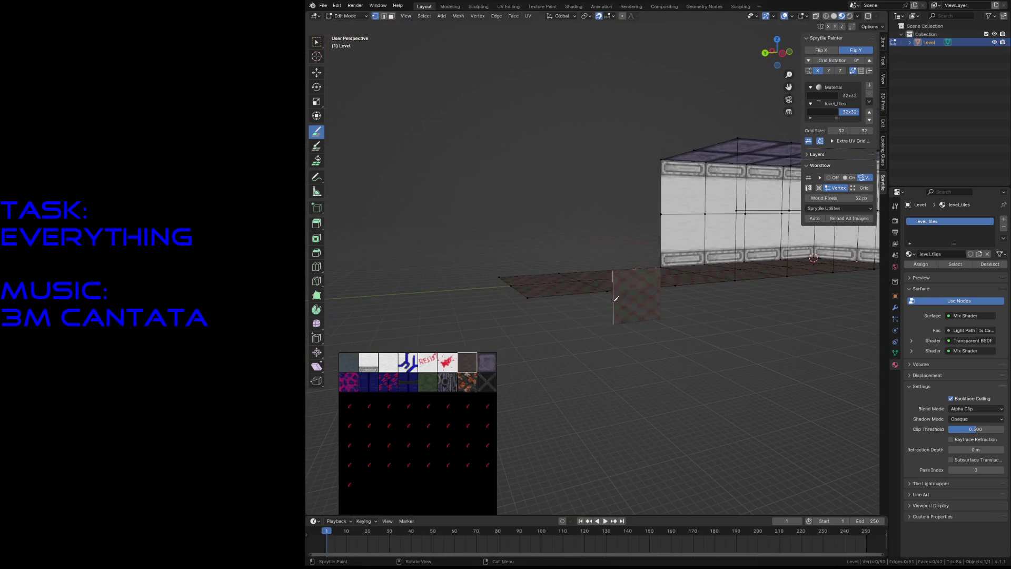
key(shift+grave)
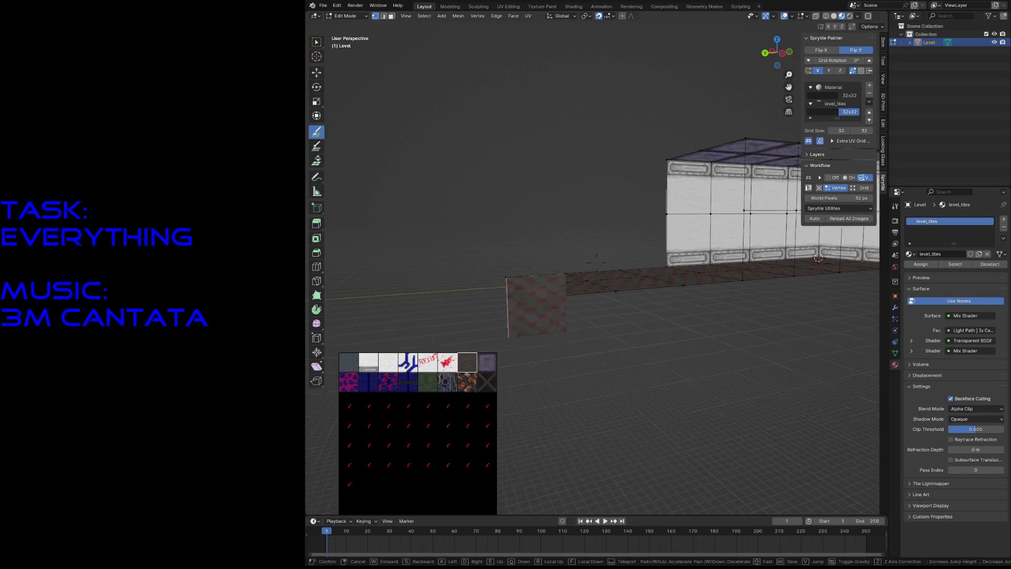
click(444, 323)
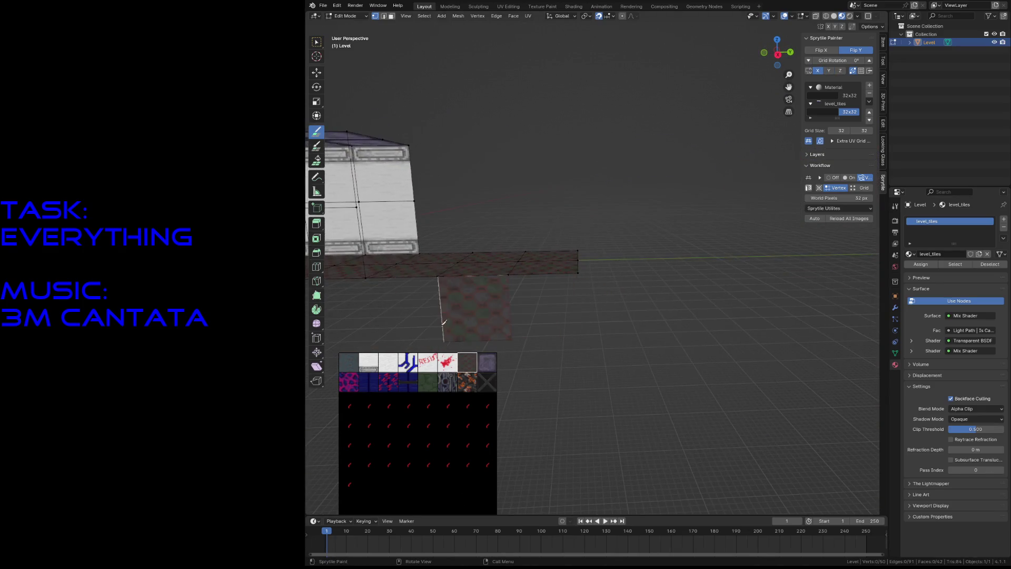
key(shift+grave)
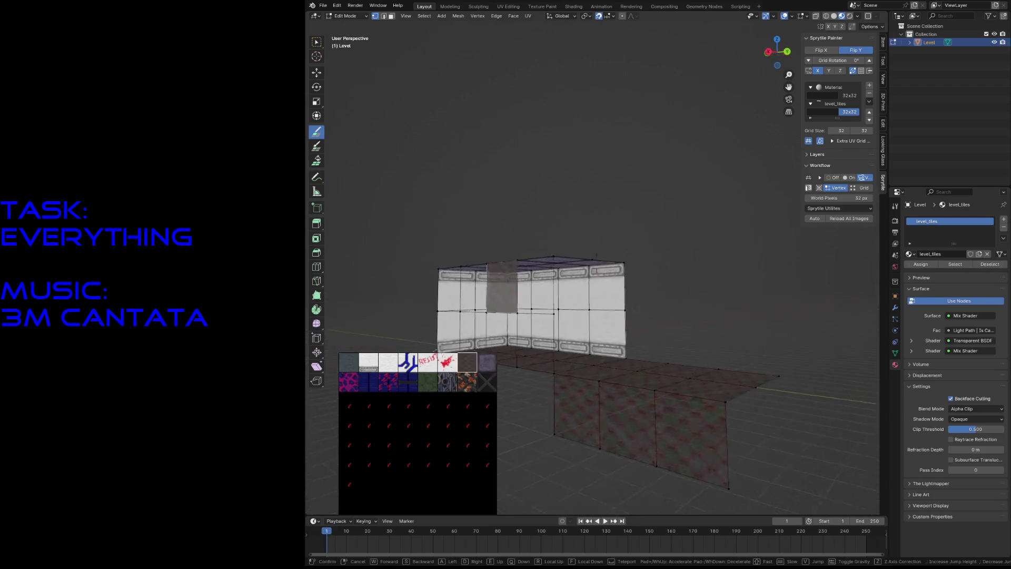
key(s)
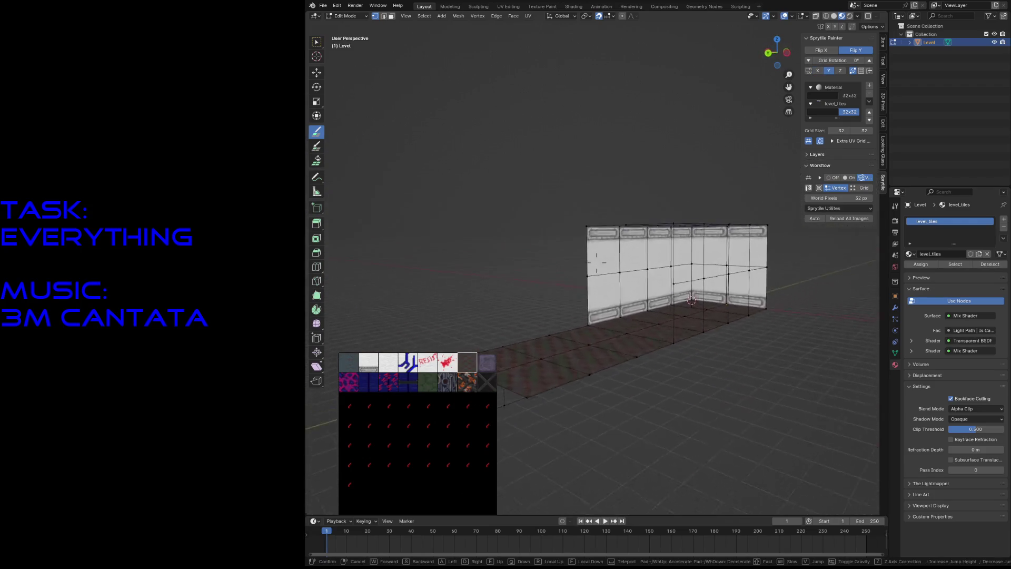
click(625, 309)
key(w)
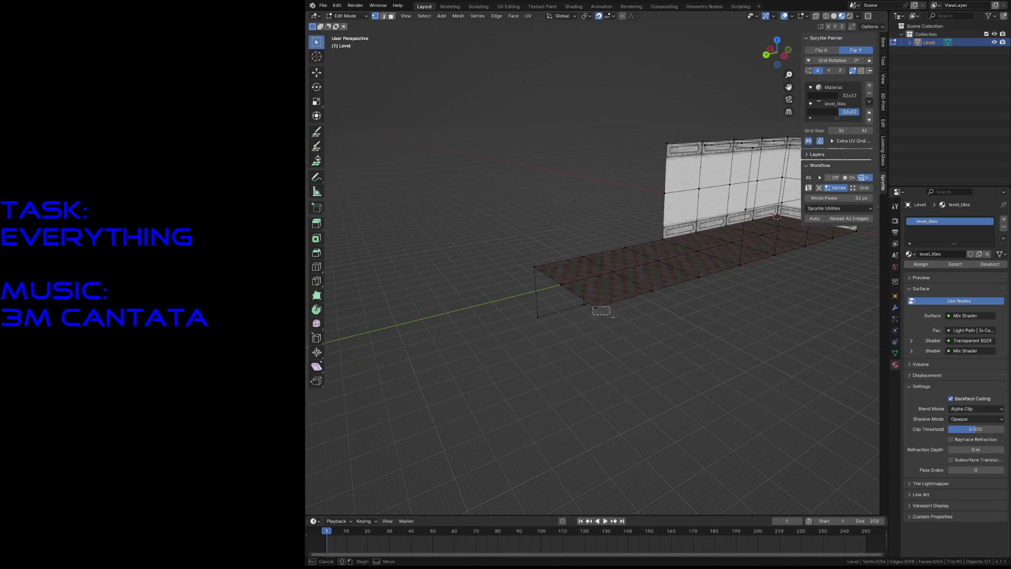
Step: Snap the 3D cursor to the selected vertex and paint two vertical floor tiles below the strip's edge
key(shift+s)
click(620, 348)
click(317, 132)
drag(654, 318, 719, 301)
Step: Walk back and forth past the new tiles to inspect the dropped block
key(shift+grave)
key(w)
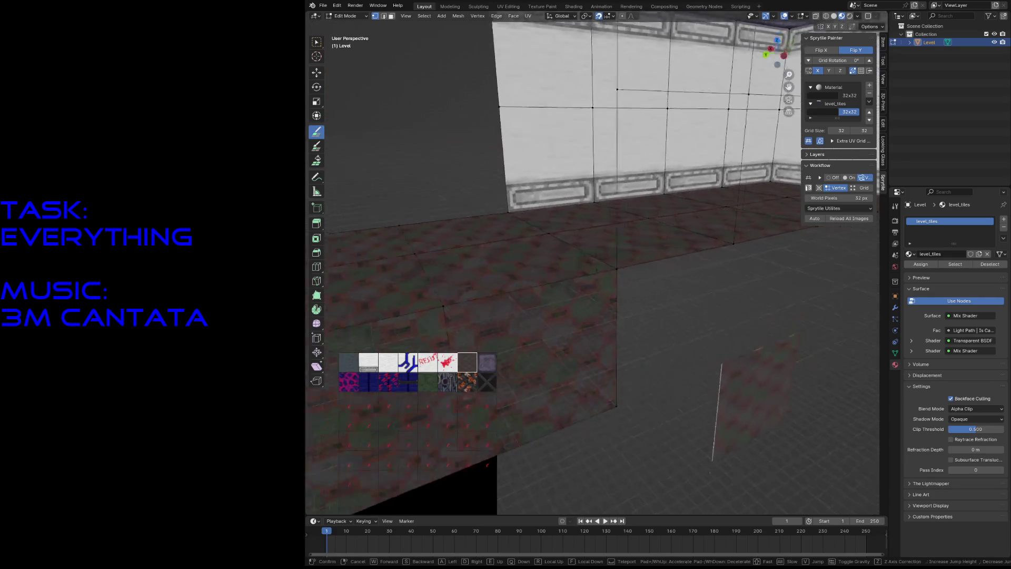
key(s)
key(w)
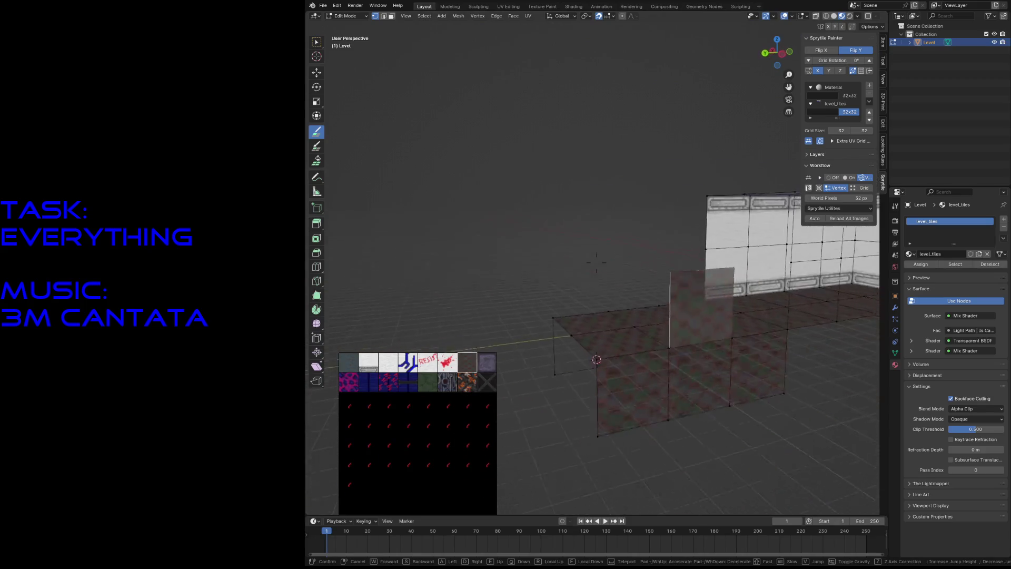
key(s)
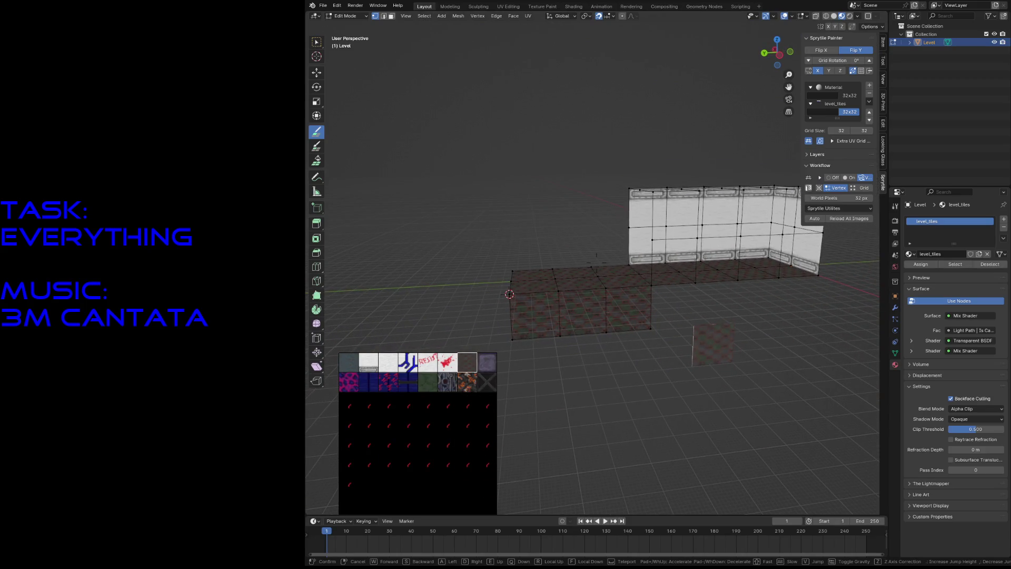
key(w)
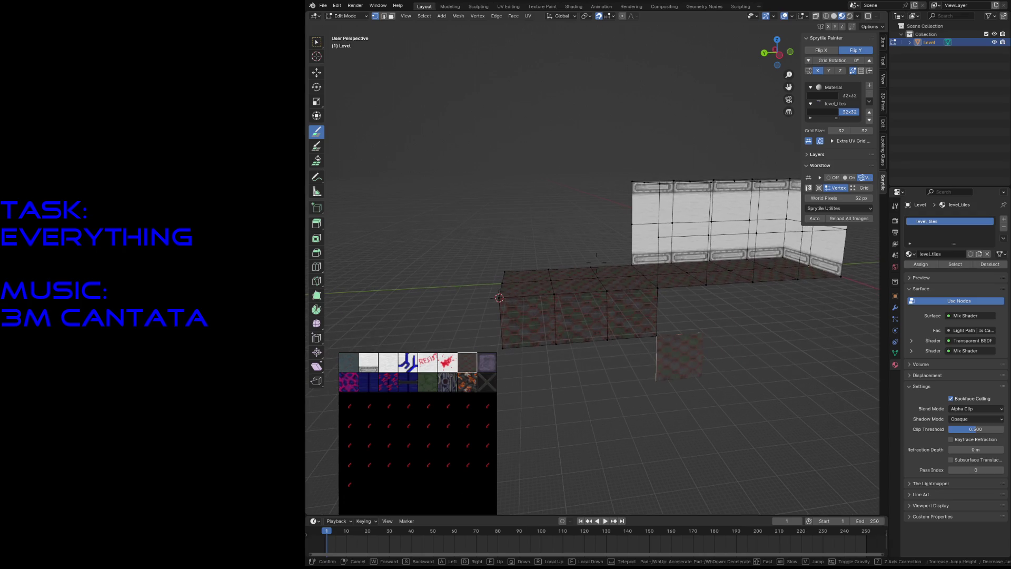
click(761, 365)
Step: Switch to Select, box-select the lower block and display the viewport in wireframe
key(w)
drag(454, 197, 615, 371)
key(alt+a)
key(z)
click(542, 368)
Step: Select the lower blocks, view them from front and side, and undo a trial rotation
drag(462, 218, 614, 346)
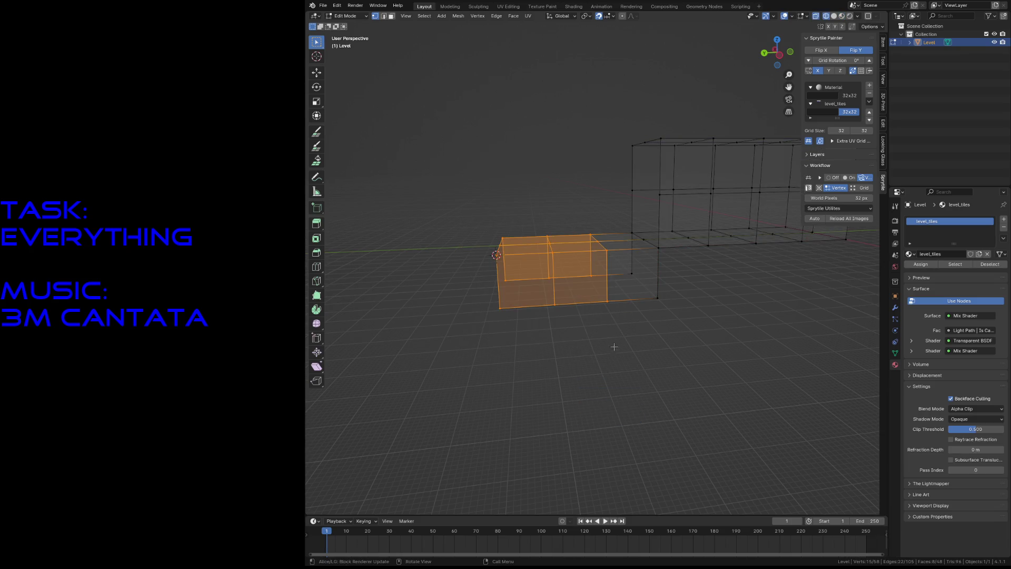
shift+drag(476, 193, 644, 333)
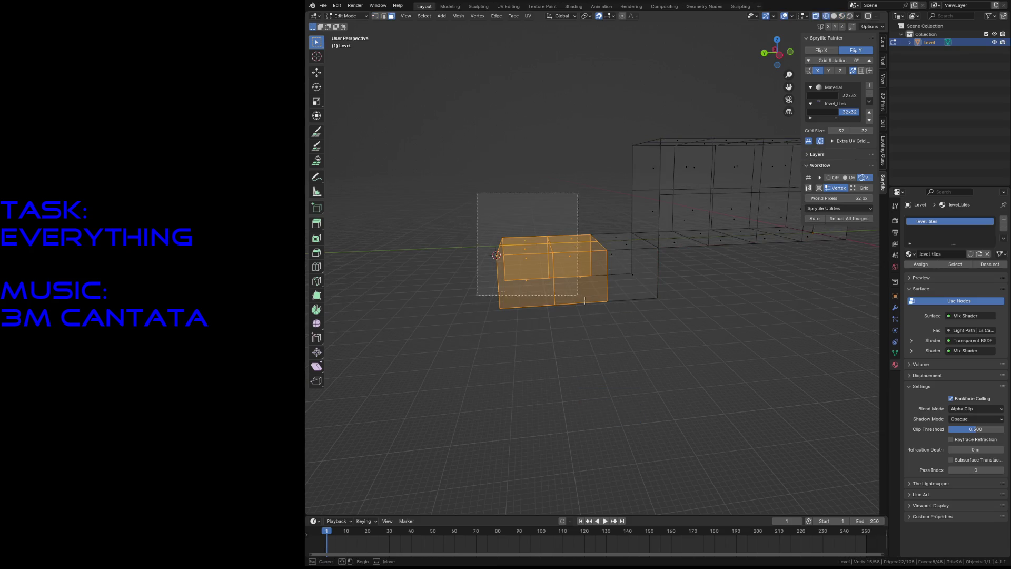
shift+click(618, 261)
key(KP_1)
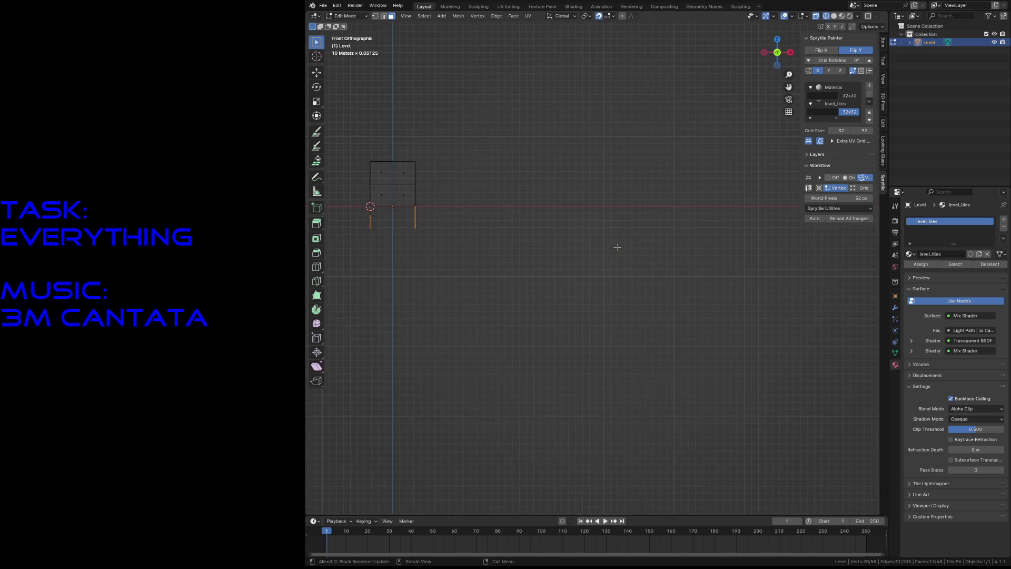
key(KP_3)
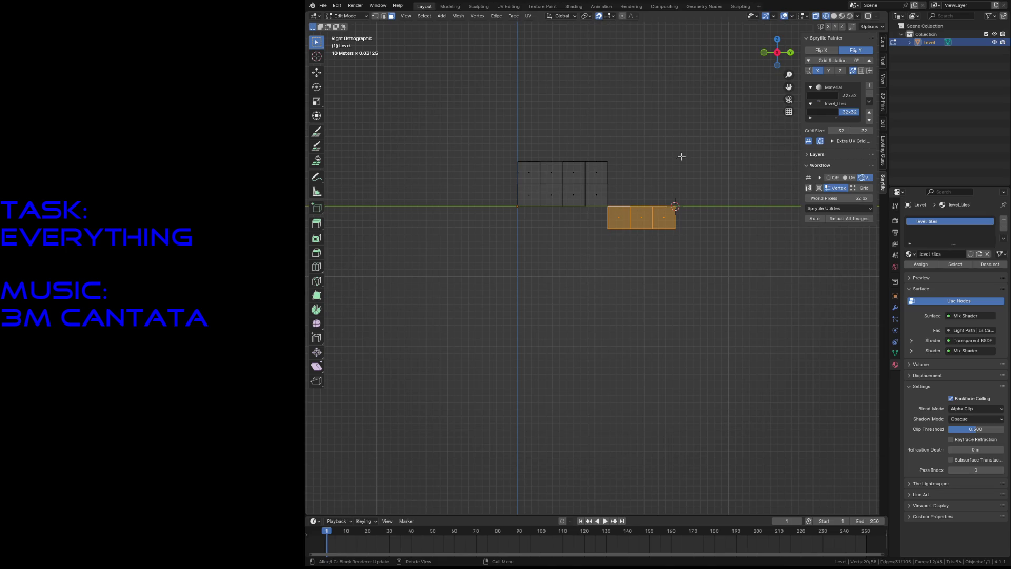
key(r)
click(673, 197)
key(ctrl+z)
Step: Snap the 3D cursor to the top corner vertex and set the pivot point to 3D Cursor
click(606, 205)
key(shift+s)
click(620, 298)
click(563, 16)
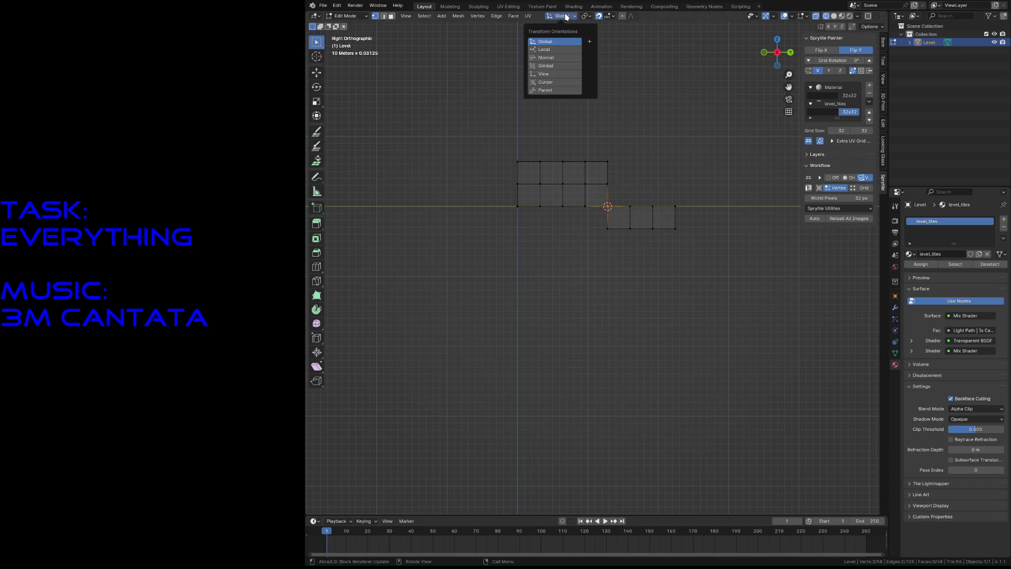
click(584, 17)
click(589, 47)
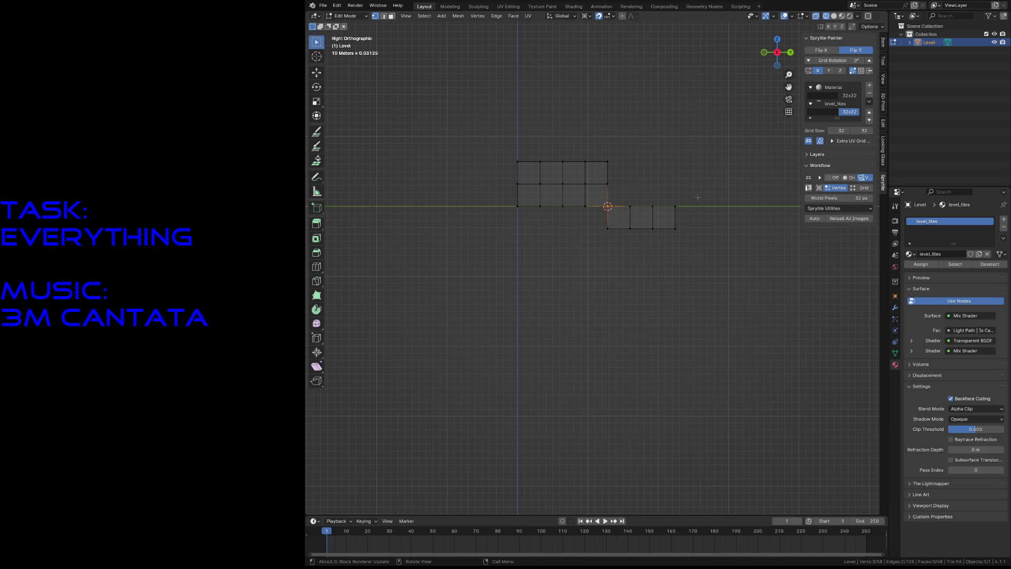
Step: Select the three floor faces past the wall and rotate them about 25° downward into a ramp
key(3)
drag(700, 194, 621, 254)
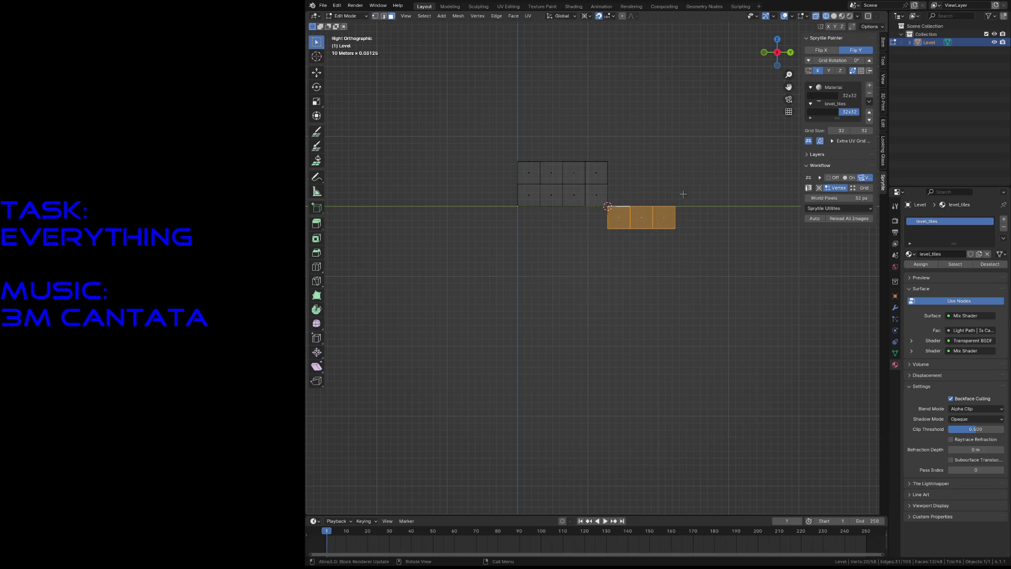
key(r)
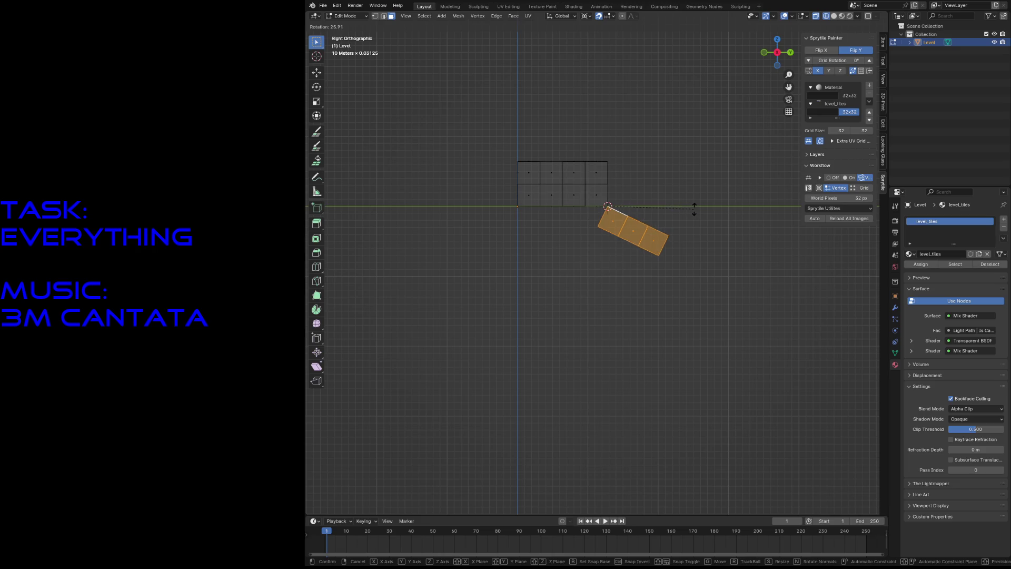
click(695, 207)
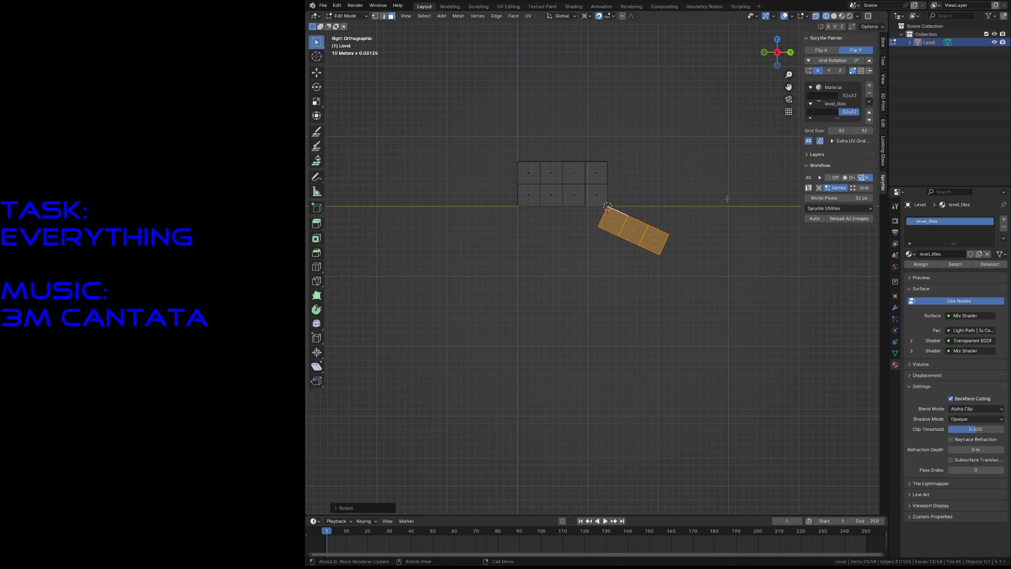
key(shift+grave)
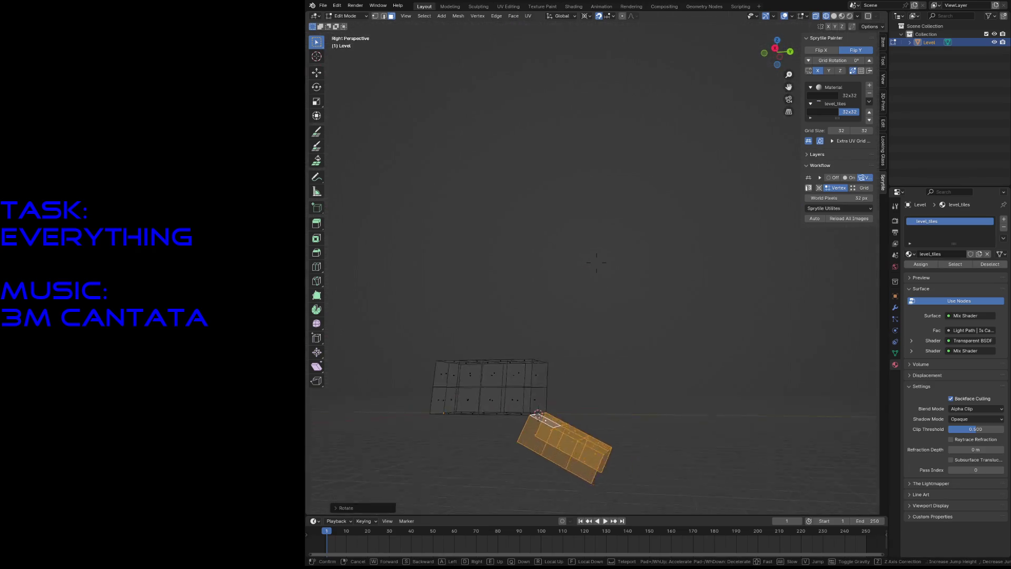
Step: Clear the selection, switch viewport shading to Material Preview, and save the level file
click(596, 263)
key(z)
click(624, 269)
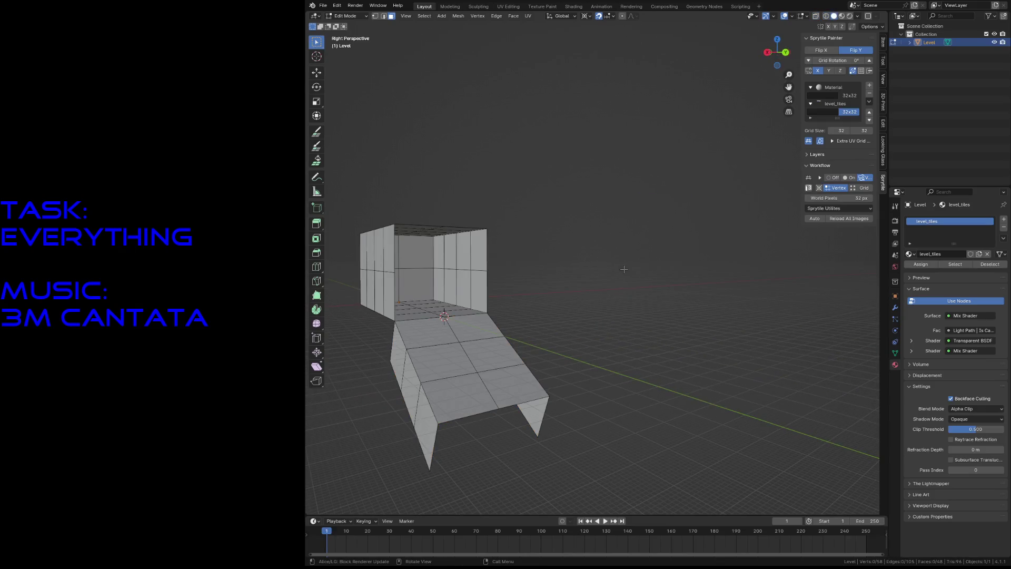
key(z)
click(621, 316)
key(shift+grave)
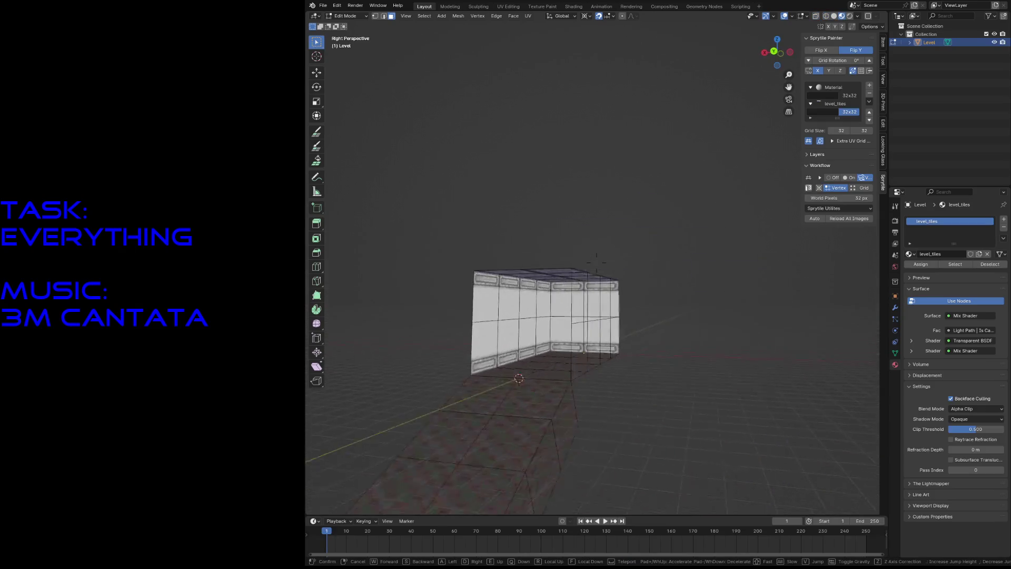
click(596, 258)
key(ctrl+s)
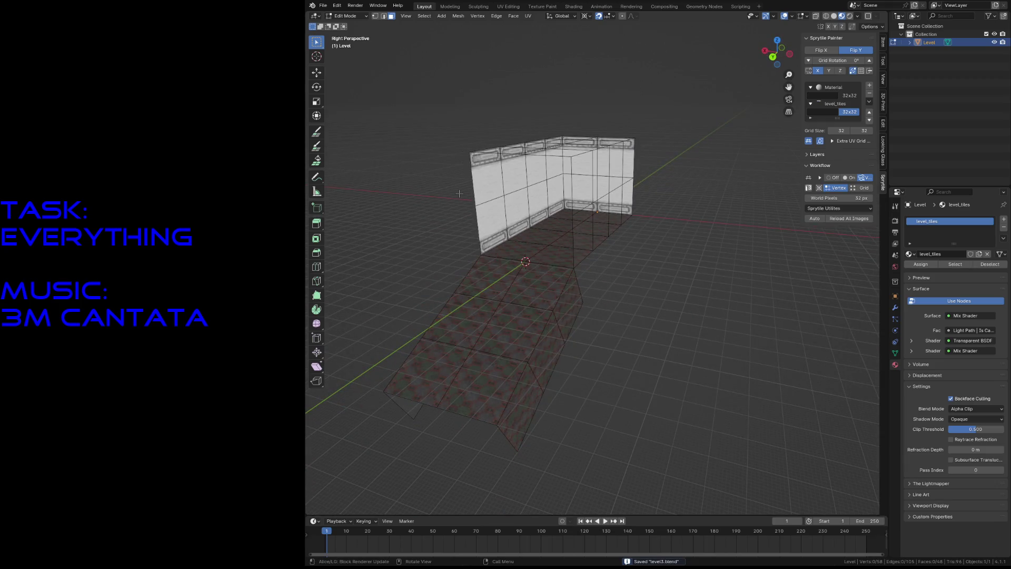
Step: Paint two wall tiles left of the corridor, put RESIST graffiti on the lower one, and turn off Flip Y
click(317, 133)
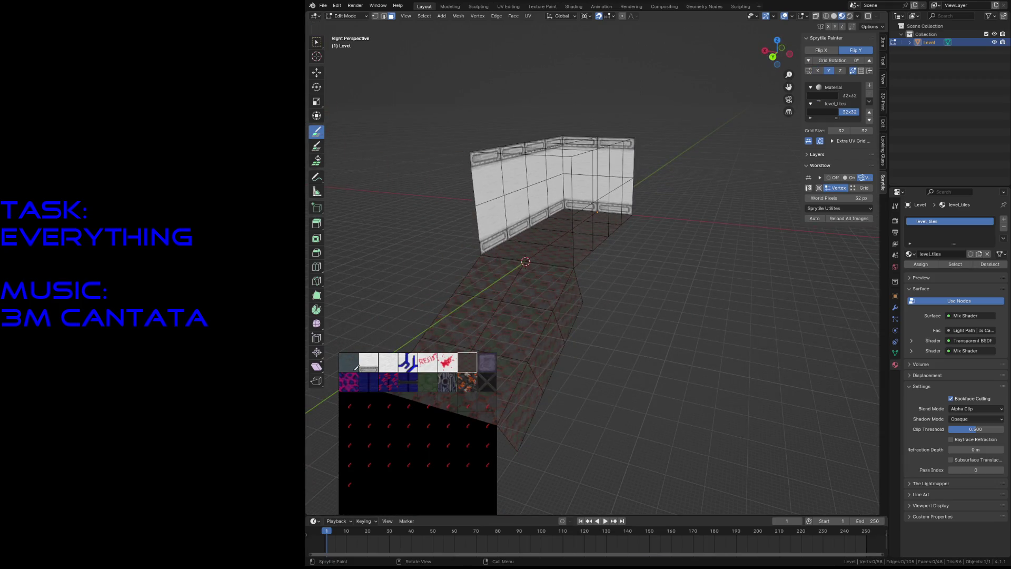
click(454, 230)
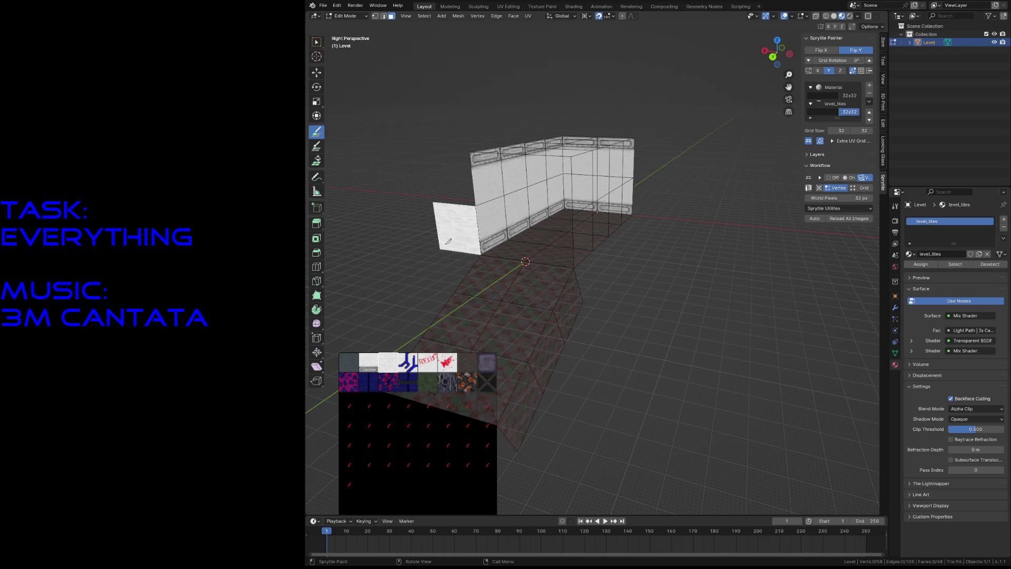
click(450, 179)
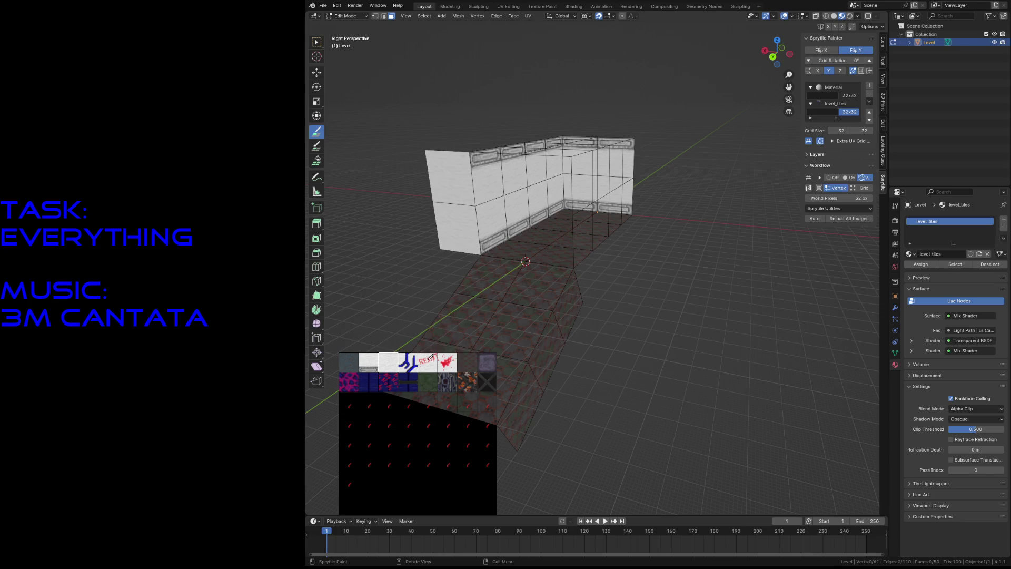
click(430, 357)
click(451, 230)
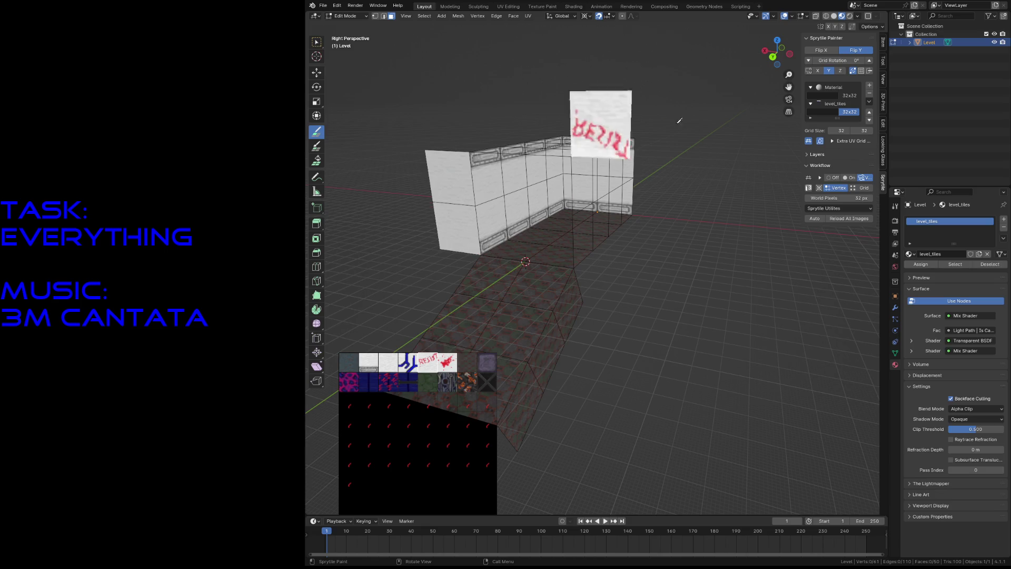
click(856, 50)
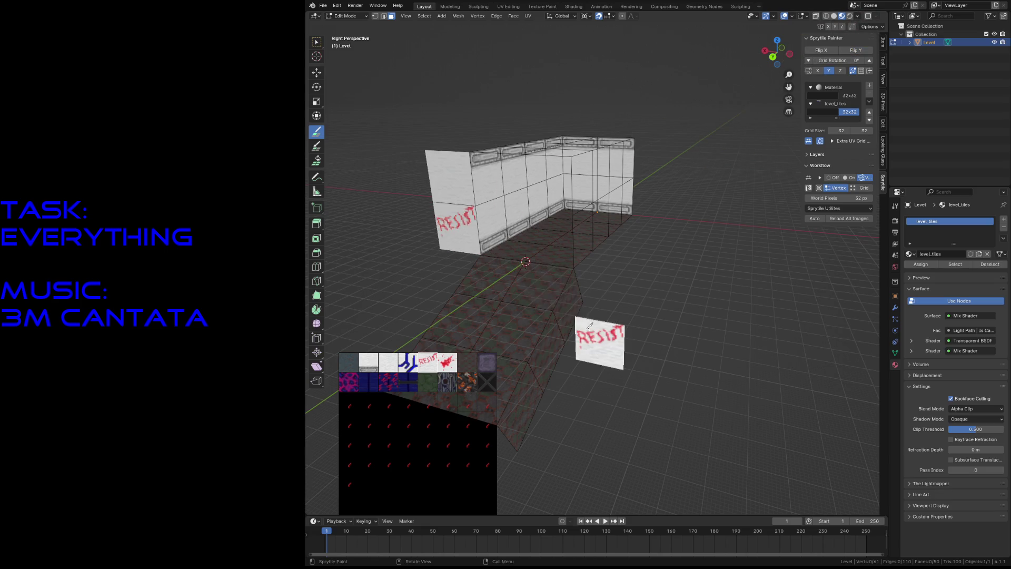
Step: Paint plain white tiles up the wall's left end and across the top above the corridor opening
key(a)
click(392, 361)
click(413, 221)
click(421, 174)
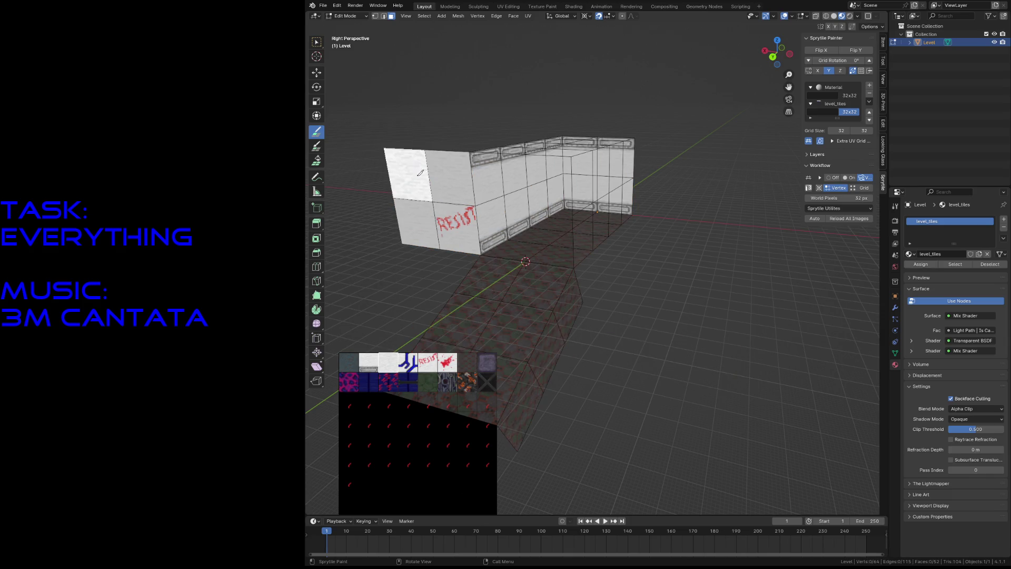
click(399, 121)
click(449, 120)
click(492, 122)
click(530, 127)
click(601, 119)
click(601, 190)
click(601, 249)
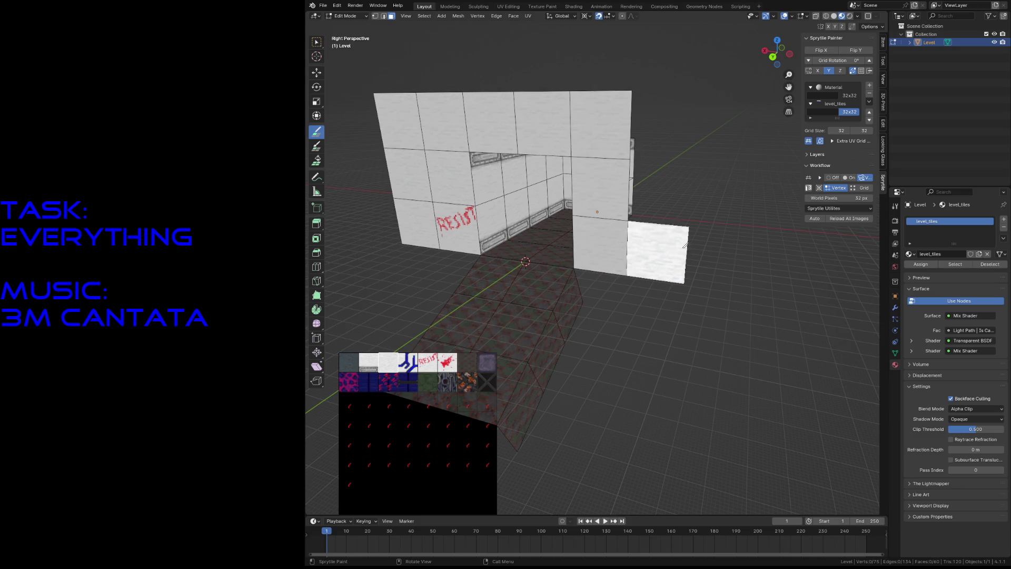
Step: Paint white tiles to the right of the opening and back the view away from the wall
drag(685, 244, 735, 127)
drag(656, 127, 656, 197)
key(shift+grave)
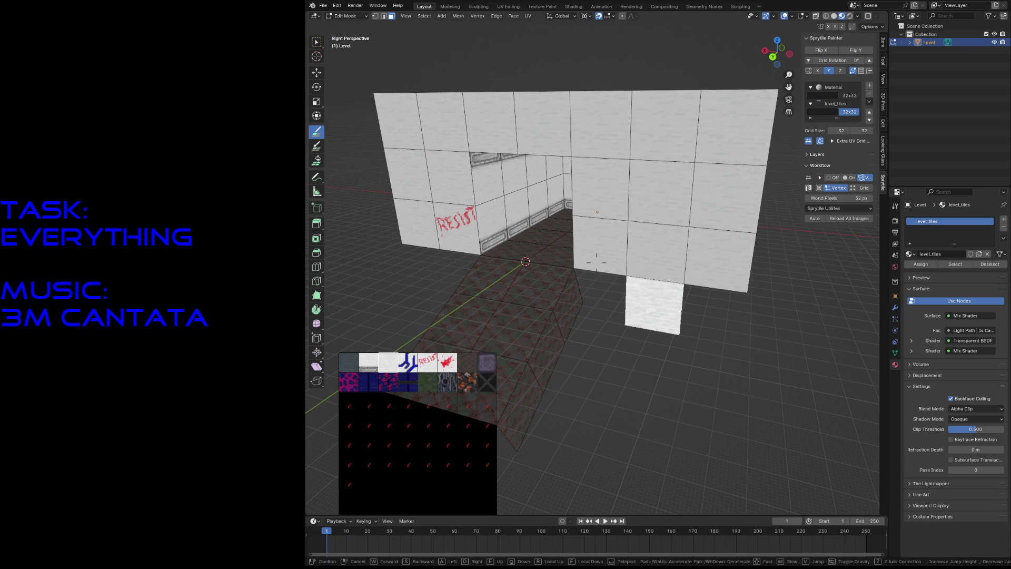
key(s)
click(505, 274)
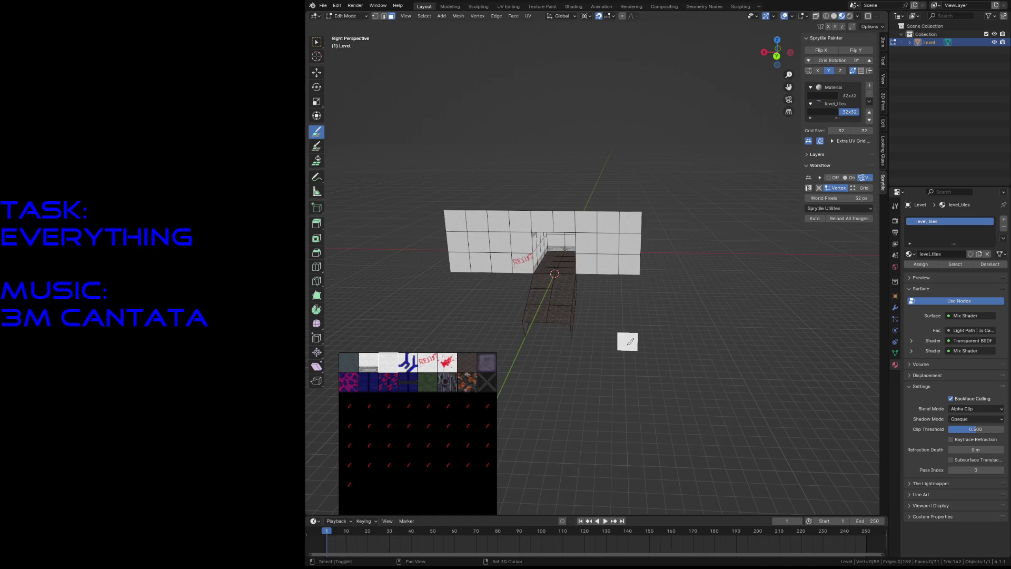
scroll(628, 348, up, 3)
scroll(601, 332, up, 3)
scroll(592, 316, down, 2)
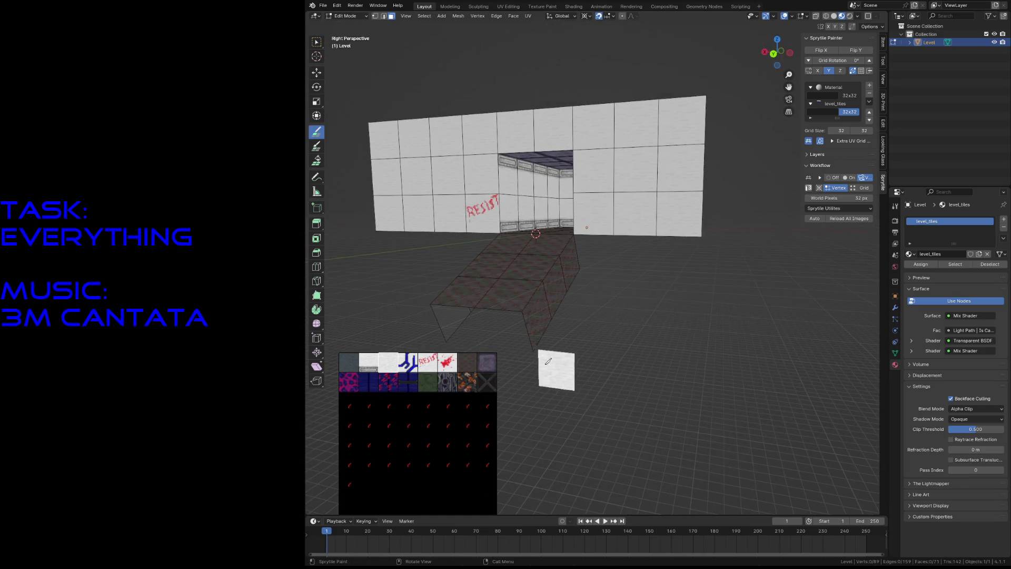
Step: Paint the metal trim tile along the wall's base on both sides and along its top row
click(583, 249)
drag(600, 249, 680, 251)
click(490, 251)
drag(468, 248, 387, 251)
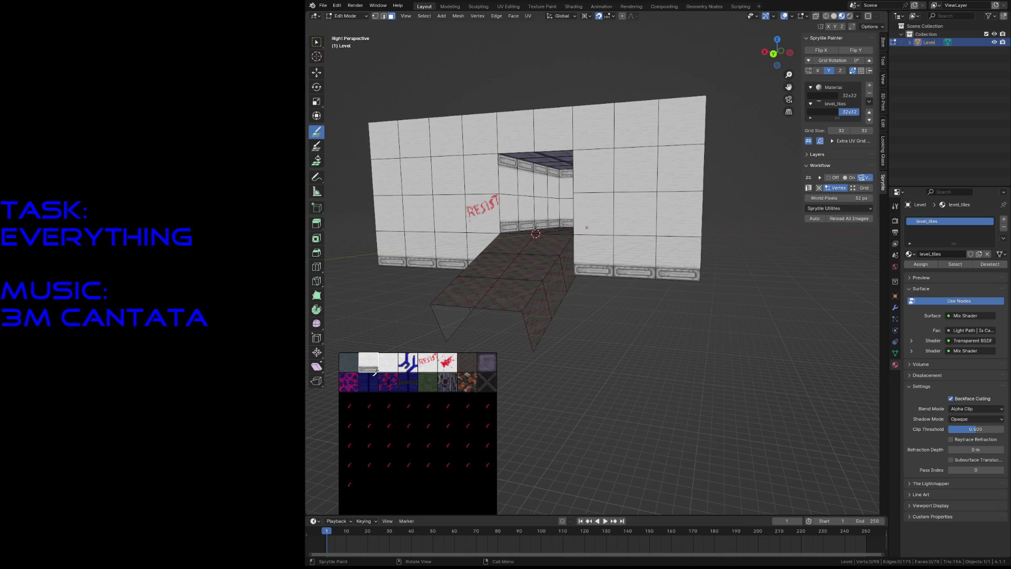
drag(688, 67, 401, 85)
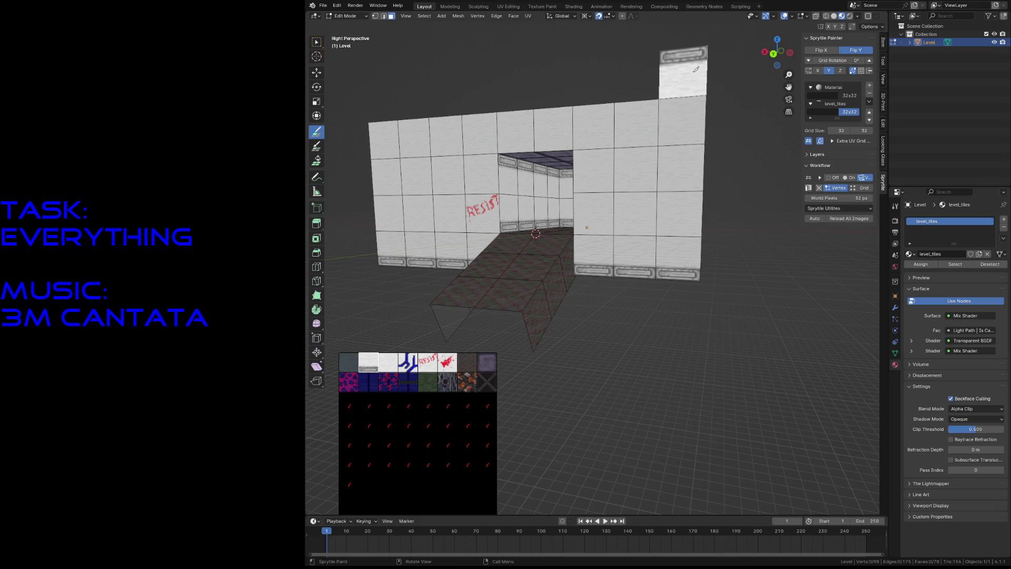
Step: Walk into the corridor and back out to inspect the trimmed wall
key(shift+grave)
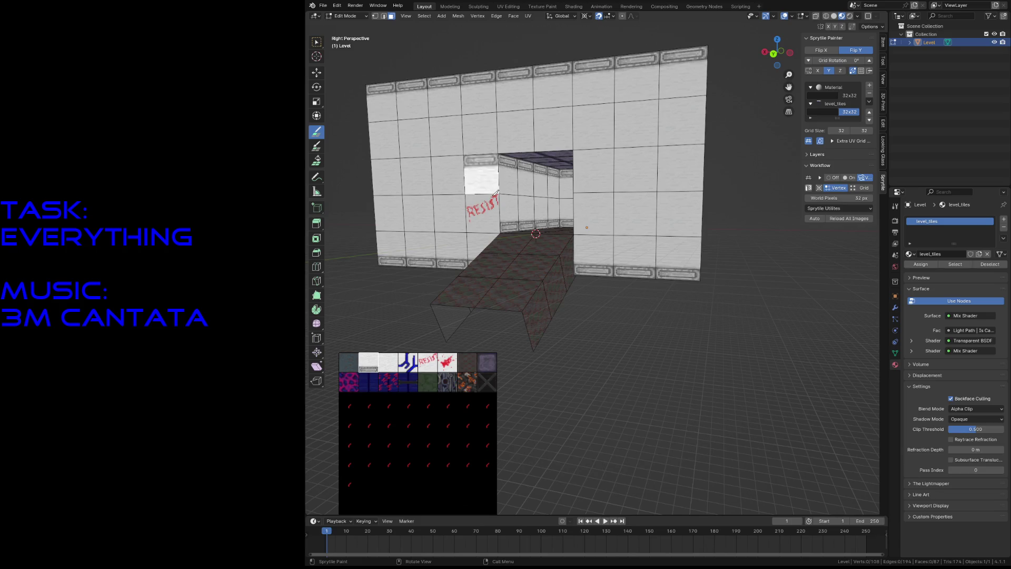
key(w)
key(s)
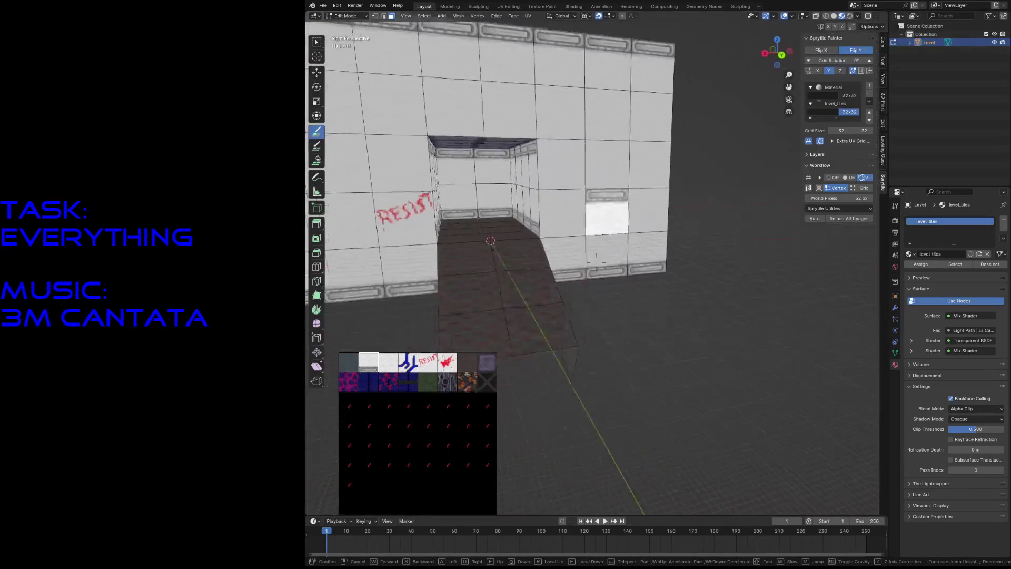
key(d)
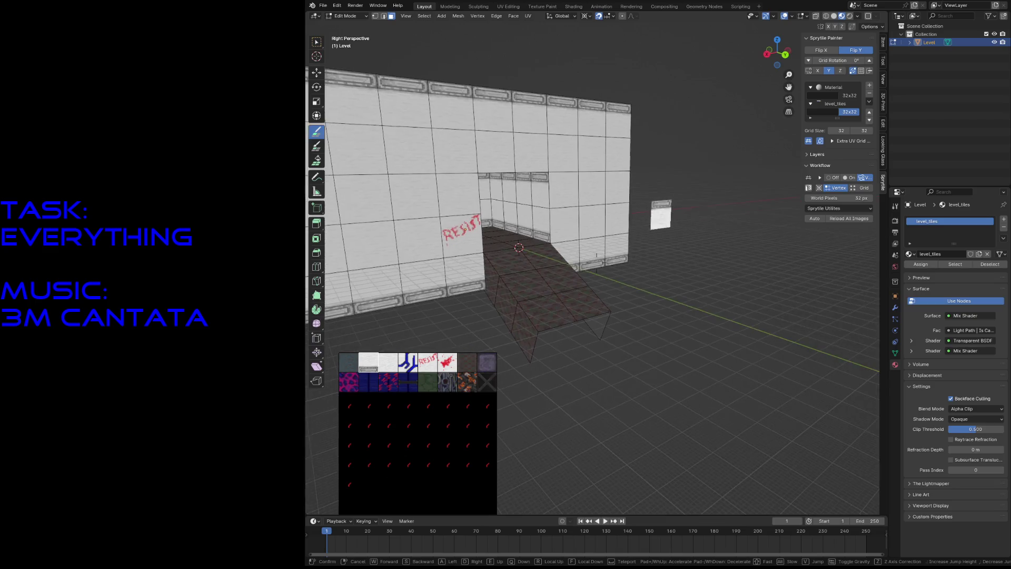
Step: Face the wall, paint a red blood splat decal onto it, and save the level file
key(Escape)
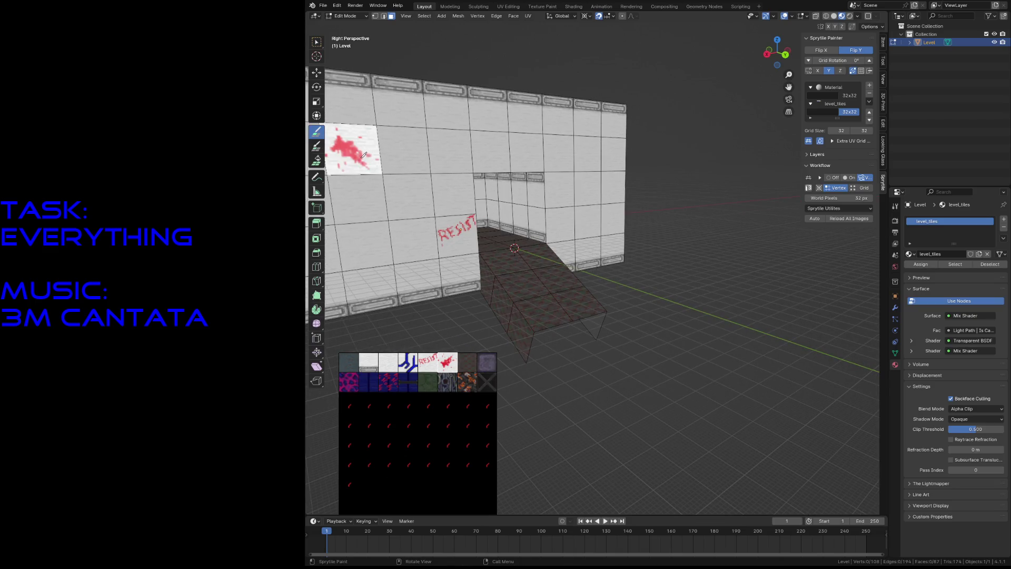
key(shift+grave)
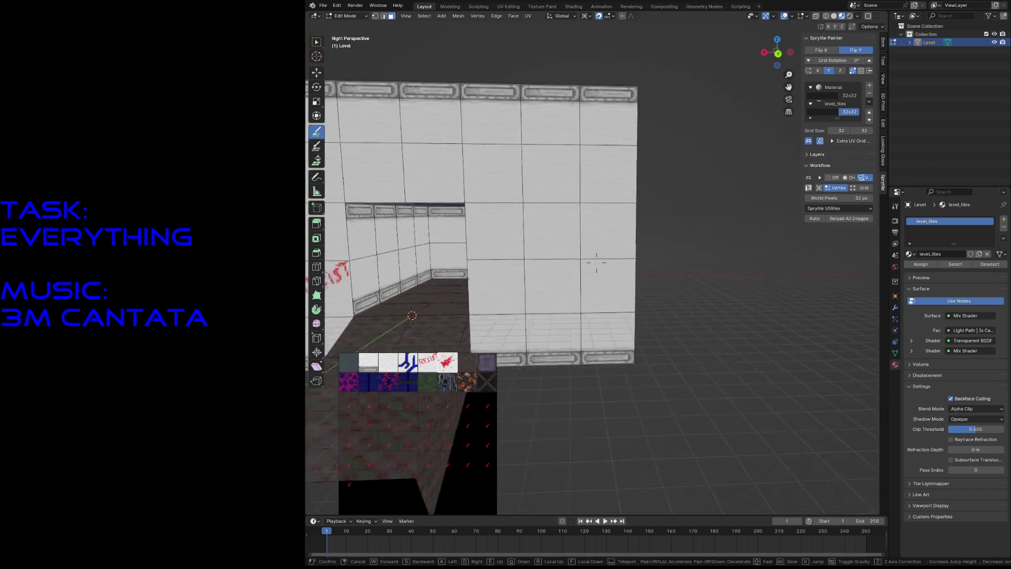
key(Return)
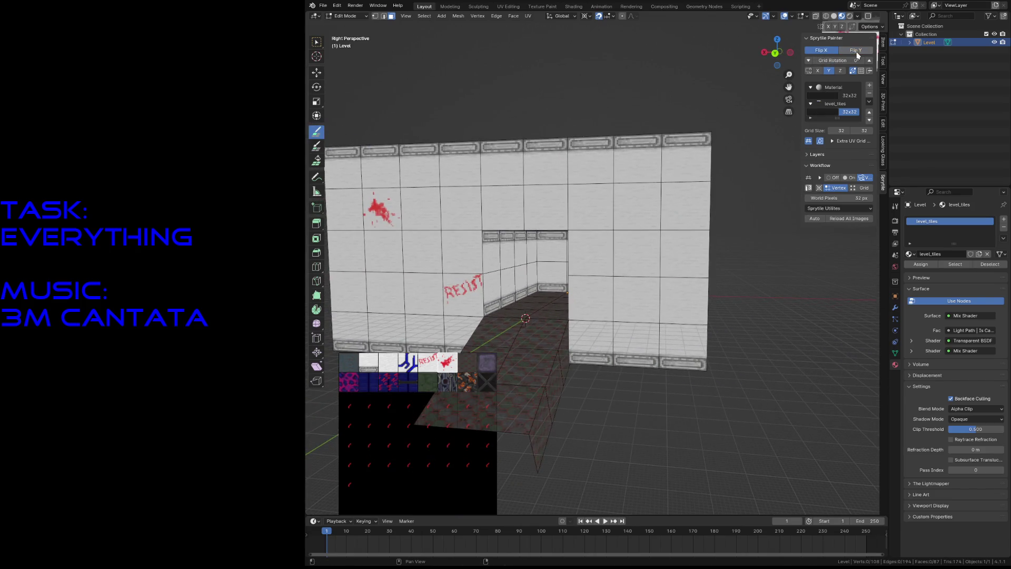
click(639, 298)
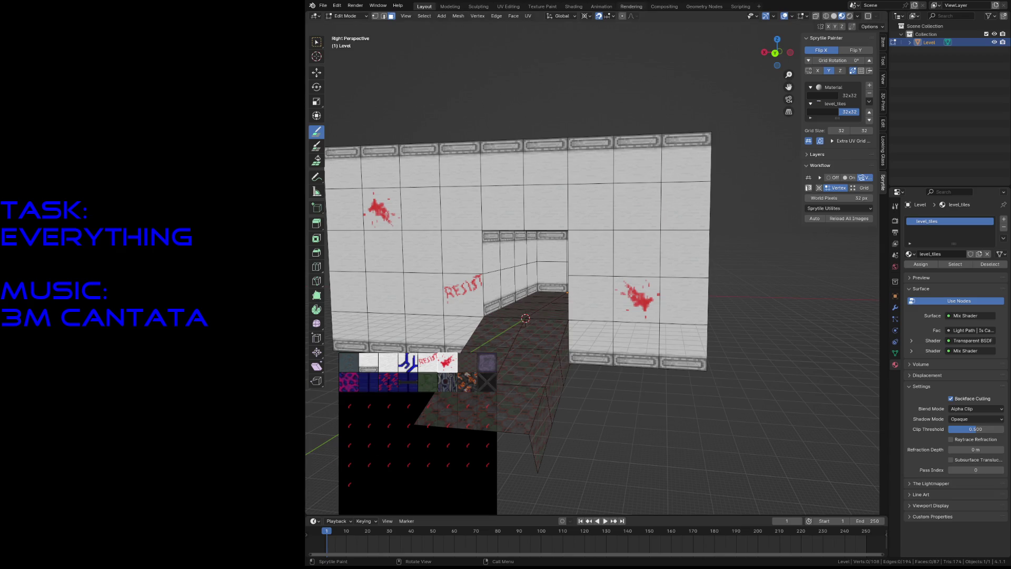
key(shift+grave)
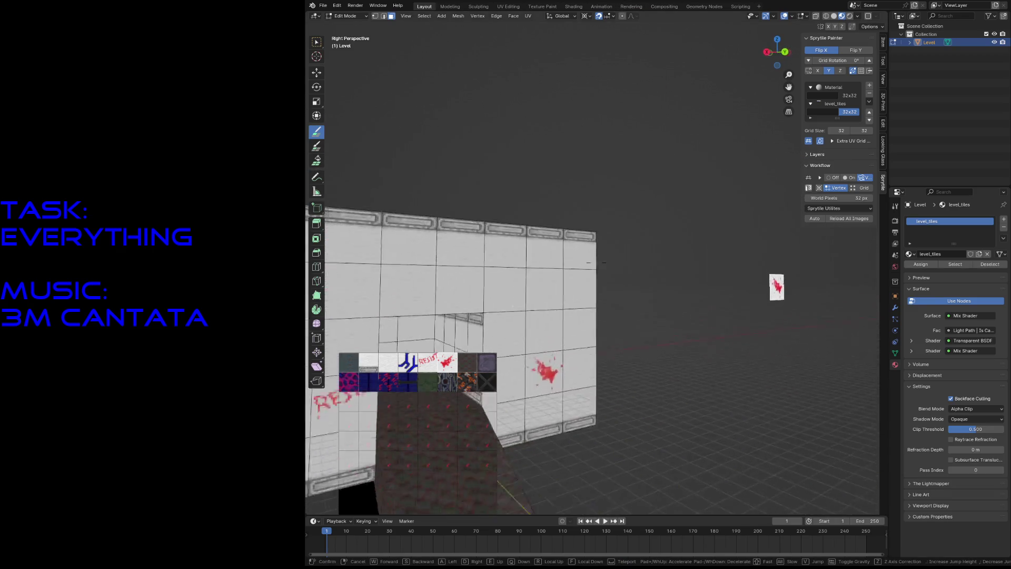
key(Return)
key(ctrl+s)
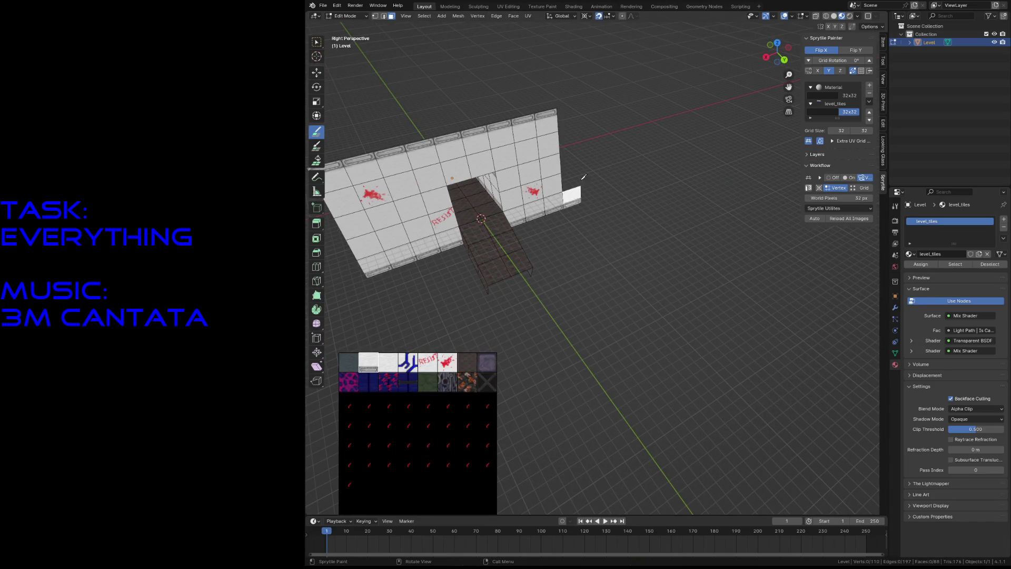
Step: Enable Flip Y, add tiles to the wall's top right, and fill its left column up to the corner
middle_drag(611, 142, 675, 226)
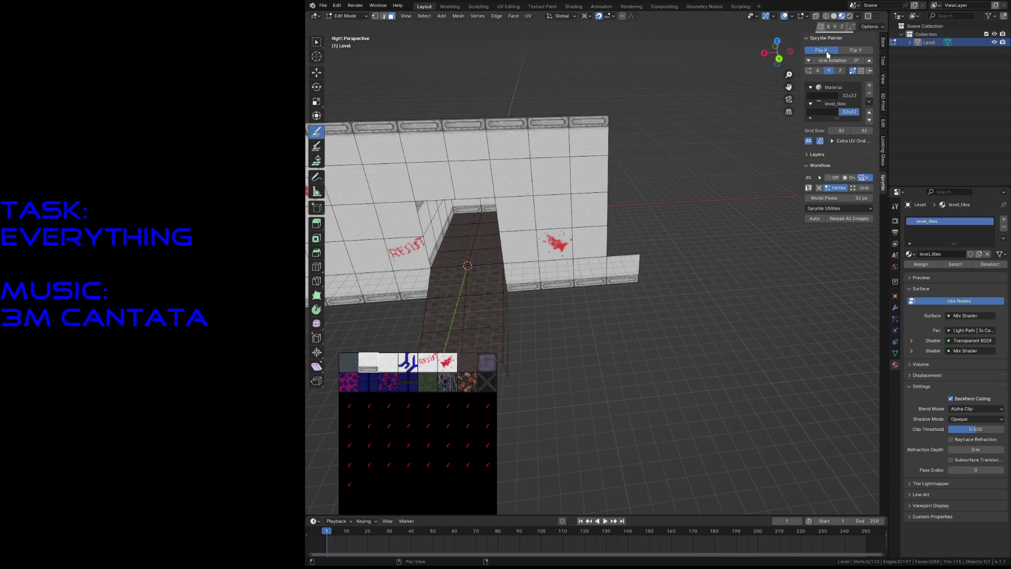
middle_drag(672, 230, 350, 279)
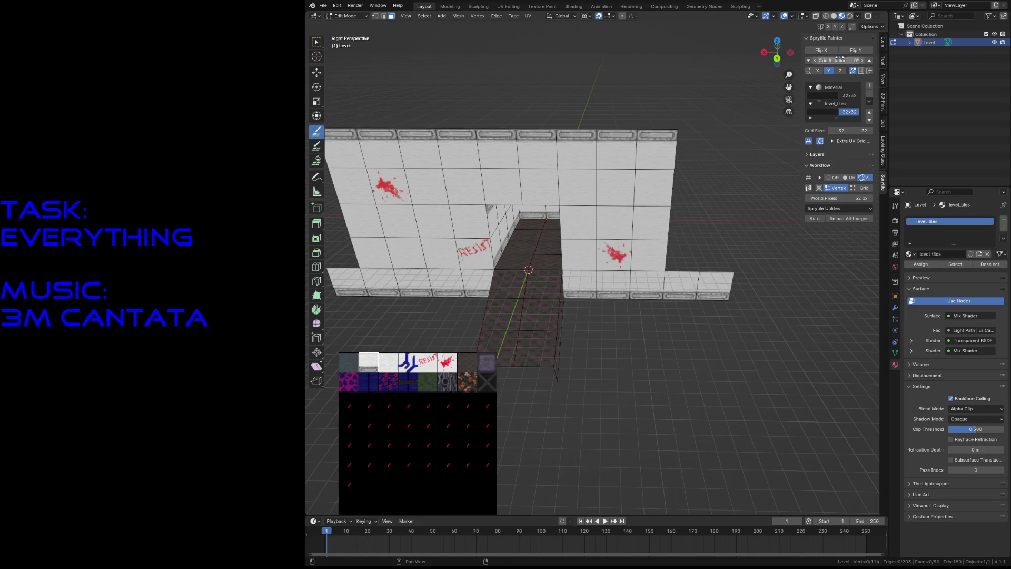
click(856, 50)
click(695, 151)
click(737, 151)
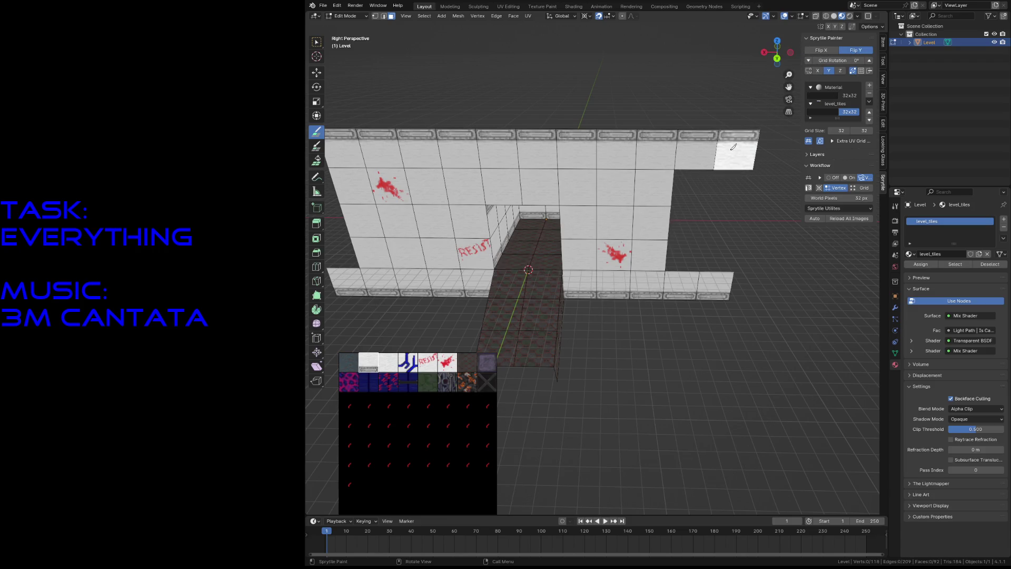
middle_drag(690, 204, 377, 357)
drag(457, 253, 459, 179)
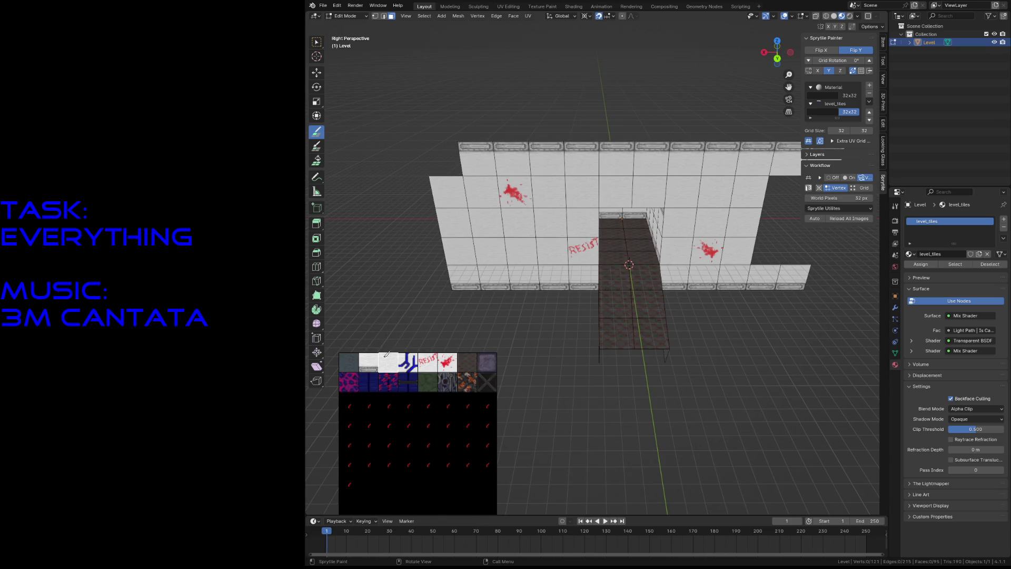
click(452, 166)
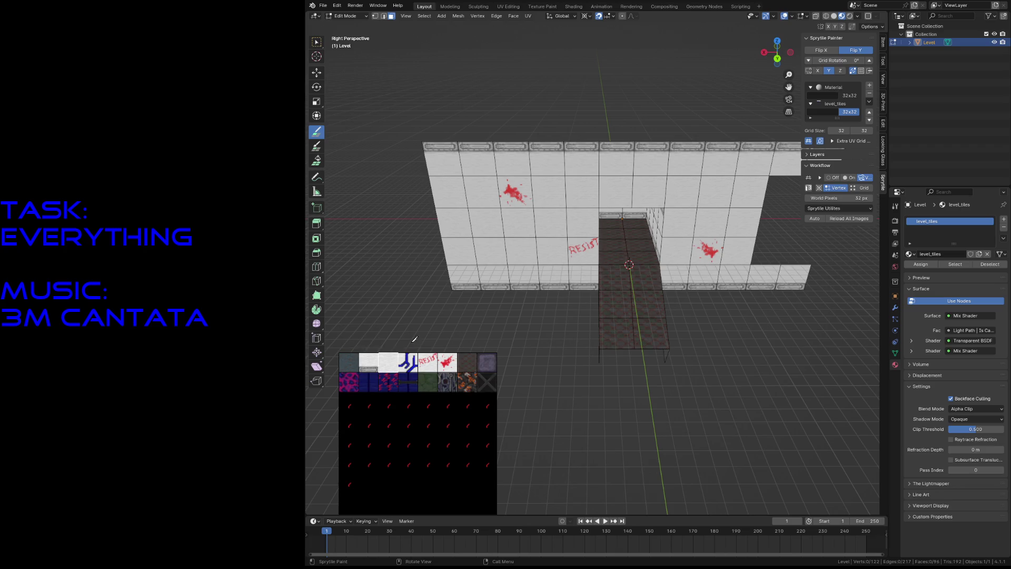
Step: Fill the right-hand gap, extend the top and bottom rows rightward, turn off Flip Y, and save
middle_drag(522, 251, 578, 253)
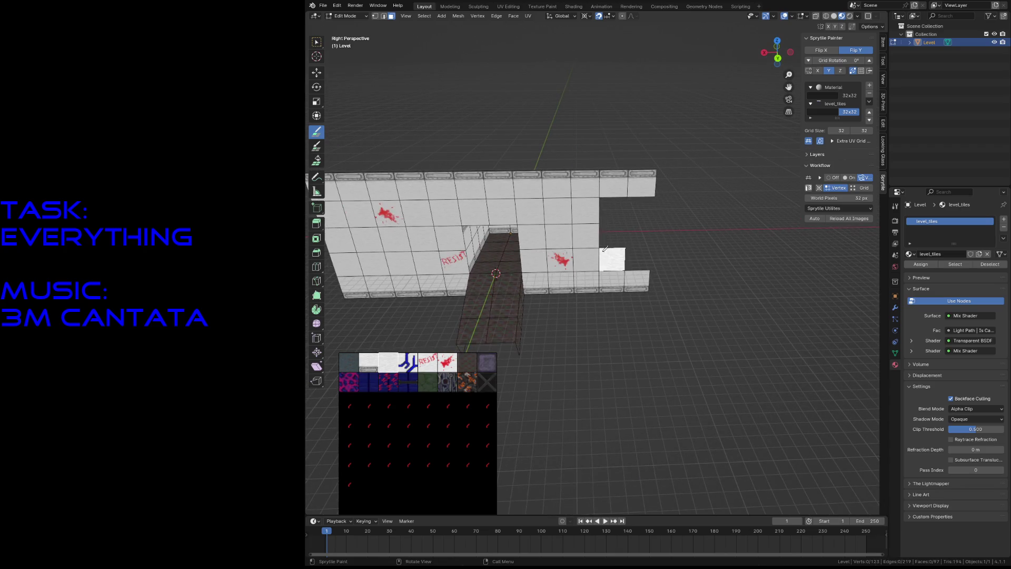
drag(605, 249, 618, 213)
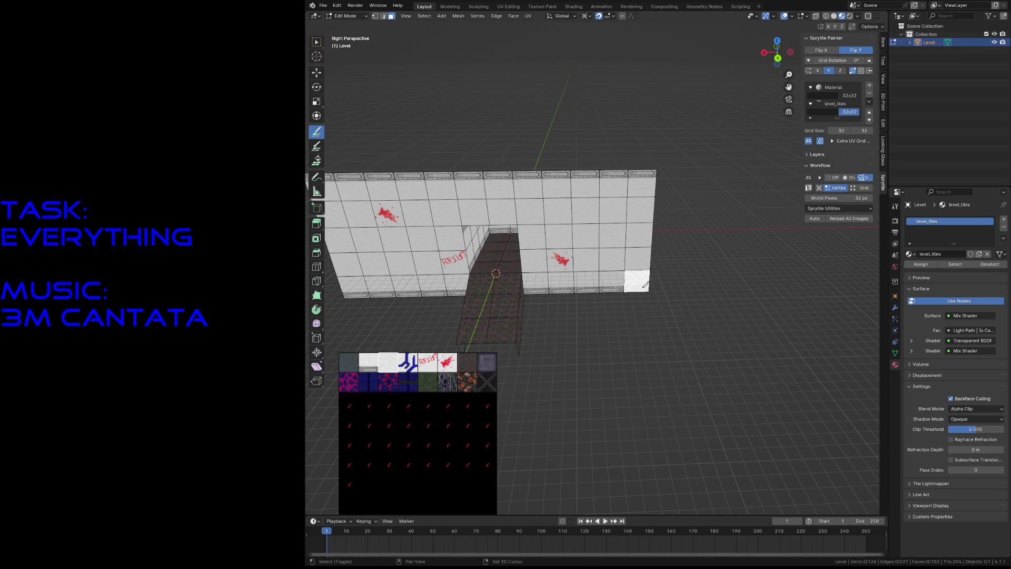
middle_drag(635, 258, 530, 198)
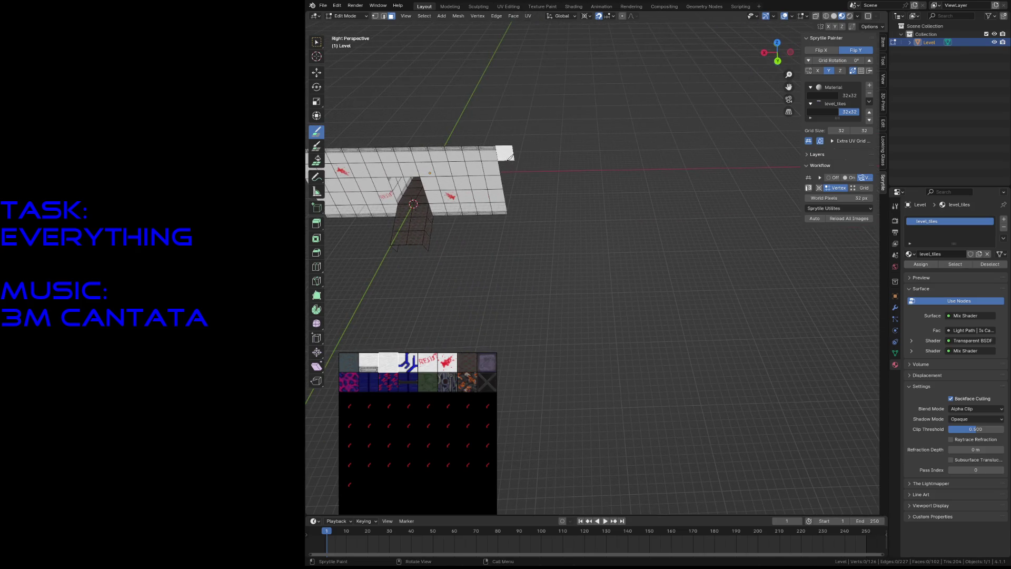
mouse_move(512, 158)
mouse_down()
mouse_move(586, 163)
mouse_move(567, 178)
mouse_up()
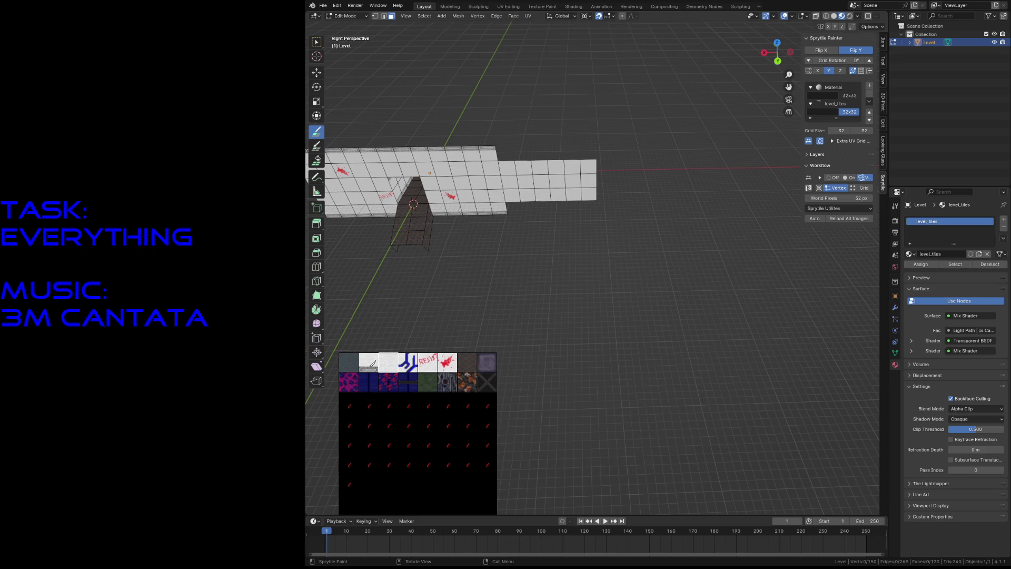
drag(506, 153, 556, 147)
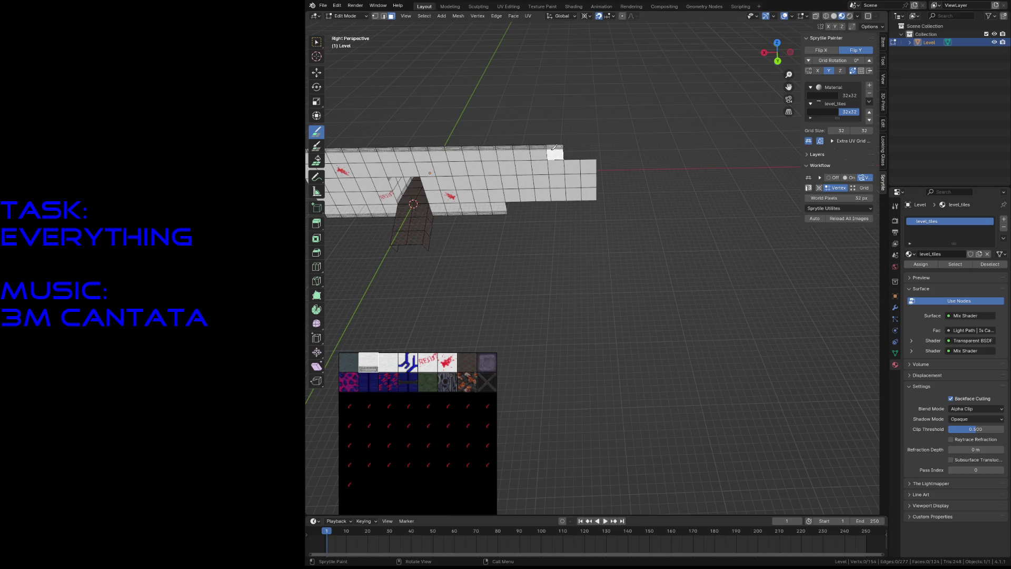
click(855, 50)
drag(514, 208, 574, 205)
key(ctrl+s)
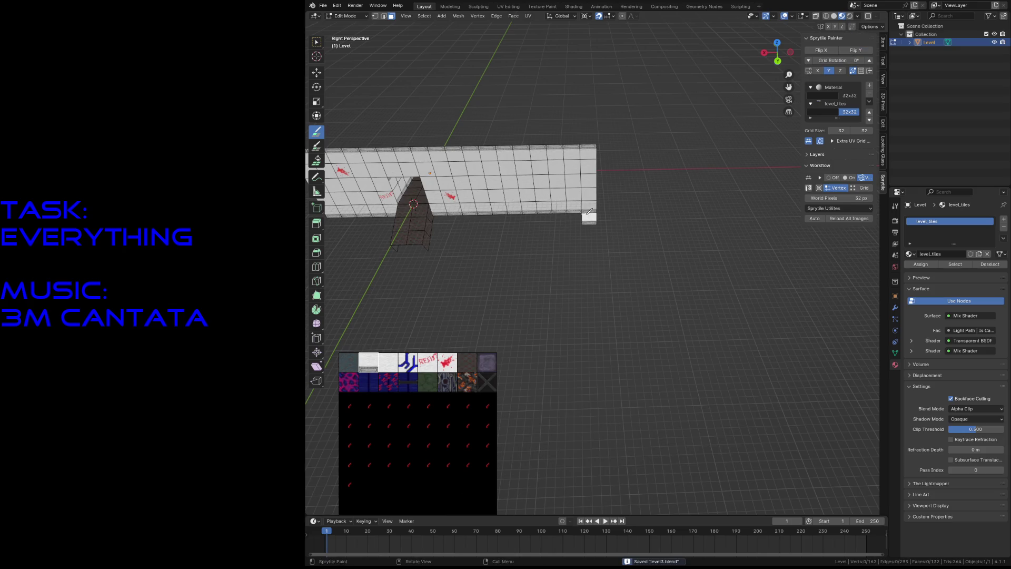
Step: Extend both wall tile rows leftward, turning vertical tile flipping back on for the top row
middle_drag(588, 205, 589, 211)
drag(552, 210, 513, 211)
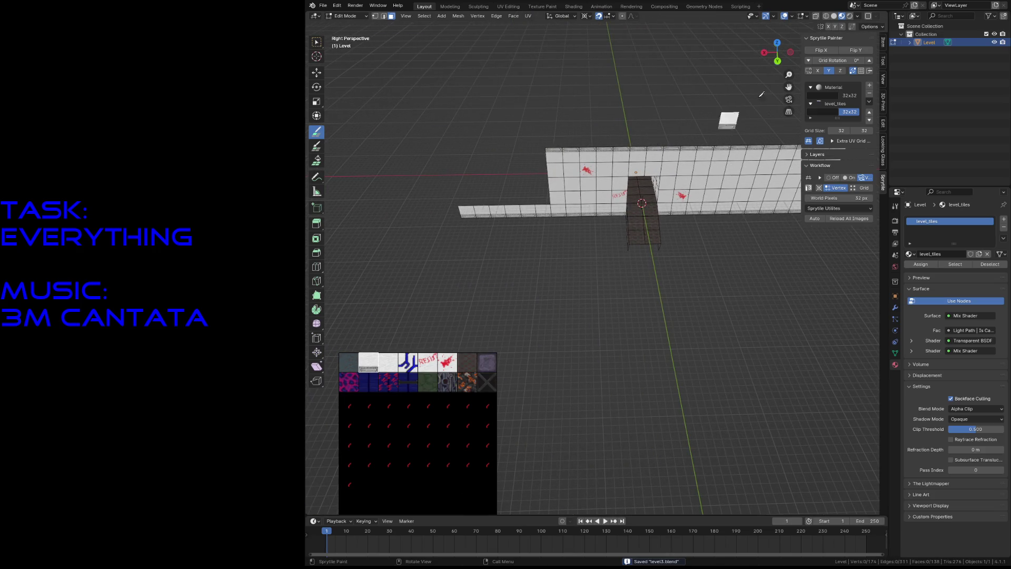
click(855, 50)
mouse_move(549, 158)
mouse_down()
mouse_move(463, 157)
mouse_move(463, 185)
mouse_move(524, 181)
mouse_up()
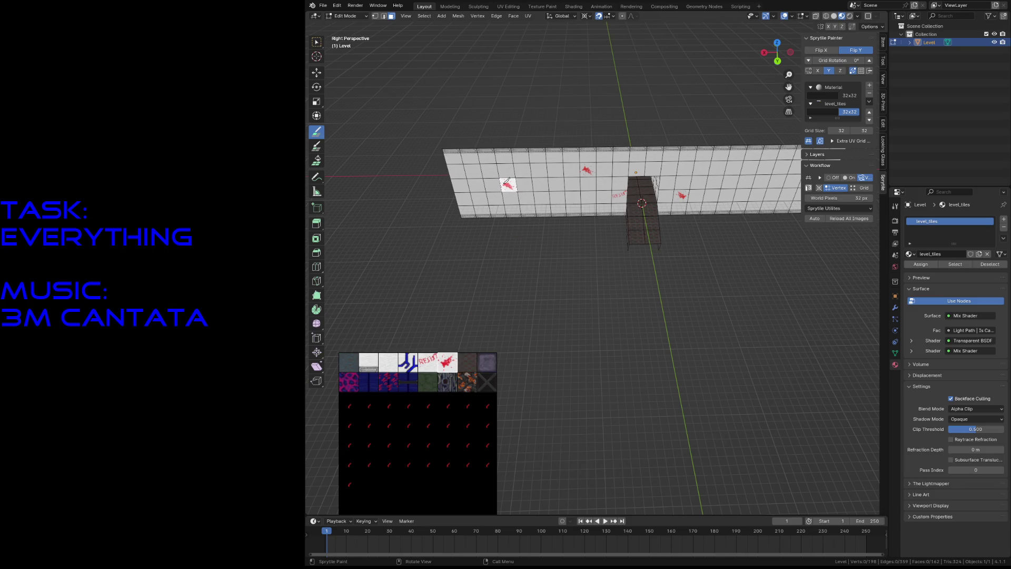
Step: Walk through the scene to inspect the wall, then switch to the right orthographic view
key(shift+grave)
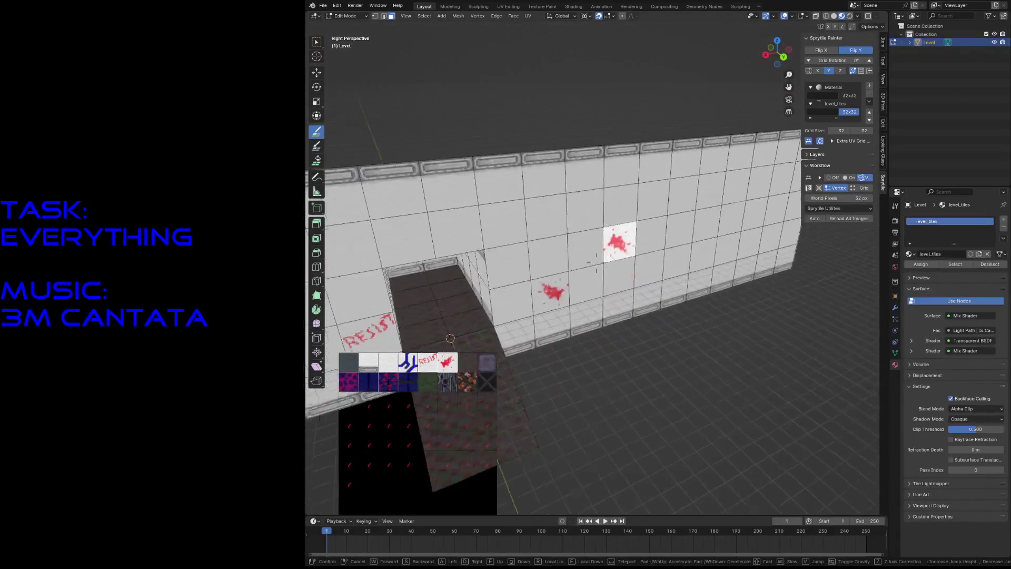
key(s)
key(w)
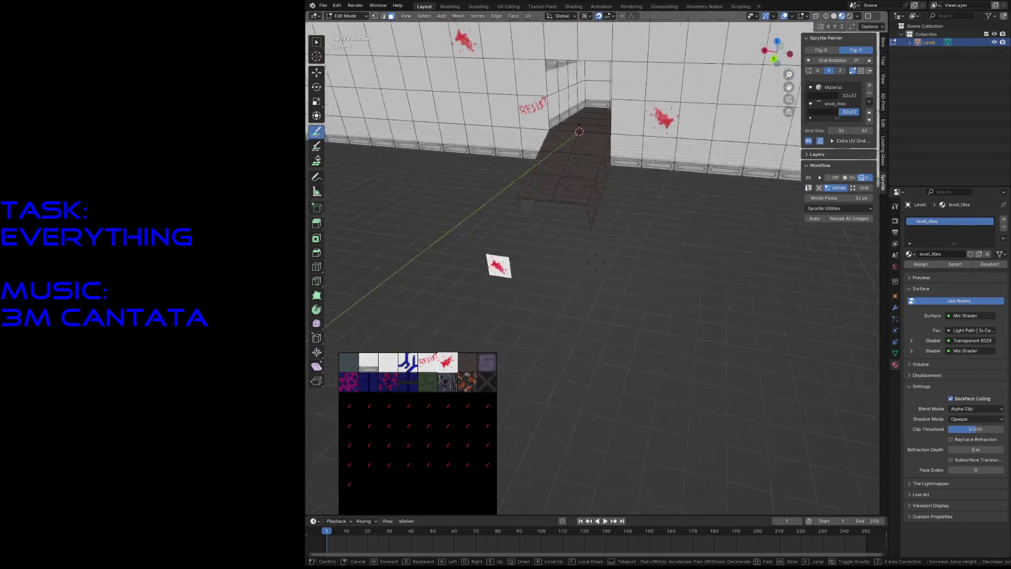
key(s)
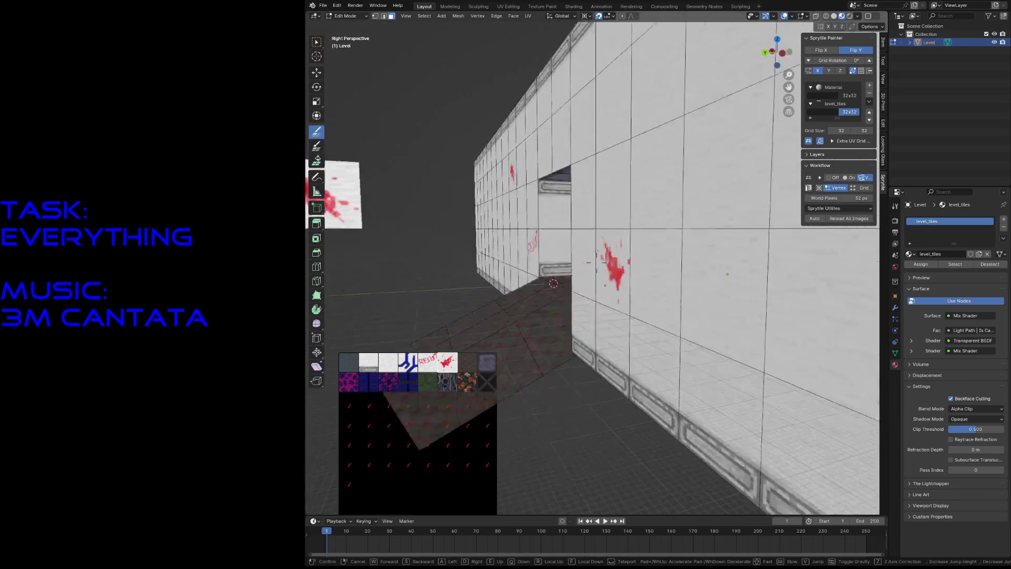
click(545, 288)
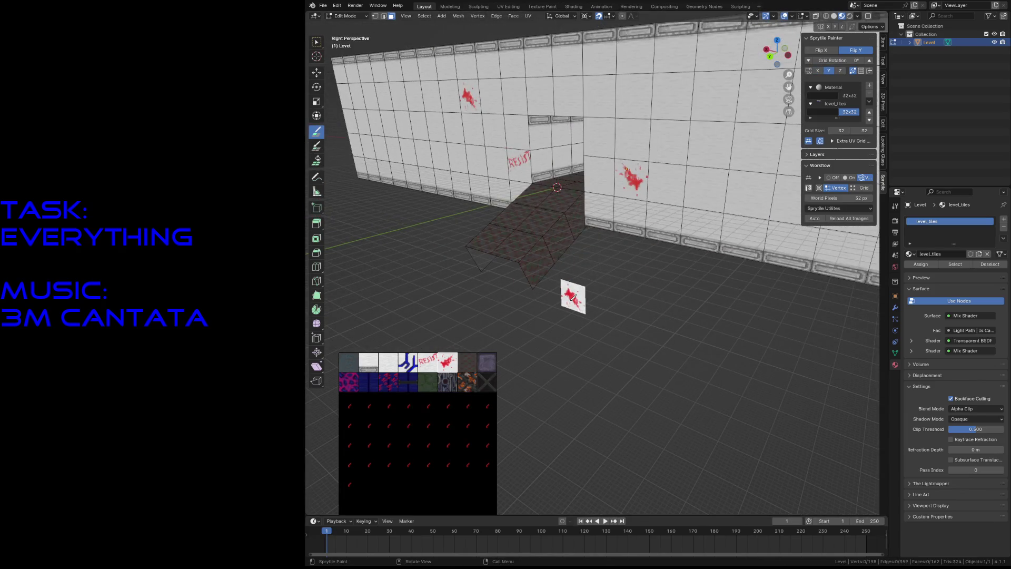
key(KP_3)
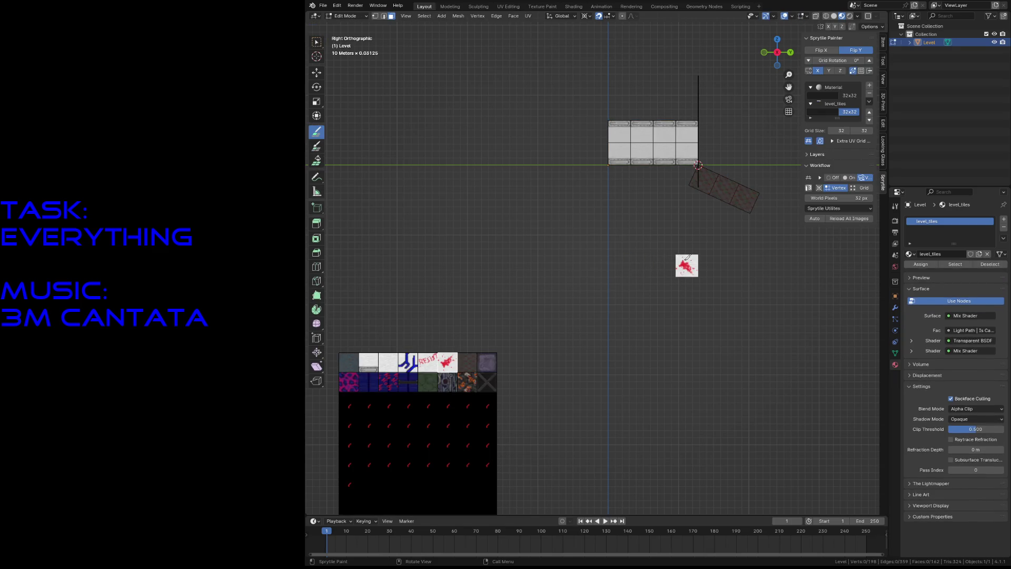
Step: Box-select the tilted tile faces beside the ramp and zoom onto them
key(space)
click(685, 300)
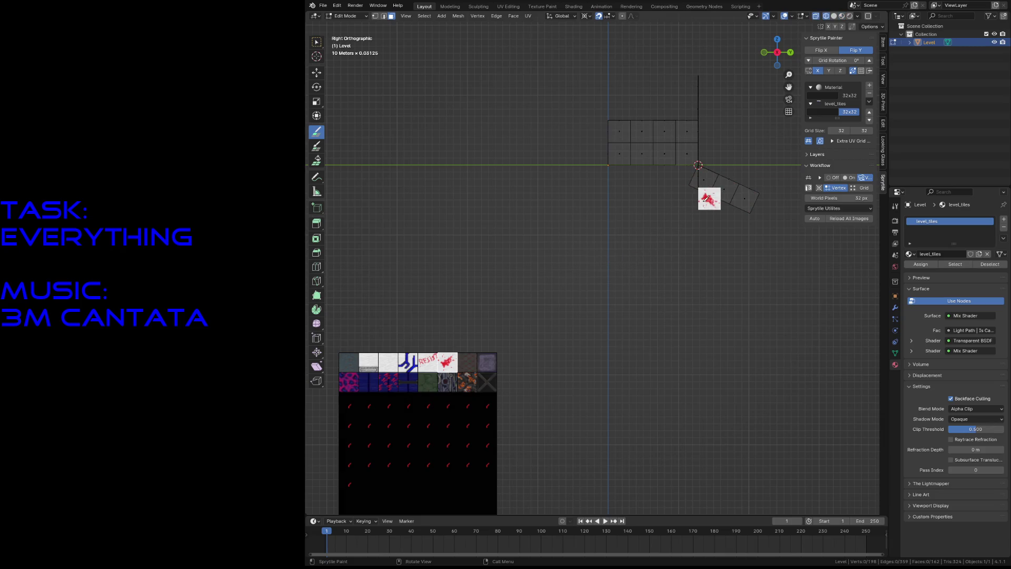
key(w)
drag(748, 168, 705, 199)
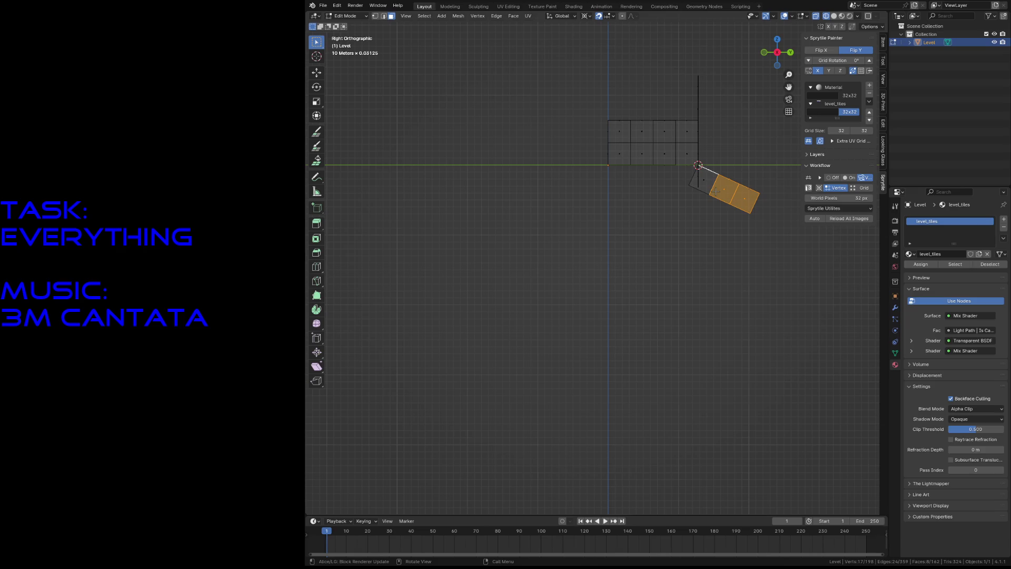
key(KP_Decimal)
shift+drag(447, 225, 525, 94)
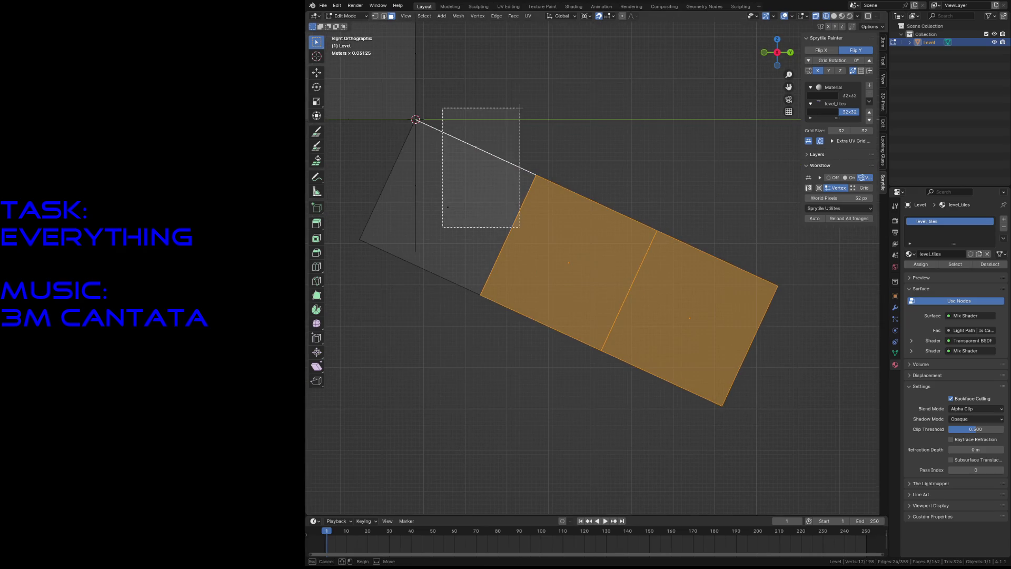
middle_drag(608, 166, 607, 166)
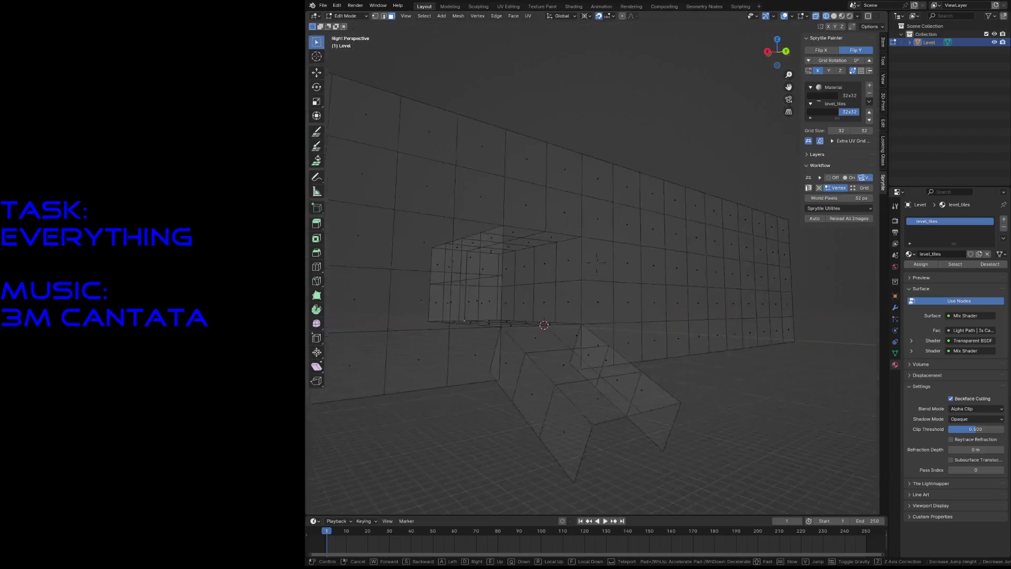
Step: Check the corridor in solid shading, then return to textured material preview
key(z)
click(676, 172)
middle_drag(675, 172, 671, 169)
key(z)
key(2)
Step: Snap the 3D cursor to a vertex at the wall's base and re-activate Sprytile painting
key(1)
click(560, 192)
key(shift+s)
click(565, 280)
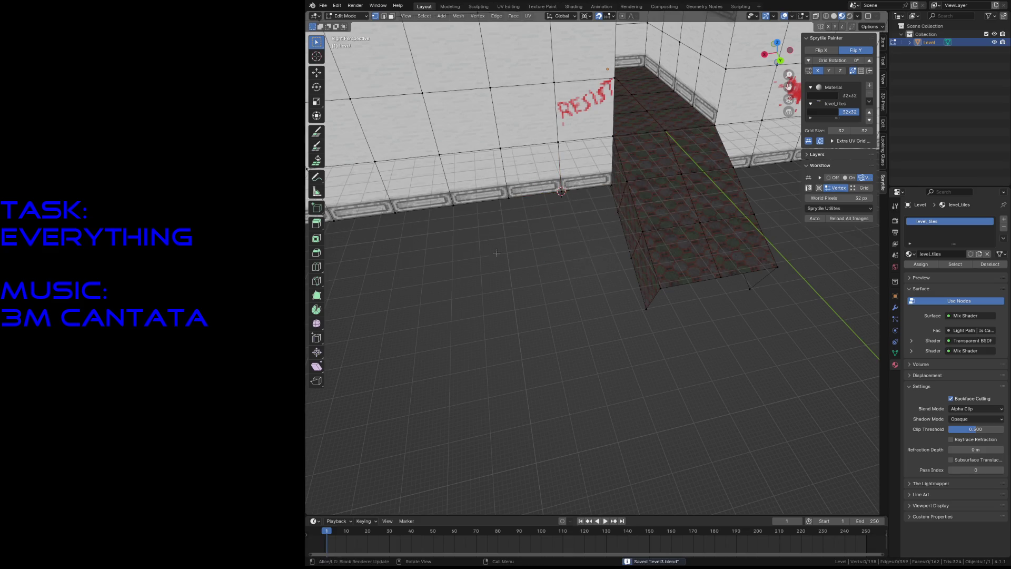
click(316, 133)
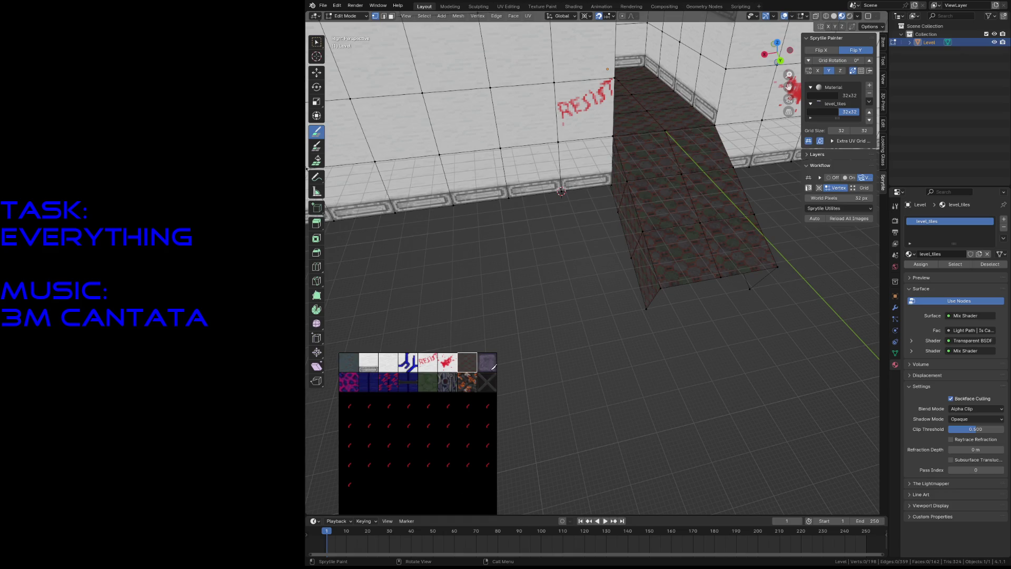
Step: Pick the crossed grate tile and walk the view up over the wall
click(487, 381)
key(shift+grave)
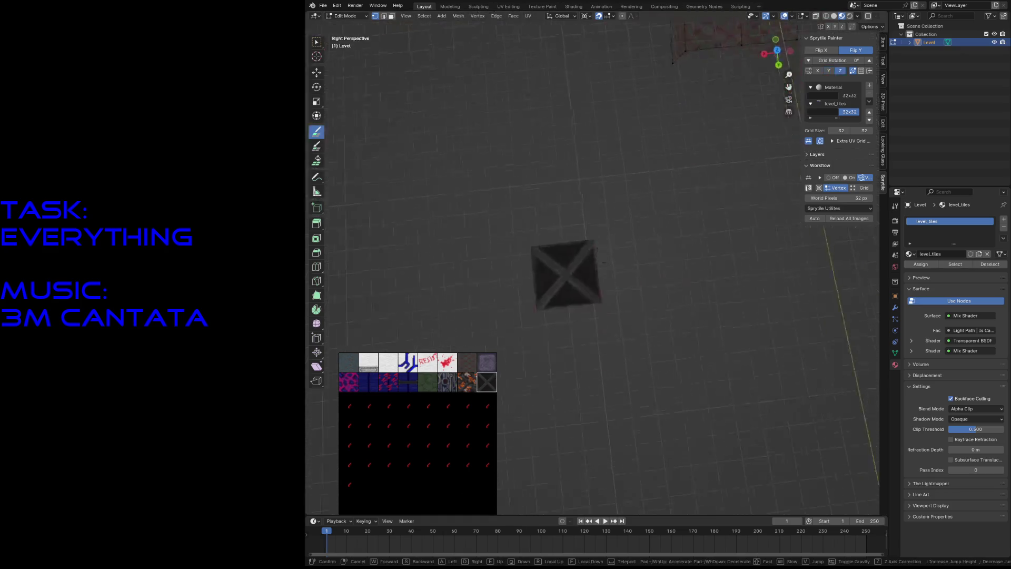
key(s)
key(Return)
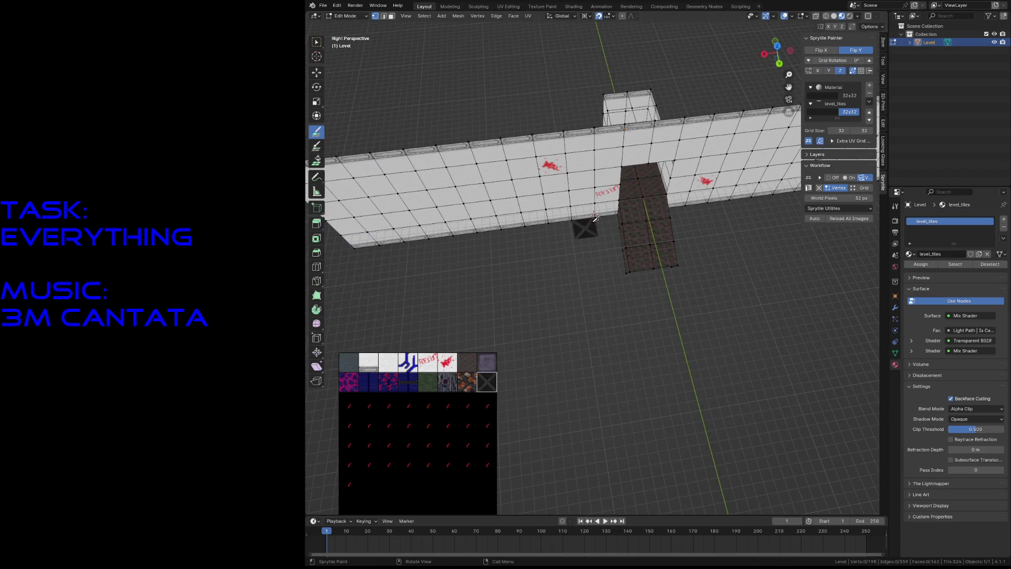
Step: Paint grate tiles across the corridor floor, filling the hole, edges and lower-right corner
mouse_move(605, 225)
mouse_down()
mouse_move(530, 275)
mouse_move(564, 232)
mouse_move(622, 288)
mouse_up()
middle_drag(622, 289, 590, 254)
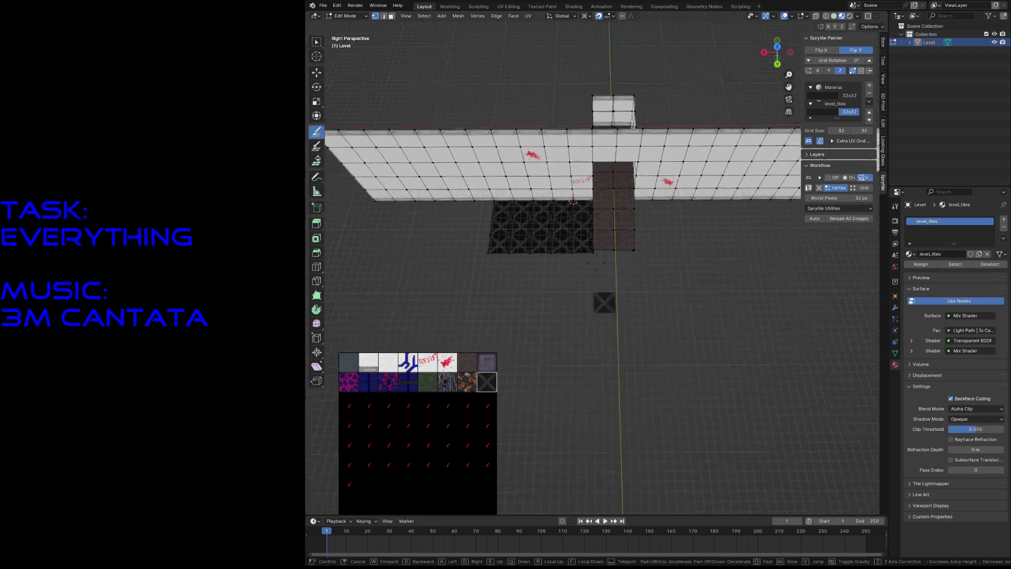
mouse_move(590, 253)
mouse_down()
mouse_move(522, 270)
mouse_move(569, 292)
mouse_up()
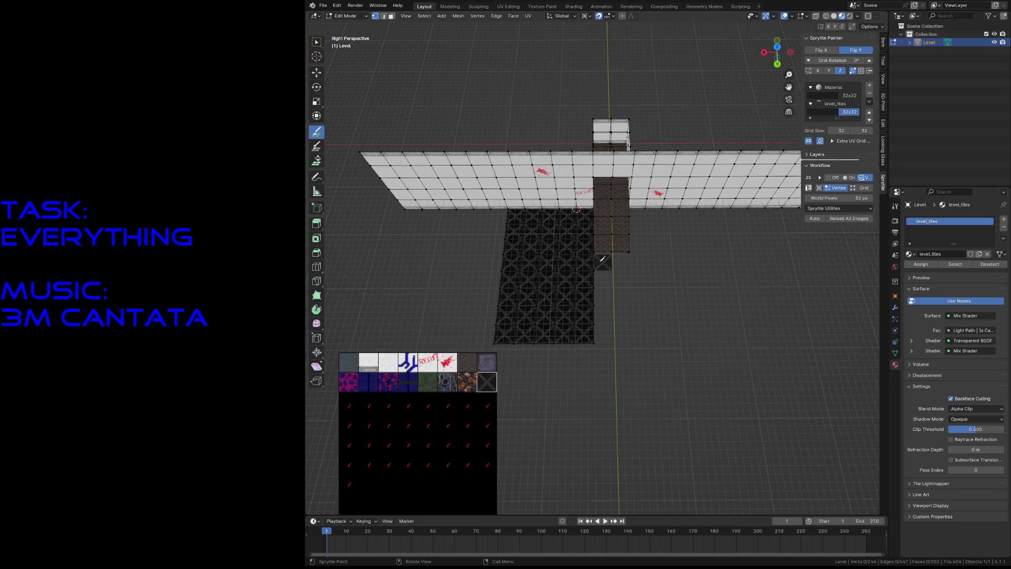
mouse_move(616, 251)
mouse_down()
mouse_move(624, 332)
mouse_move(643, 229)
mouse_move(653, 280)
mouse_up()
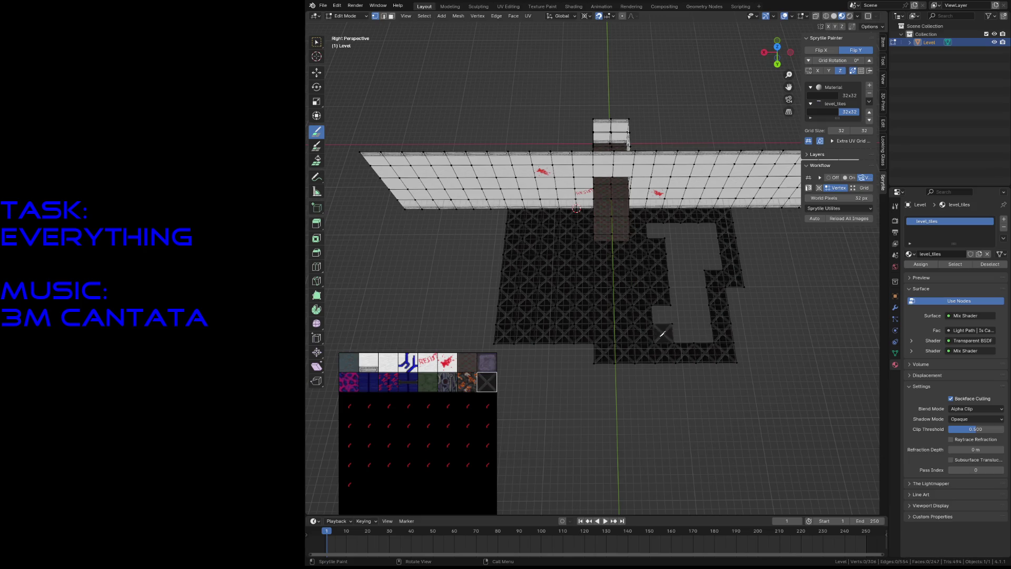
drag(662, 334, 711, 258)
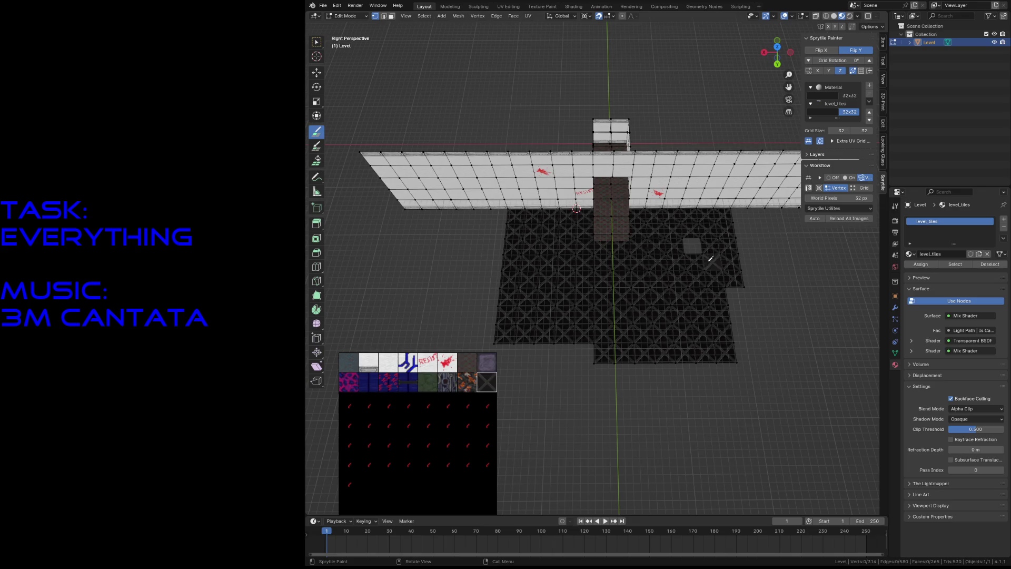
drag(728, 295, 545, 353)
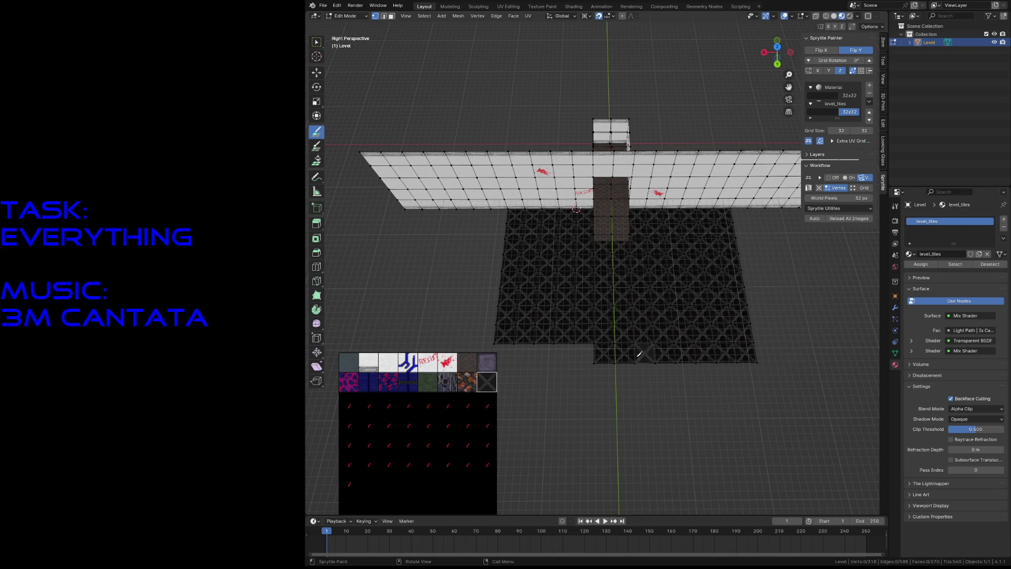
Step: Walk in toward the tiled wall, then switch to face select mode with box selection
key(shift+grave)
key(w)
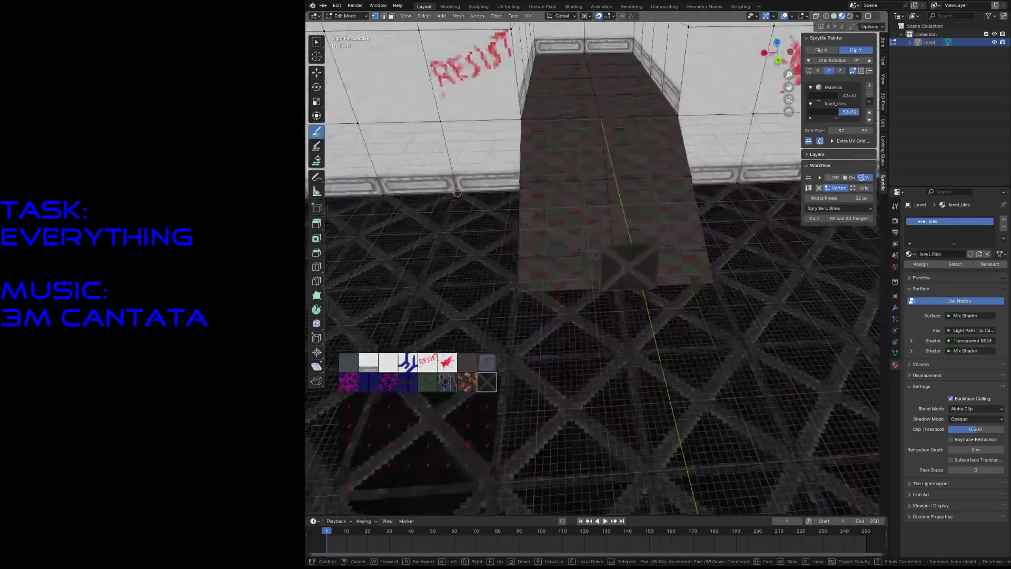
key(s)
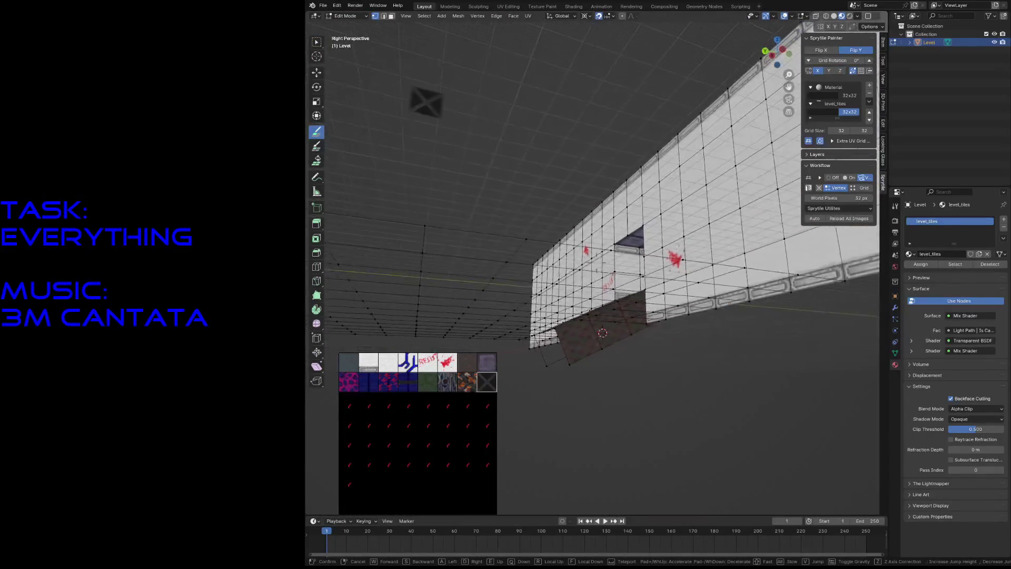
key(Escape)
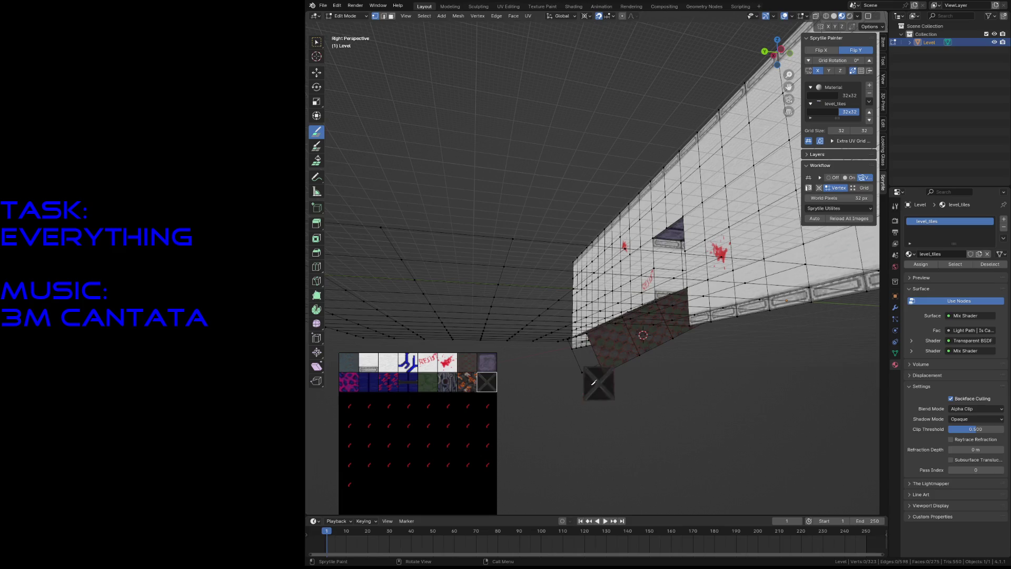
key(3)
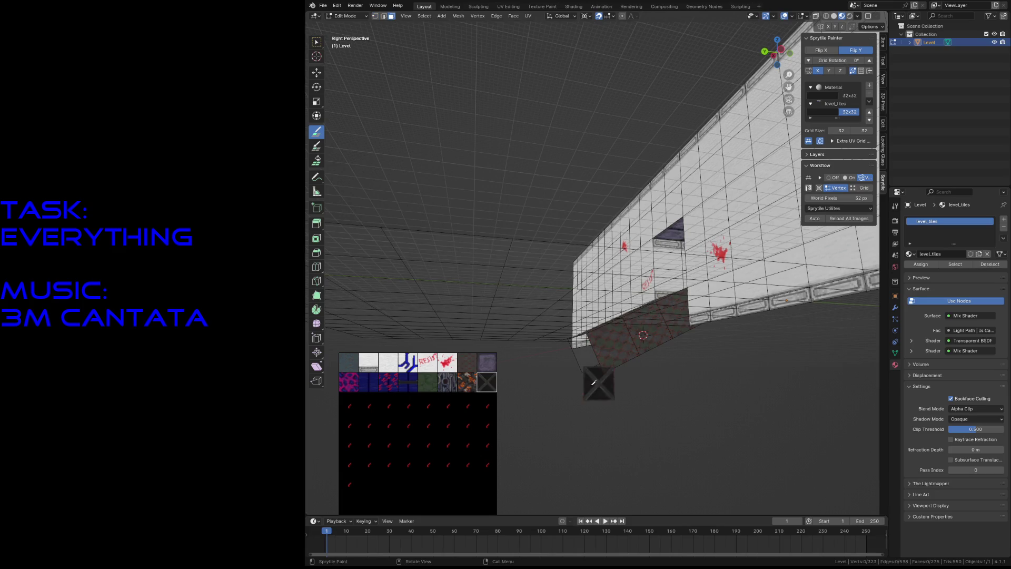
key(w)
Step: Select the ramp faces one by one, orbiting in closer to the ramp
click(611, 358)
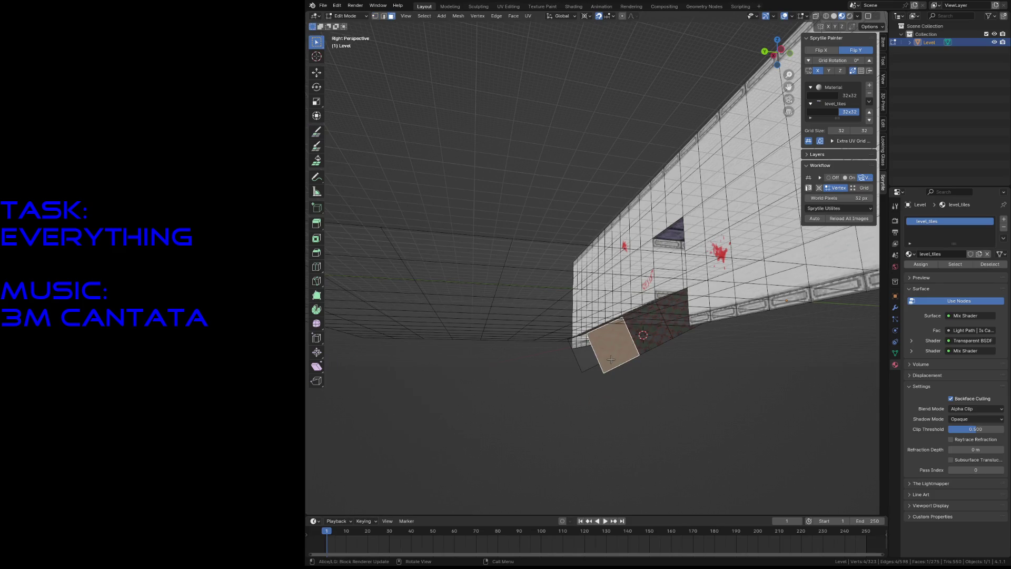
shift+click(645, 338)
shift+click(679, 328)
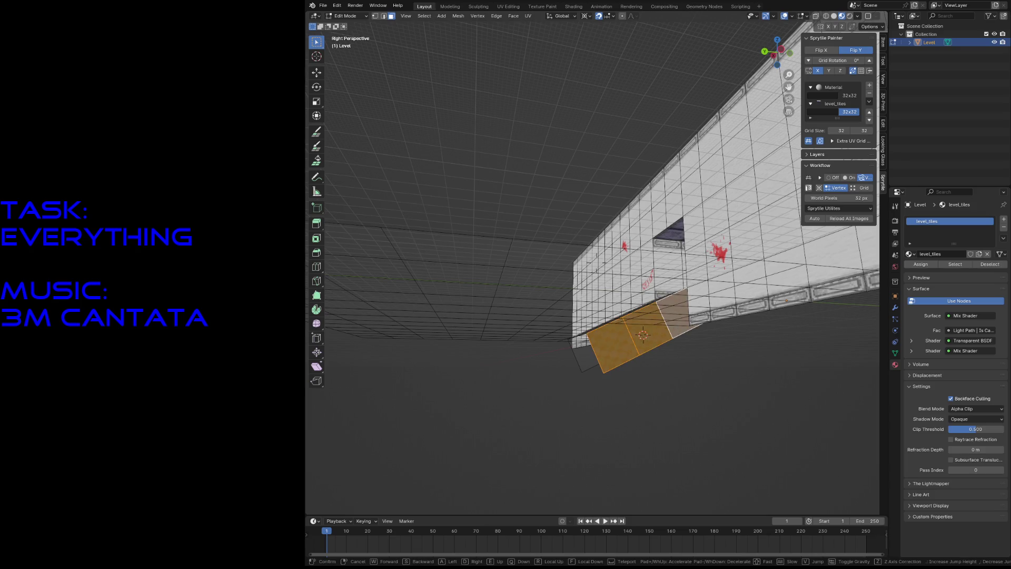
middle_drag(645, 338, 562, 347)
scroll(563, 347, up, 4)
shift+click(563, 348)
shift+click(514, 336)
shift+click(597, 312)
shift+click(632, 265)
shift+click(553, 272)
Step: Walk under the ramp, select its underside faces, save, and align the view to them
key(shift+grave)
key(w)
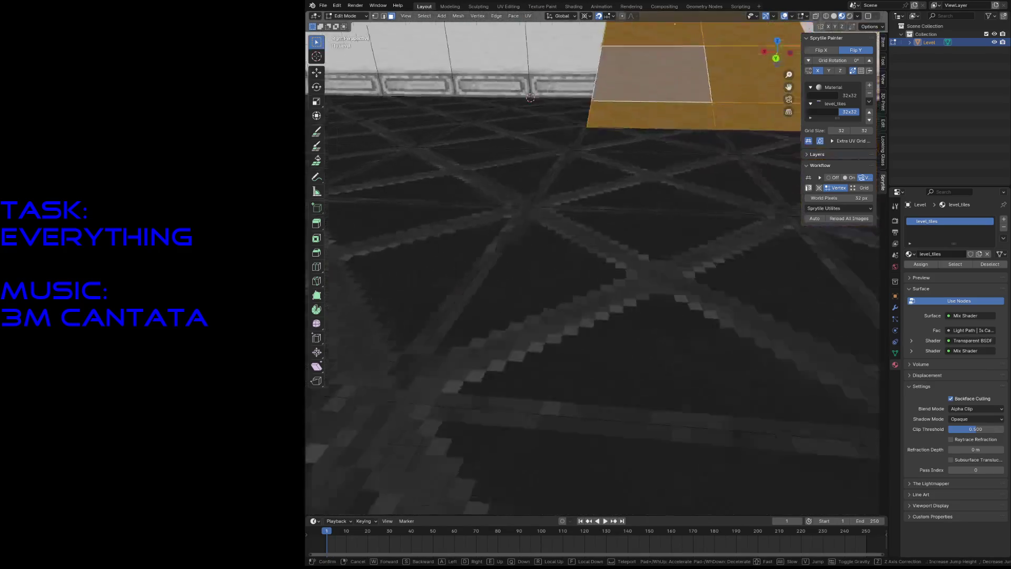
click(475, 270)
shift+click(490, 237)
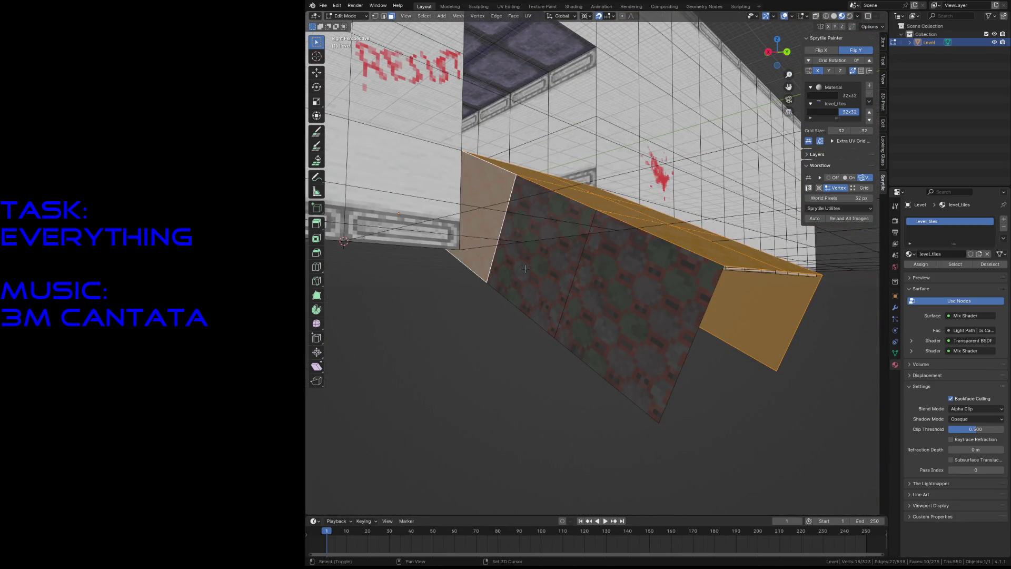
shift+click(537, 272)
shift+click(607, 303)
key(ctrl+s)
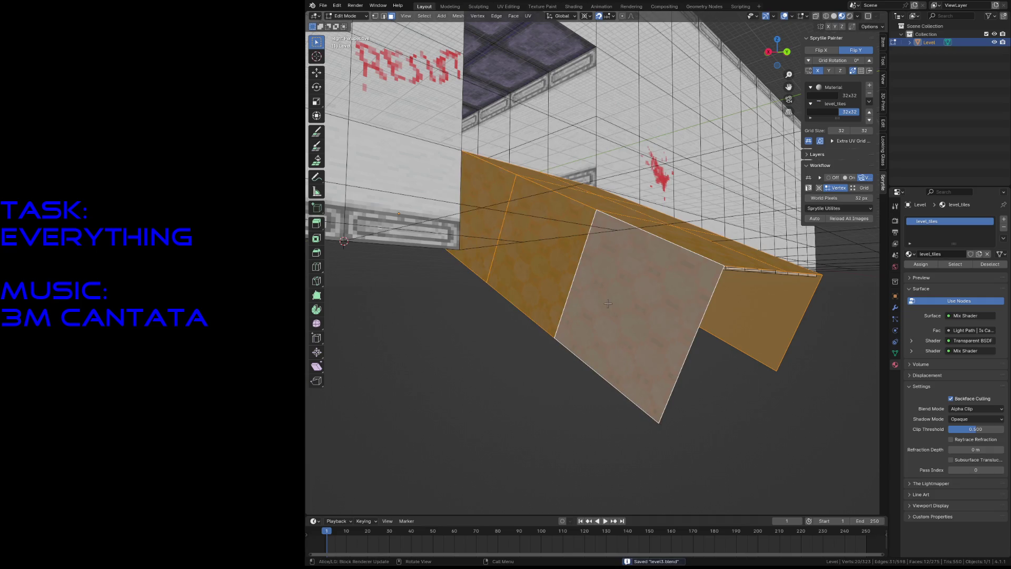
key(shift+KP_7)
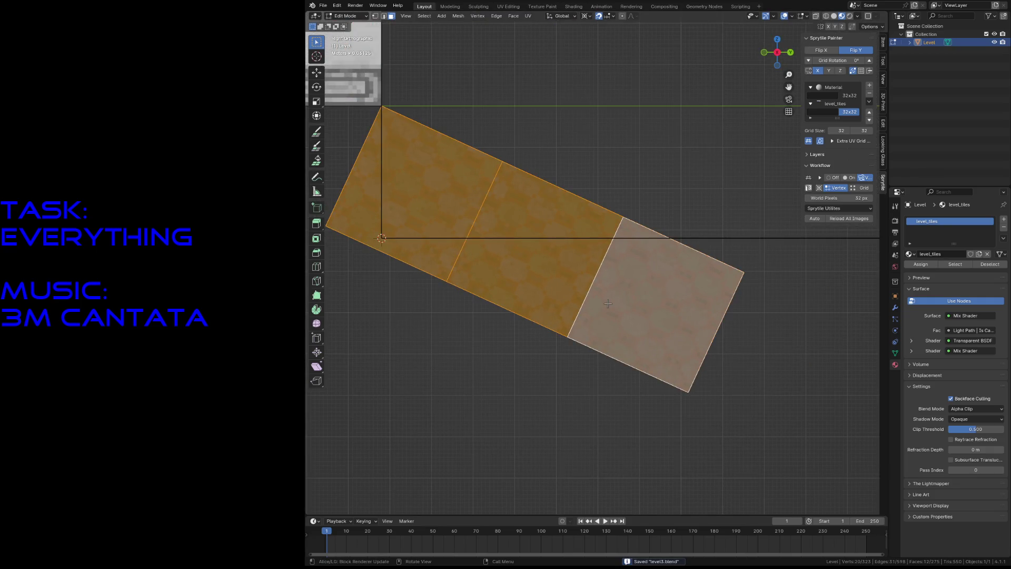
scroll(611, 299, down, 1)
scroll(674, 280, down, 1)
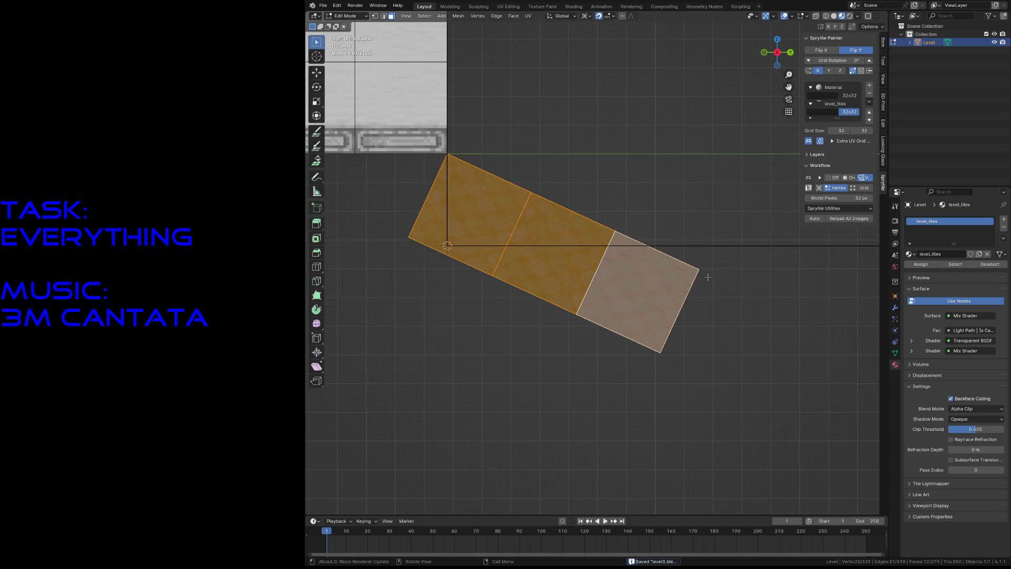
Step: Snap the 3D cursor to the ramp's top corner vertex and switch to wireframe display
key(ctrl+z)
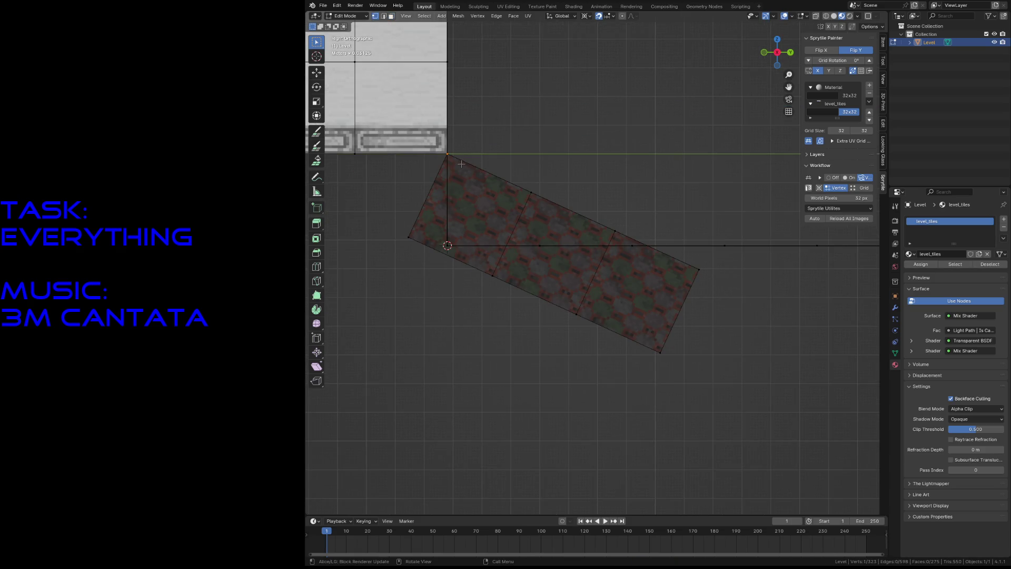
key(shift+s)
click(454, 208)
key(z)
click(445, 343)
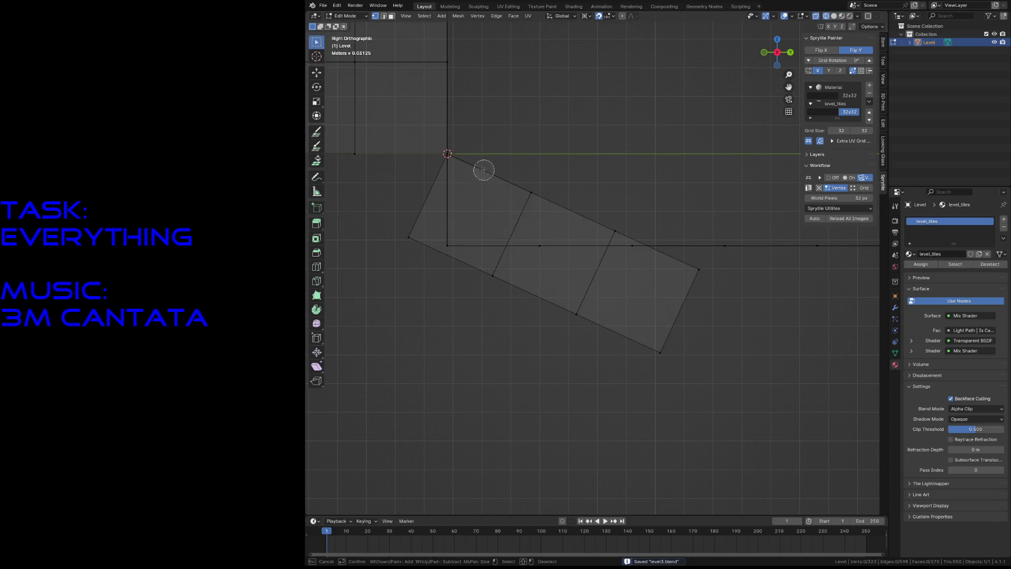
Step: Circle-select the three ramp quads and rotate them slightly about the cursor
key(c)
drag(482, 169, 564, 253)
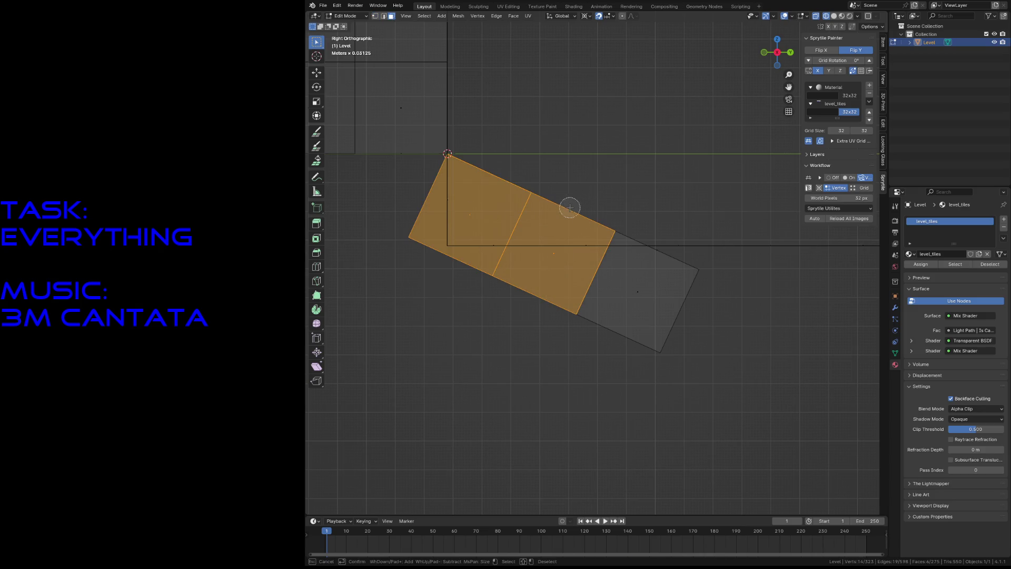
drag(636, 289, 648, 275)
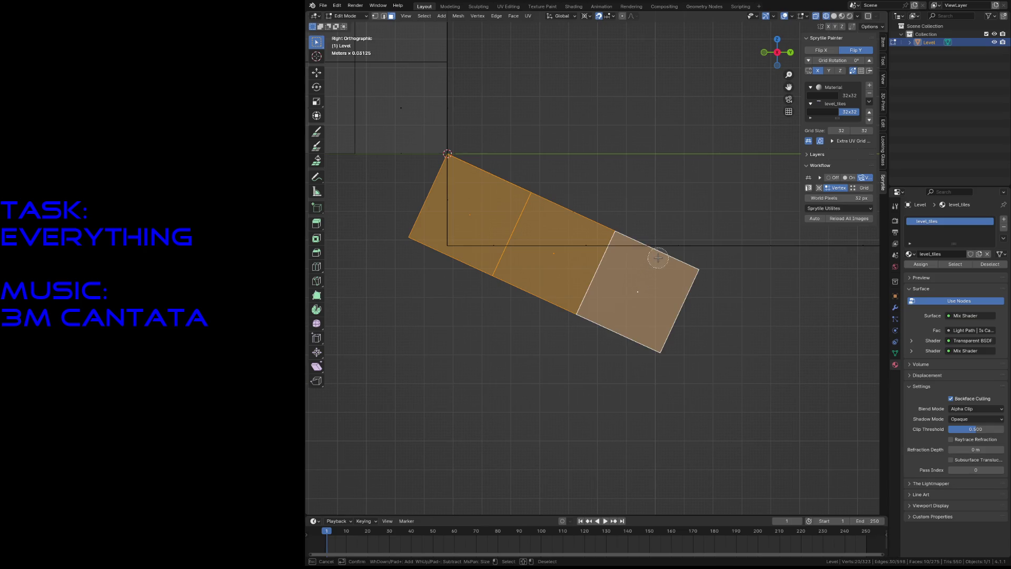
key(Escape)
key(r)
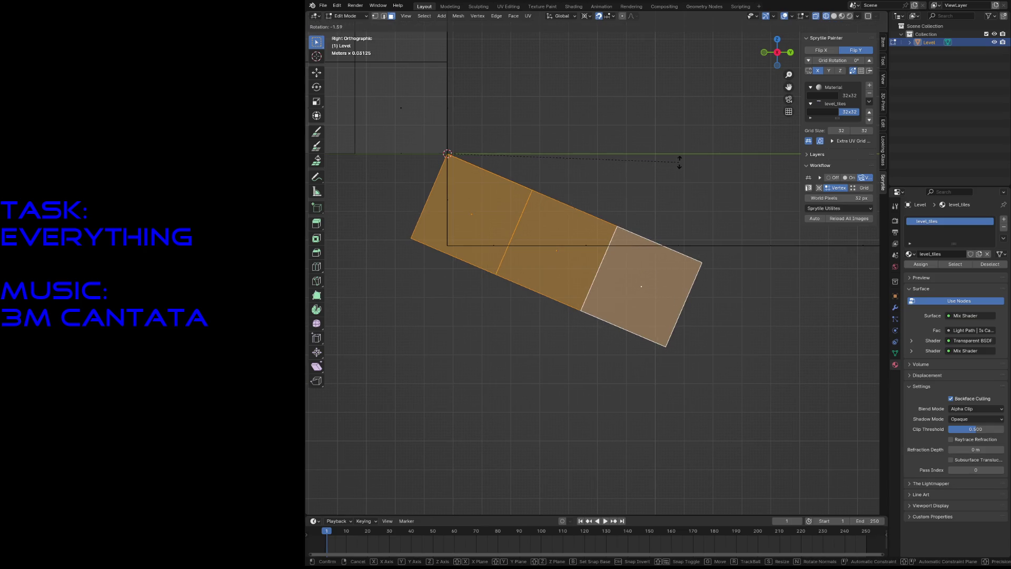
click(693, 146)
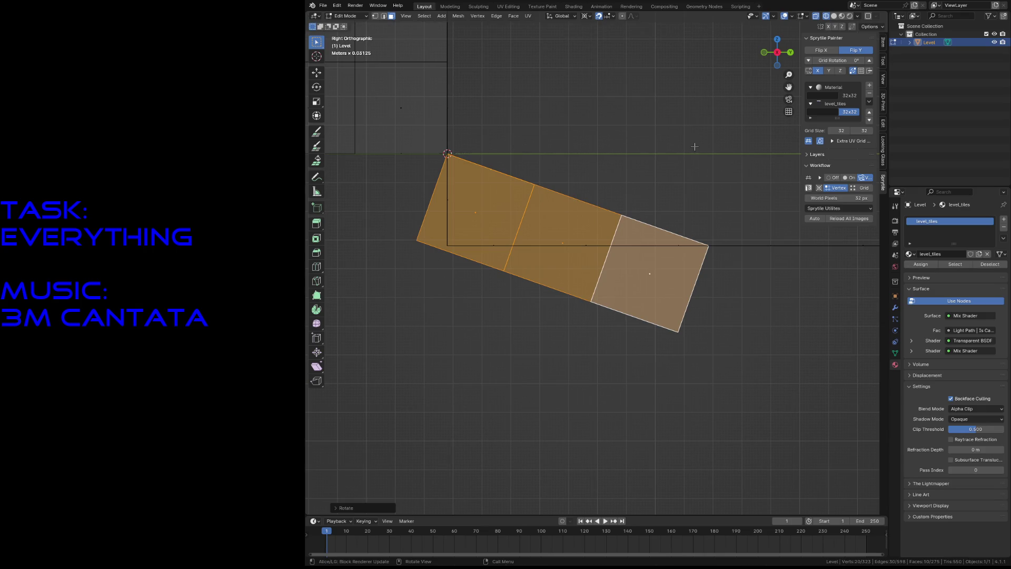
key(shift+grave)
key(Escape)
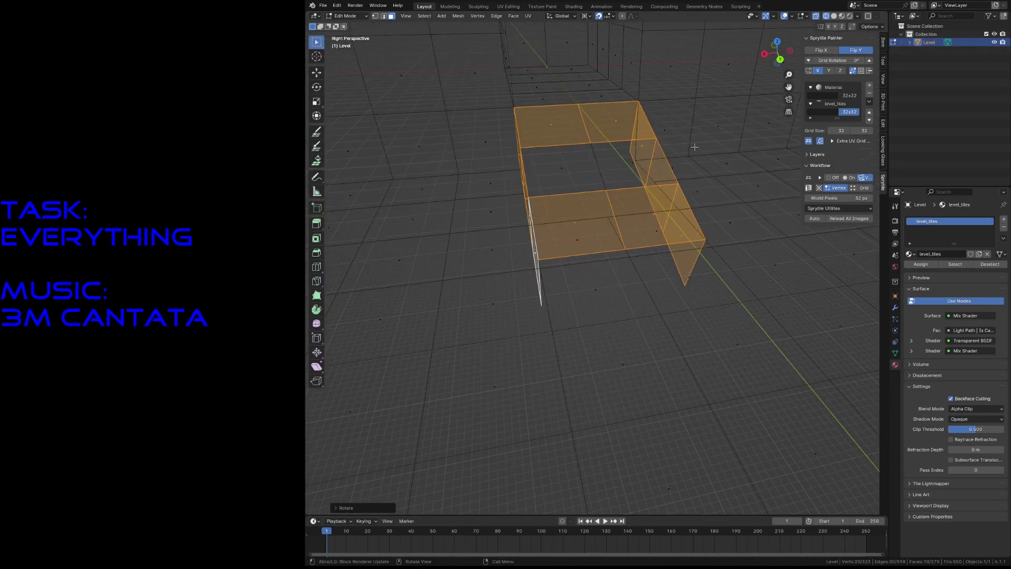
Step: Save the level and switch the viewport back to textured Material Preview
key(z)
key(ctrl+s)
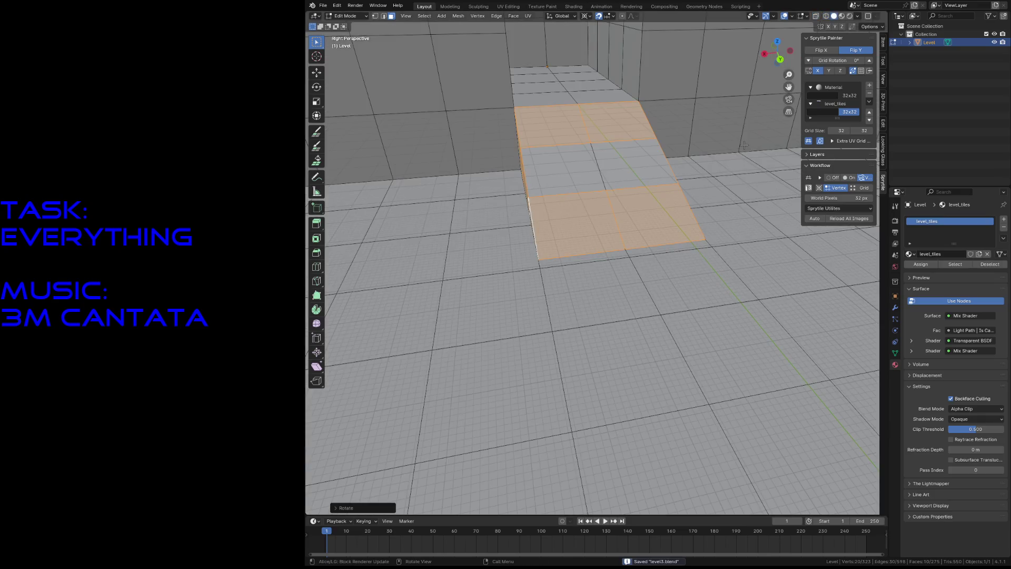
key(z)
click(743, 193)
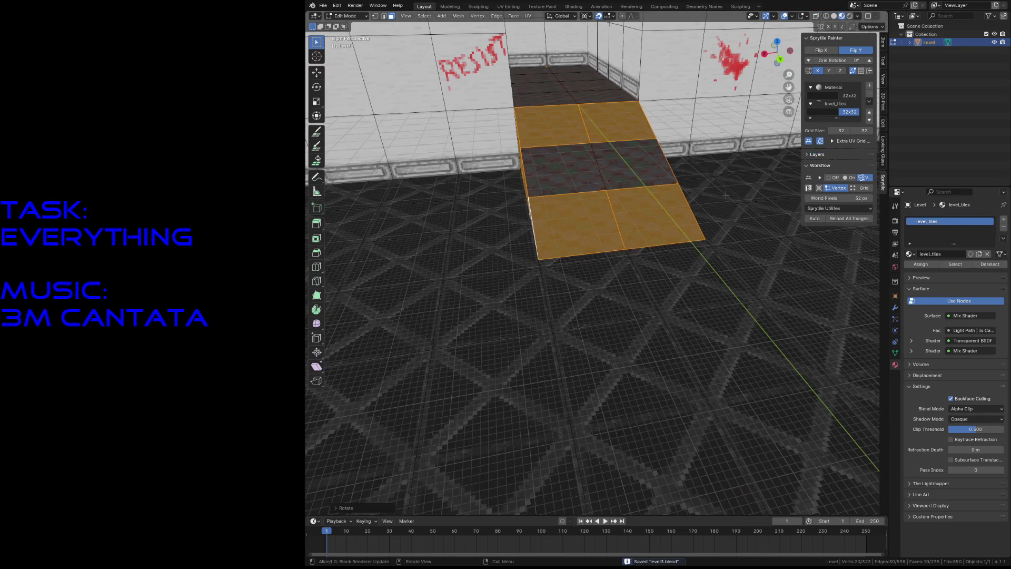
Step: Walk through the doorway and corridor to inspect the ramp, floor and wall
key(shift+grave)
key(s)
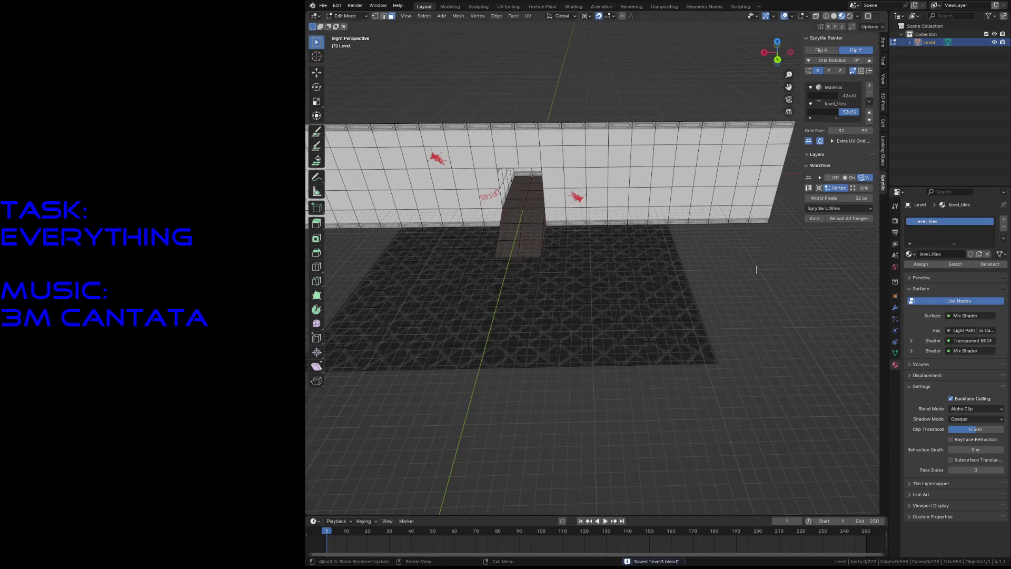
key(w)
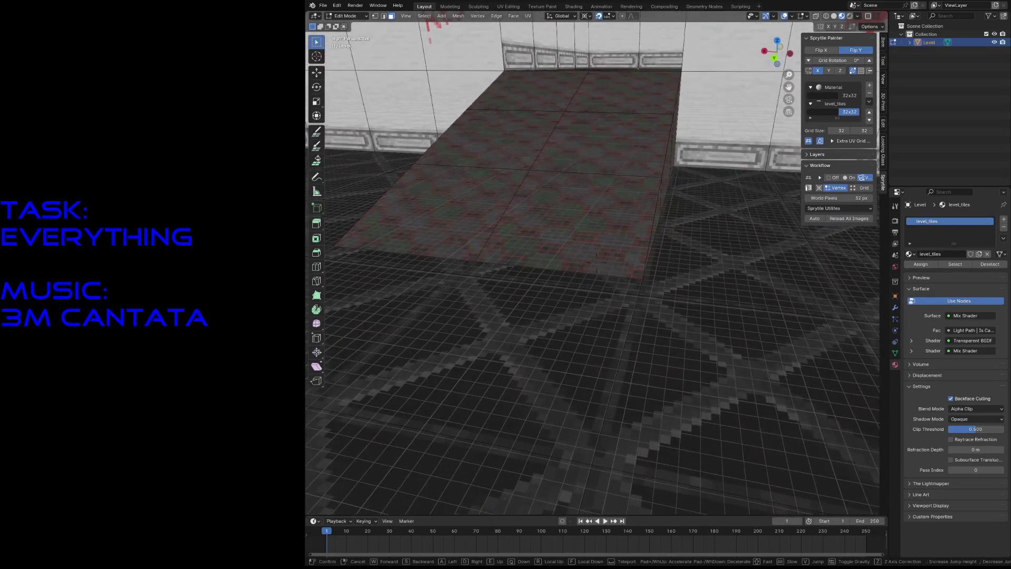
key(s)
key(w)
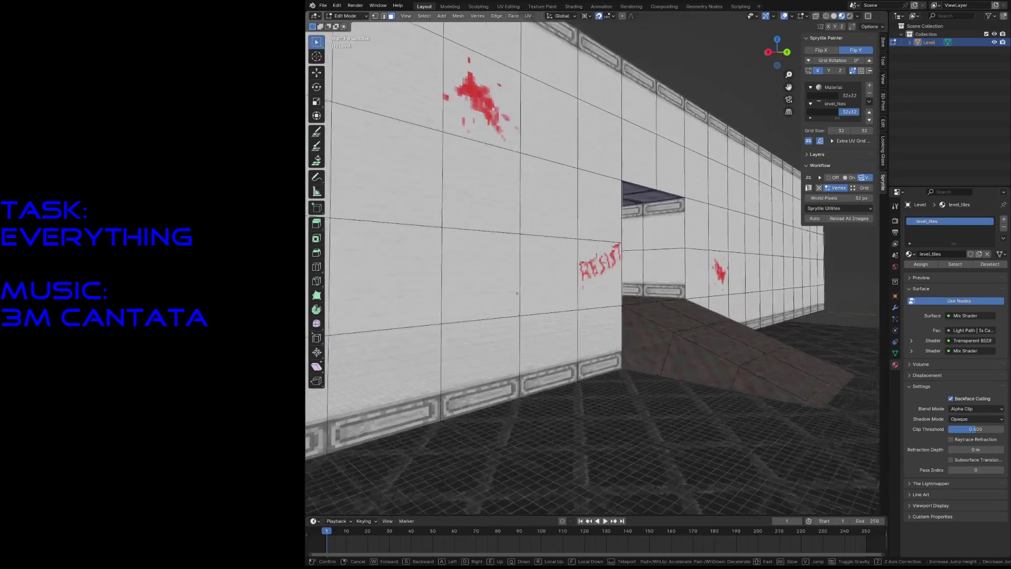
key(w)
key(s)
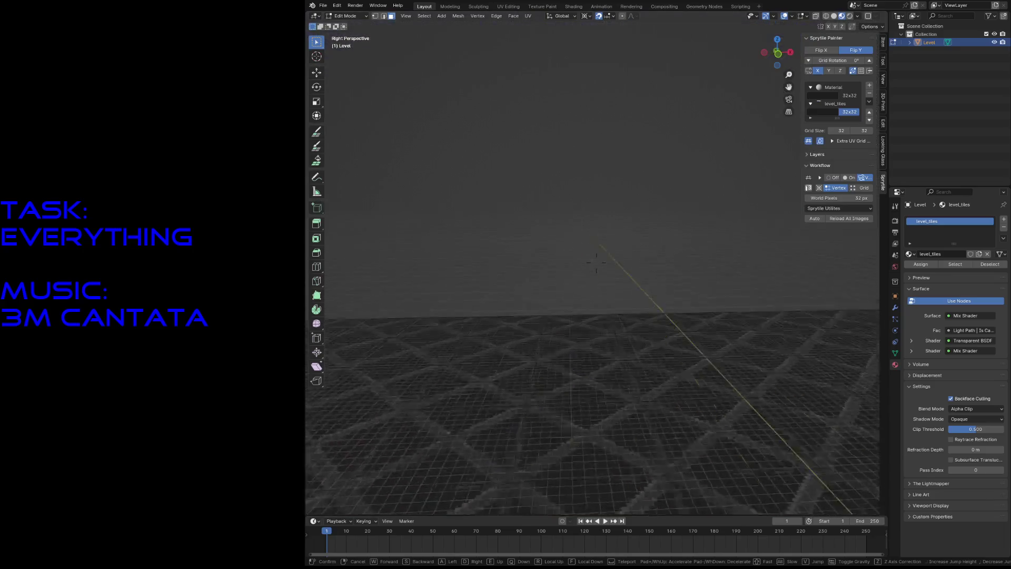
key(w)
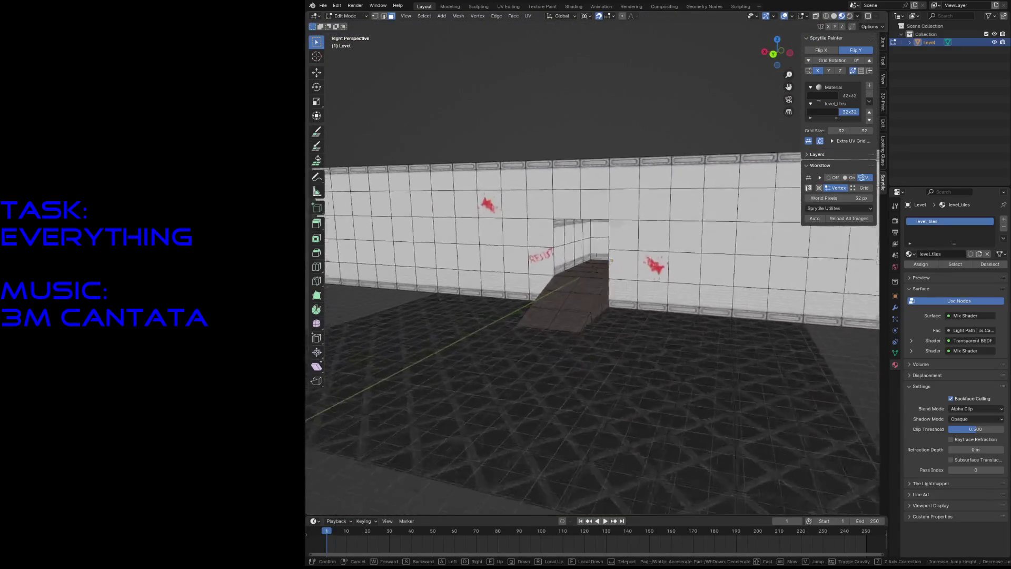
key(s)
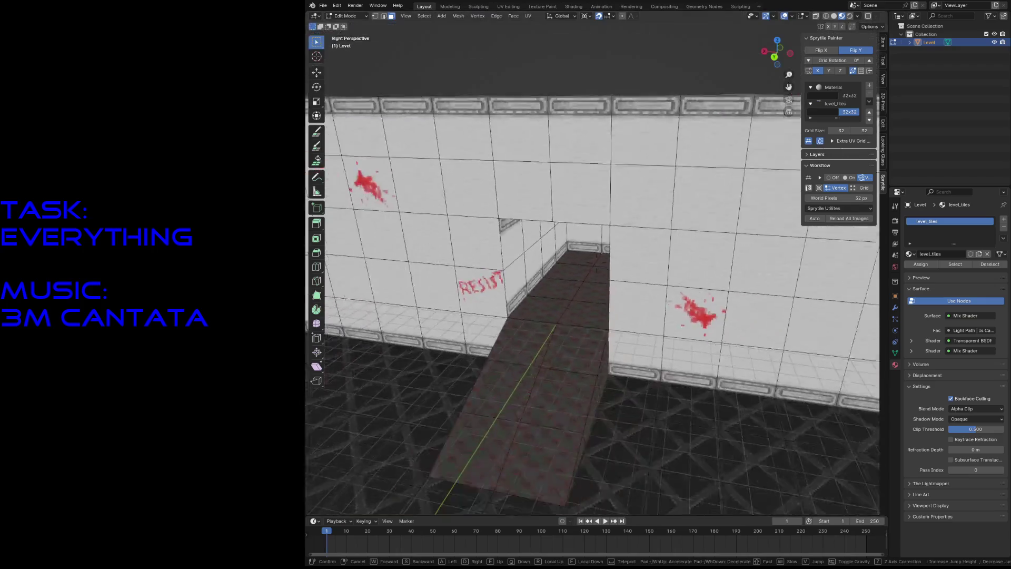
key(w)
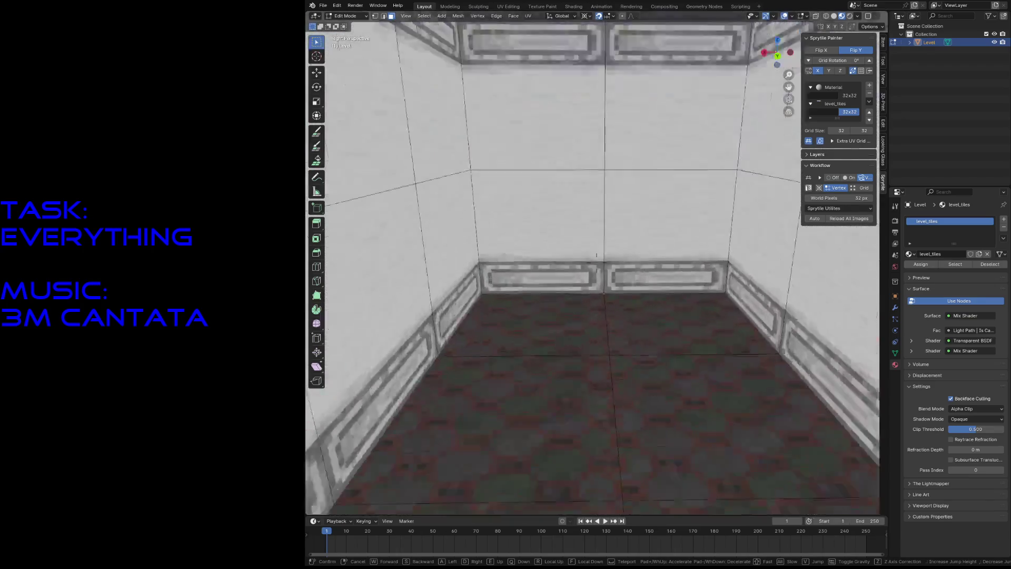
key(s)
key(s)
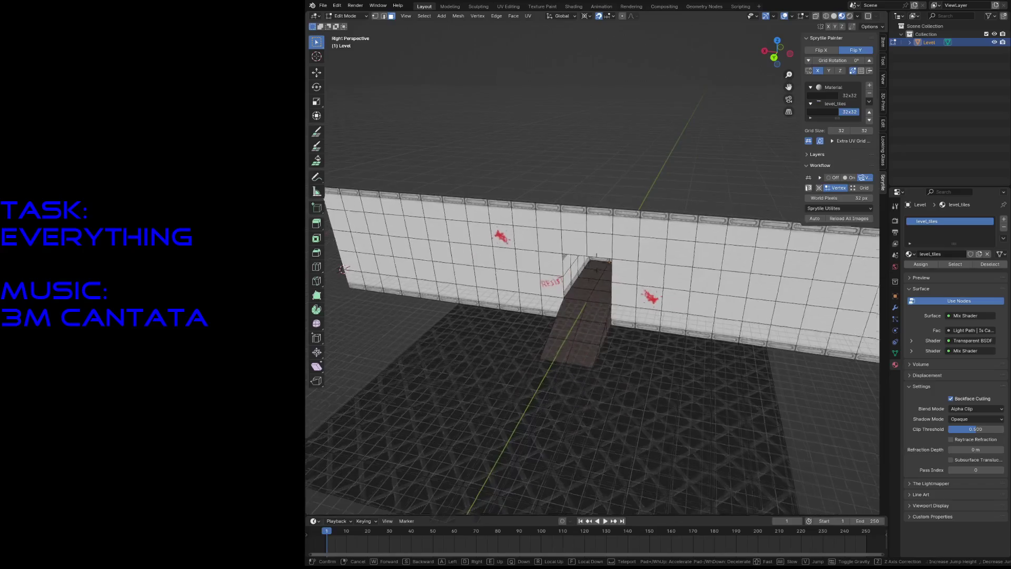
key(w)
key(s)
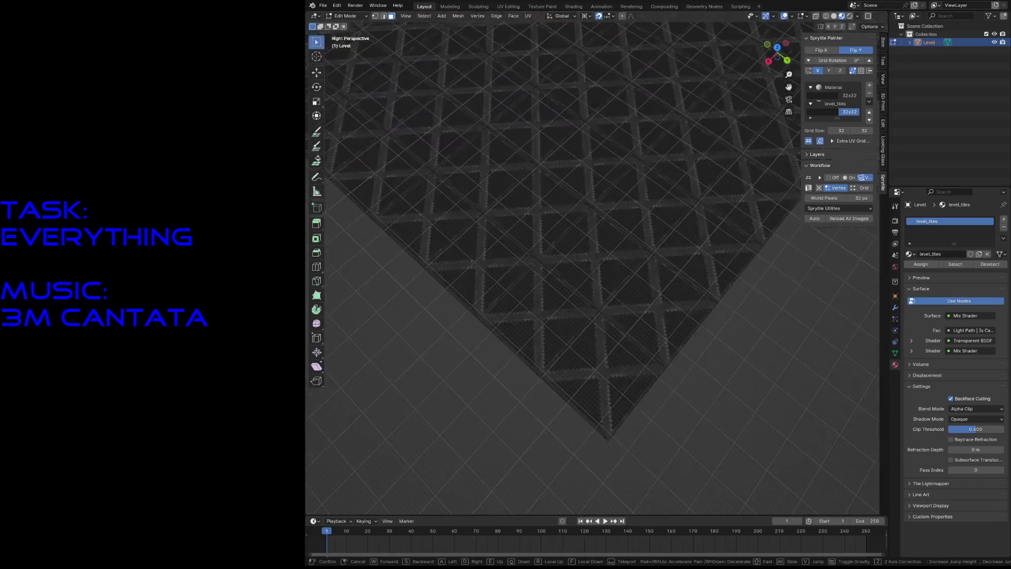
key(s)
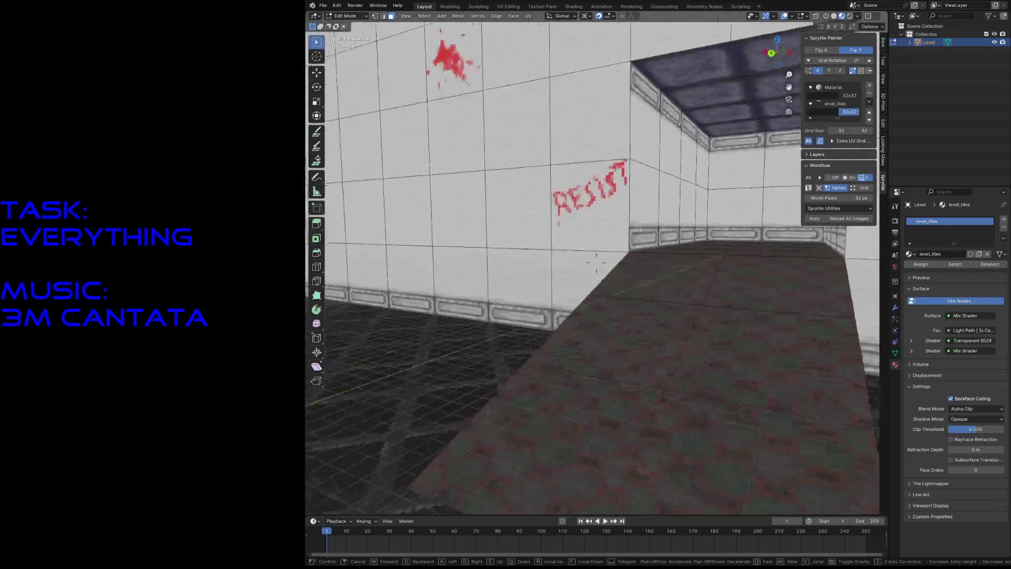
click(756, 271)
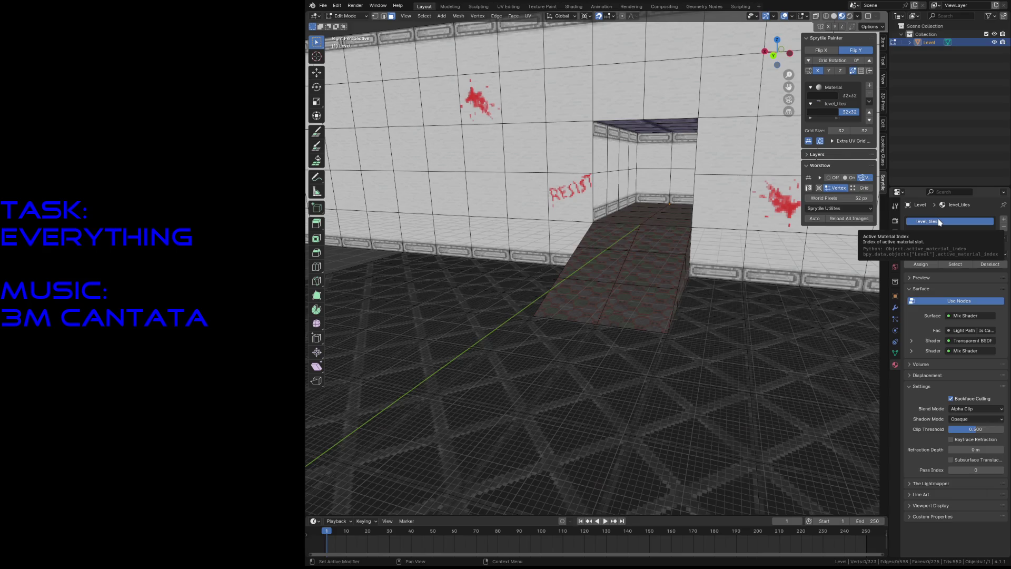
key(shift+grave)
Step: Walk the view around and in close to the white wall's base
key(s)
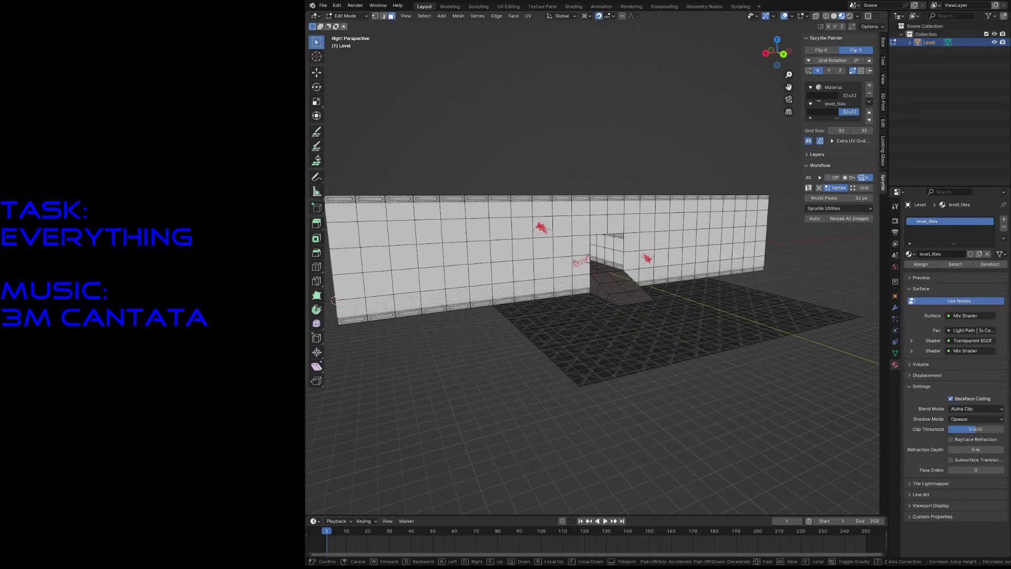
key(w)
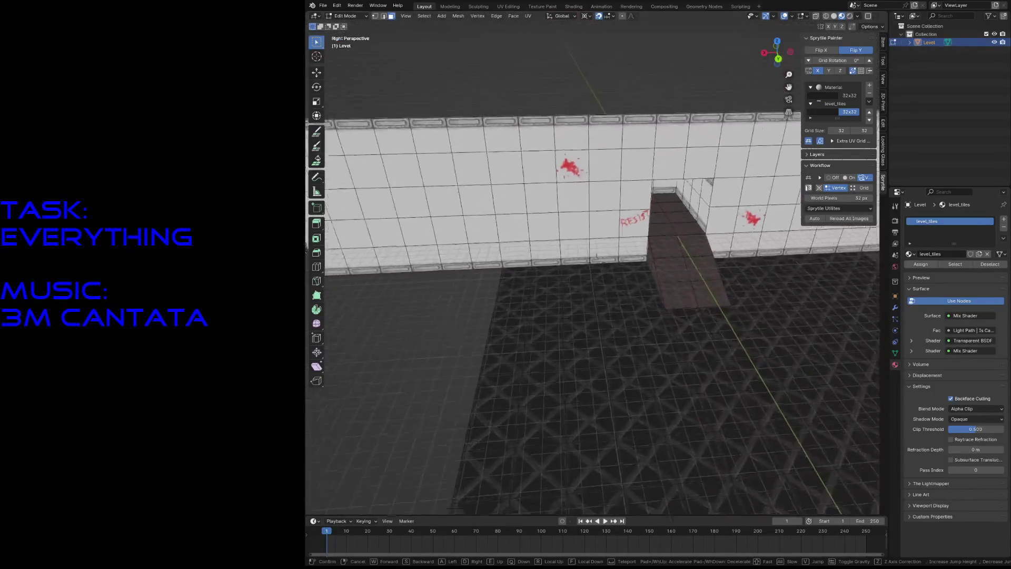
key(s)
click(726, 300)
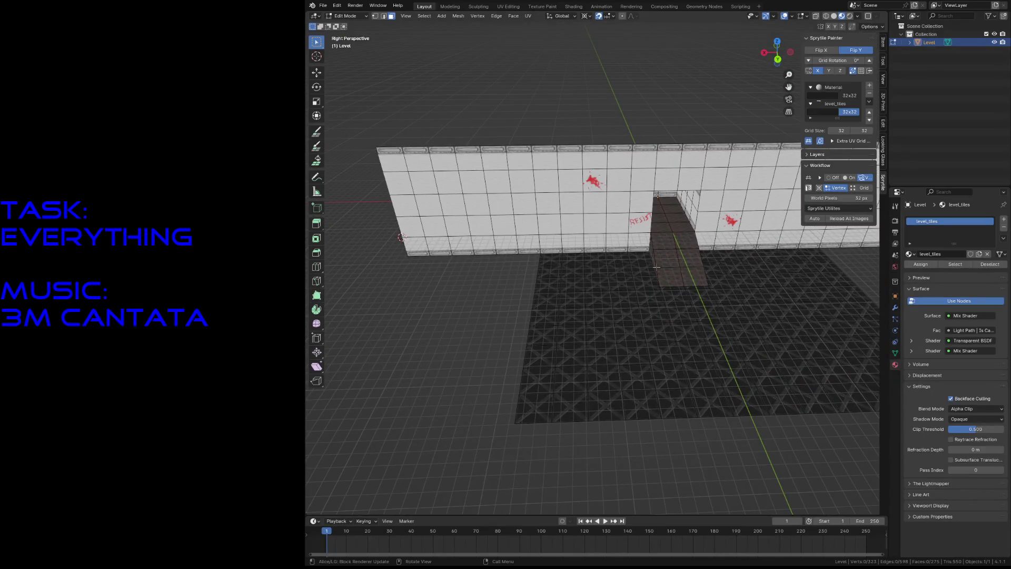
key(shift+grave)
key(w)
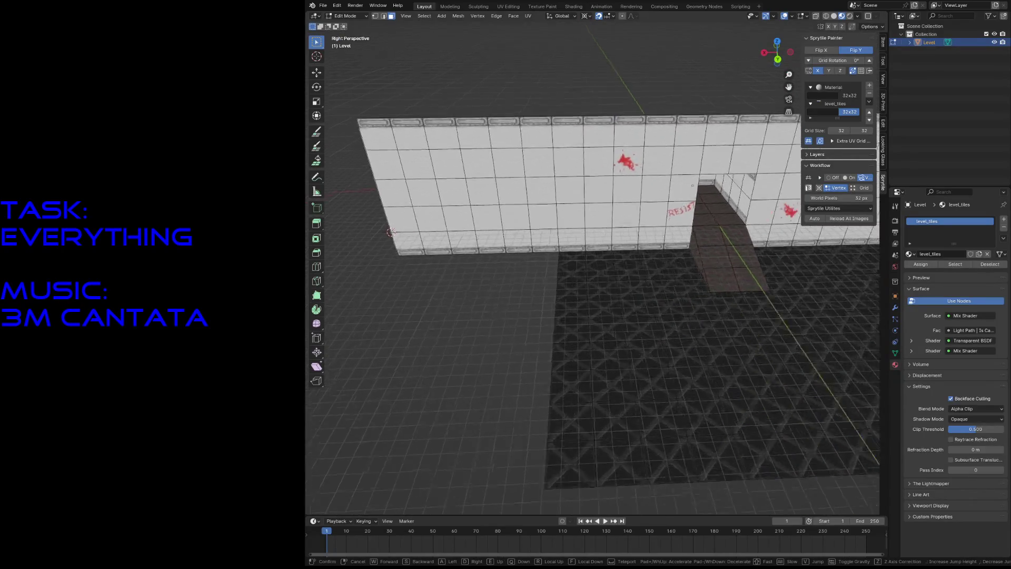
click(626, 276)
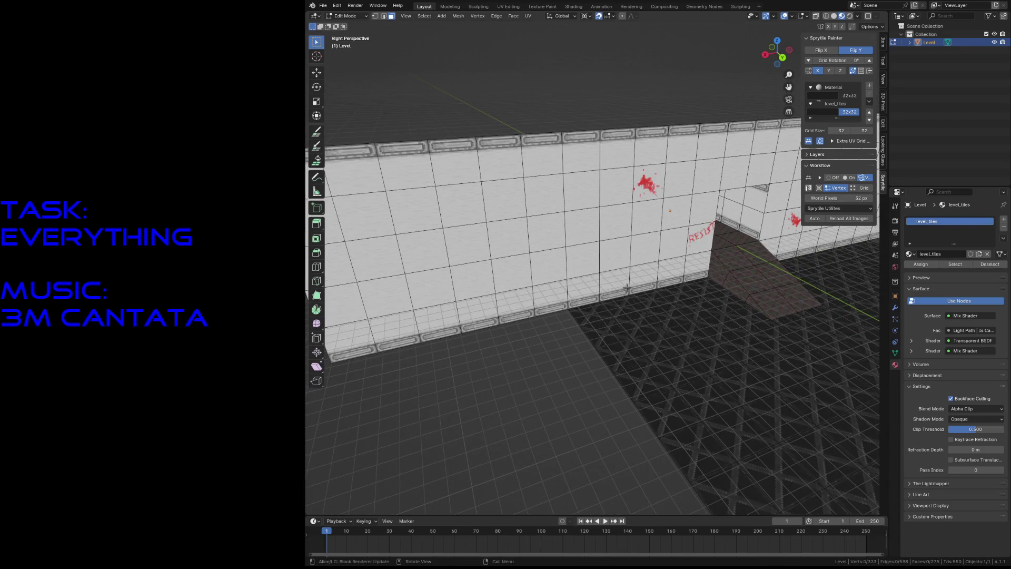
Step: Select the floor face beside the wall and bring up the Snap menu
key(c)
key(Escape)
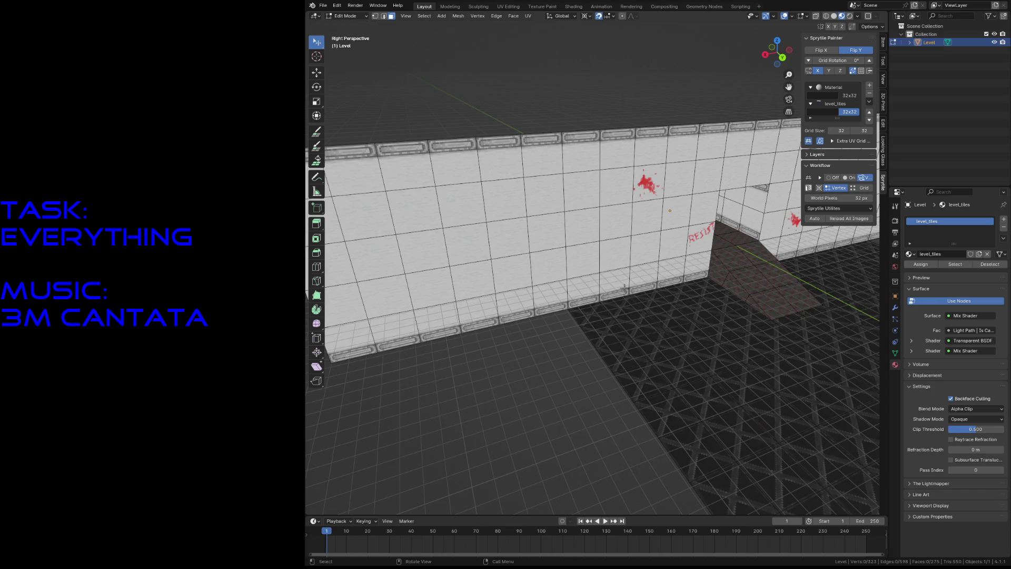
click(637, 310)
key(shift+s)
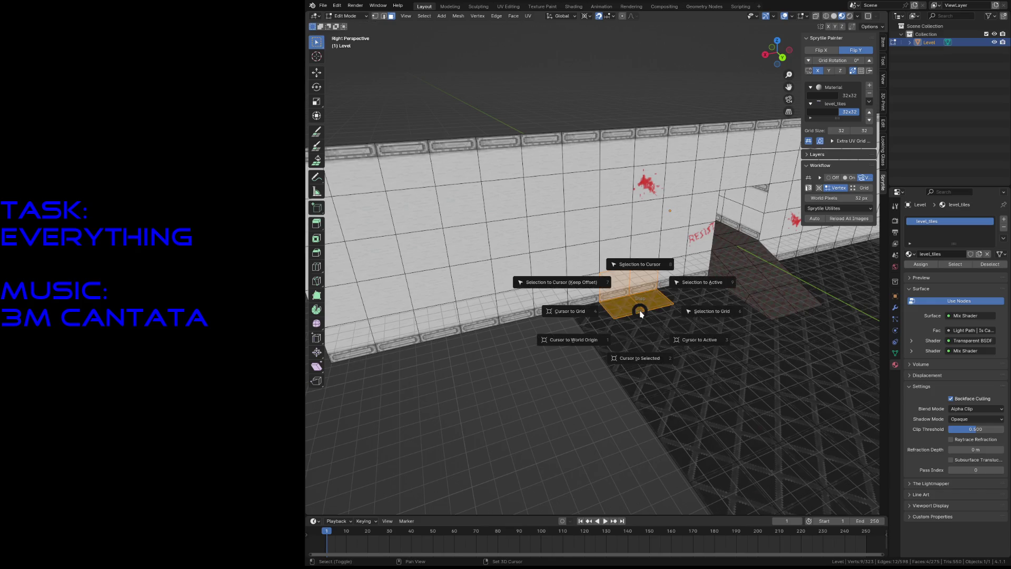
Step: Select a row of grate floor faces along the wall and delete them
key(Escape)
click(642, 298)
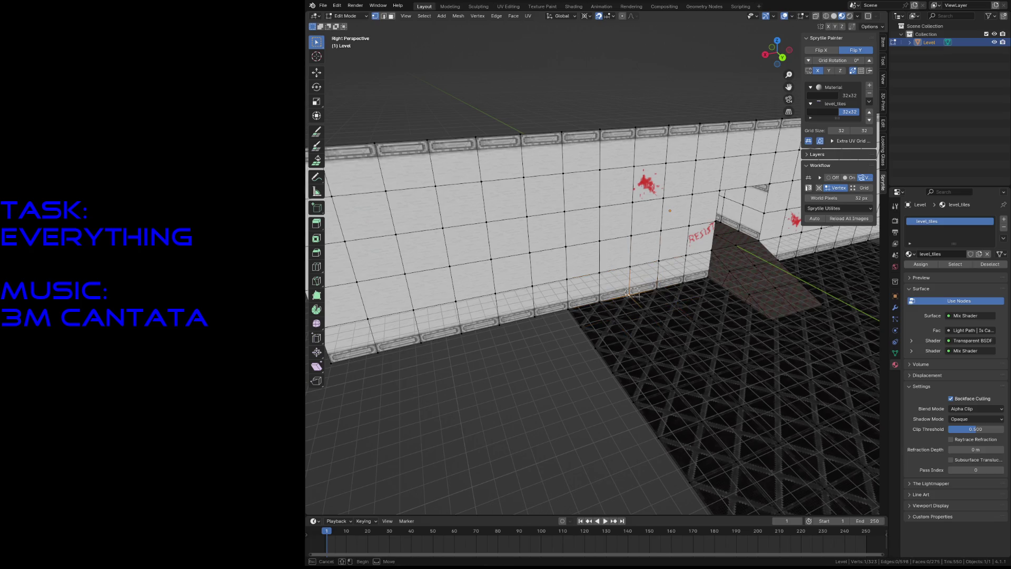
key(3)
click(609, 324)
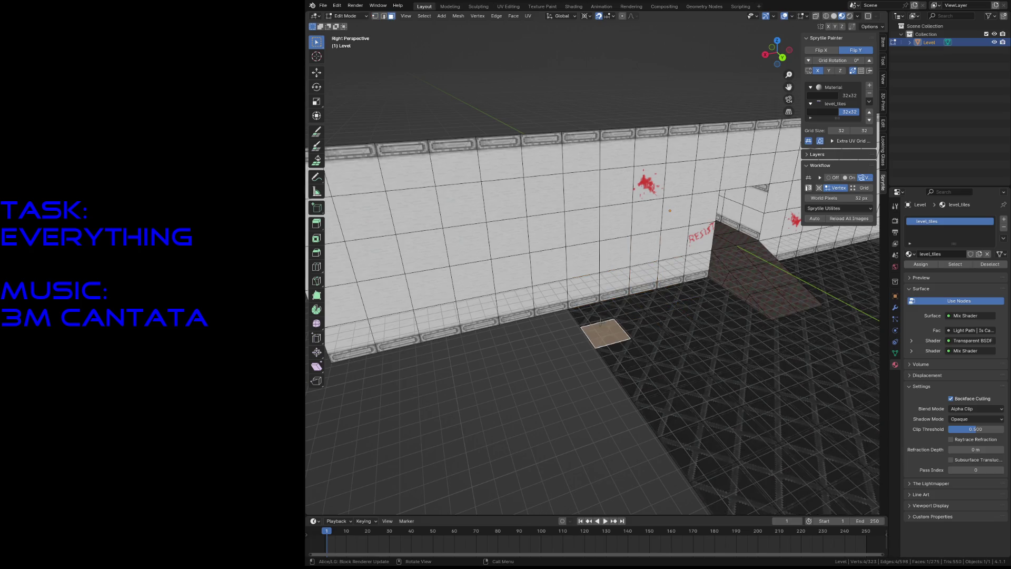
mouse_move(602, 318)
mouse_down()
mouse_move(635, 354)
mouse_move(695, 388)
mouse_up()
key(x)
click(695, 388)
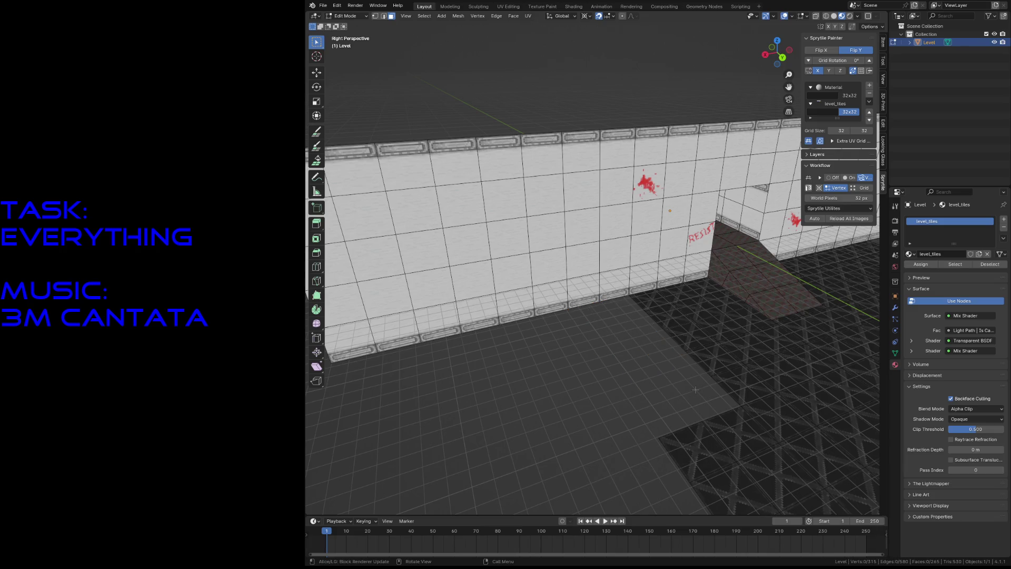
Step: Delete a second strip of floor tiles right of the ramp
key(shift+grave)
click(706, 374)
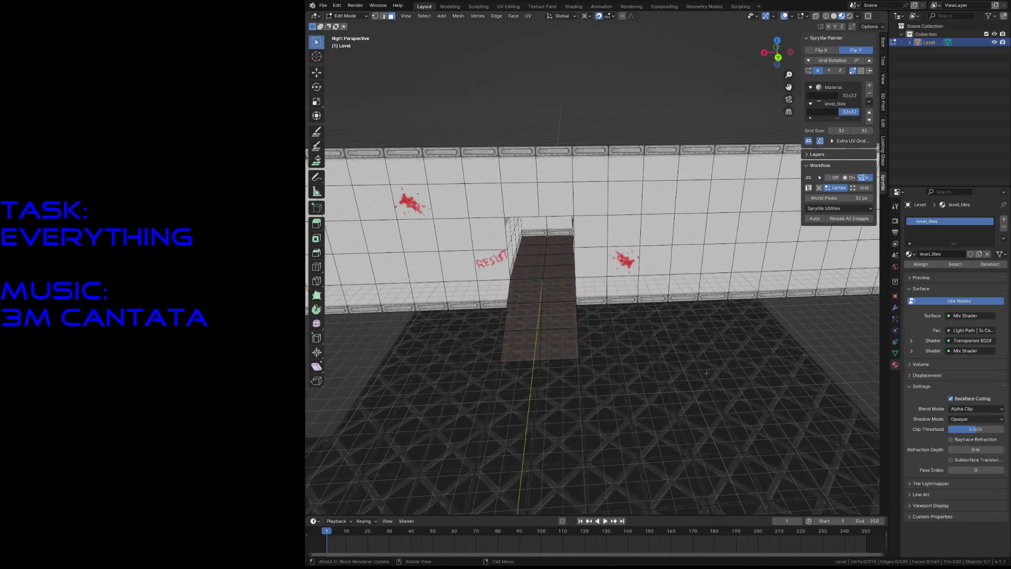
drag(685, 316, 800, 377)
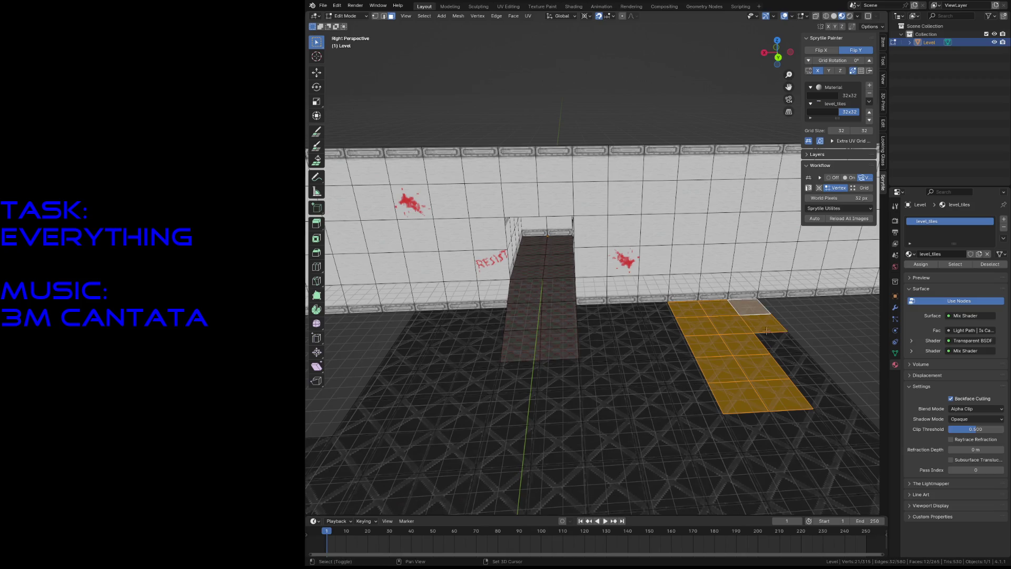
key(x)
click(771, 364)
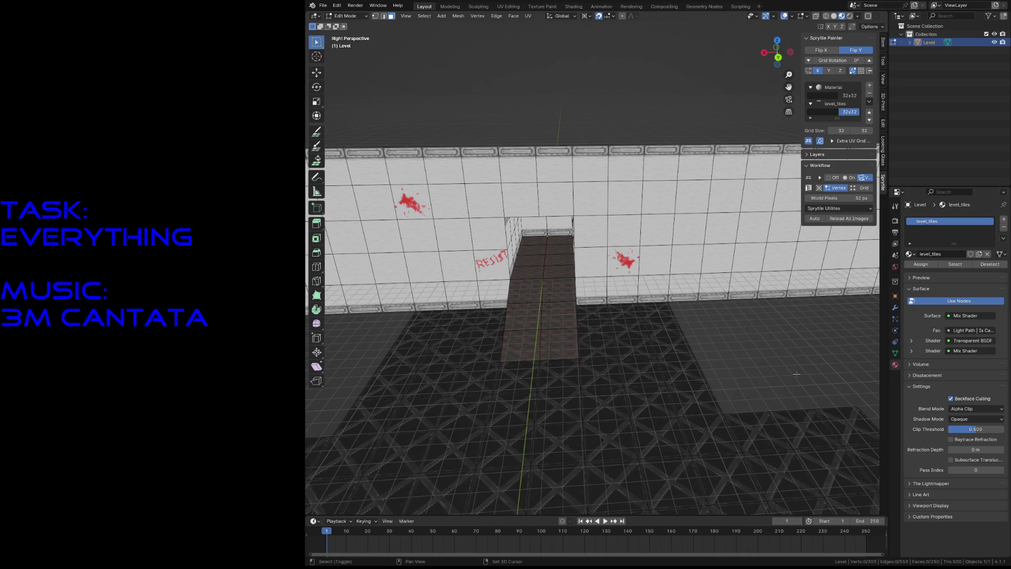
Step: Reposition the view, save the level, and begin circle-selecting wall faces near the floor
key(shift+grave)
click(575, 342)
key(ctrl+s)
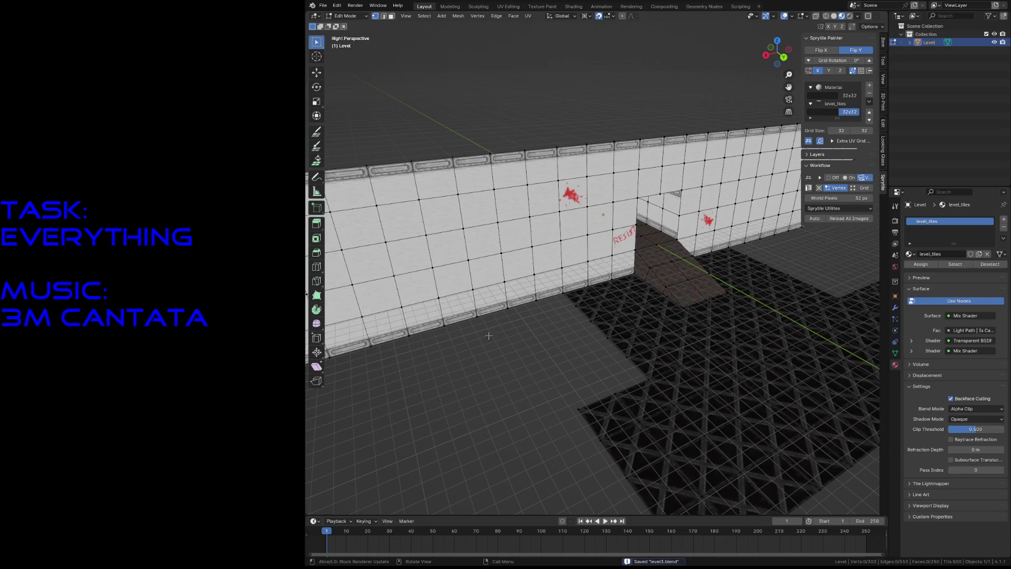
key(c)
click(537, 289)
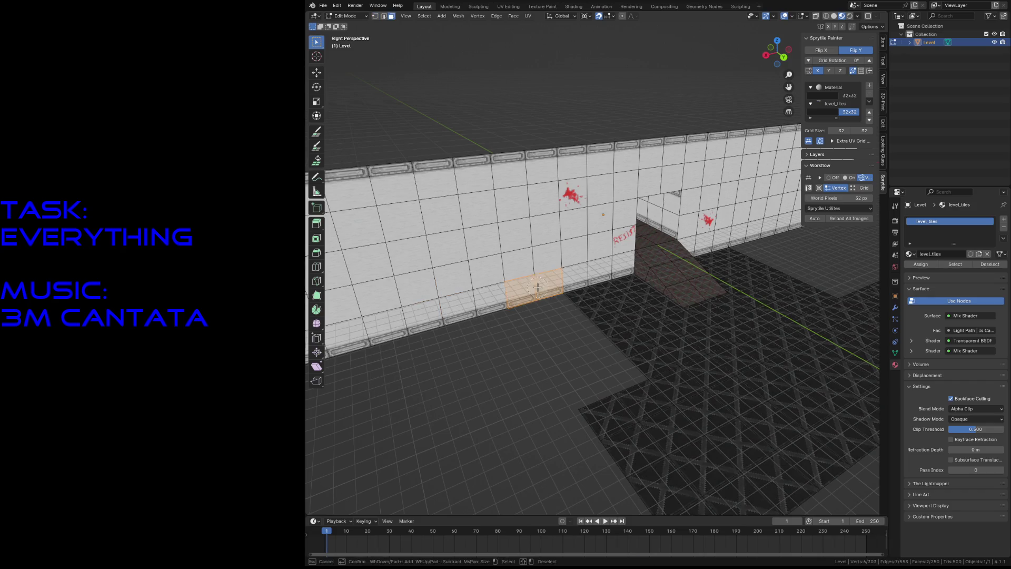
Step: Circle-select wall faces leftward and delete them to open the wall
drag(537, 288, 445, 301)
key(Escape)
key(x)
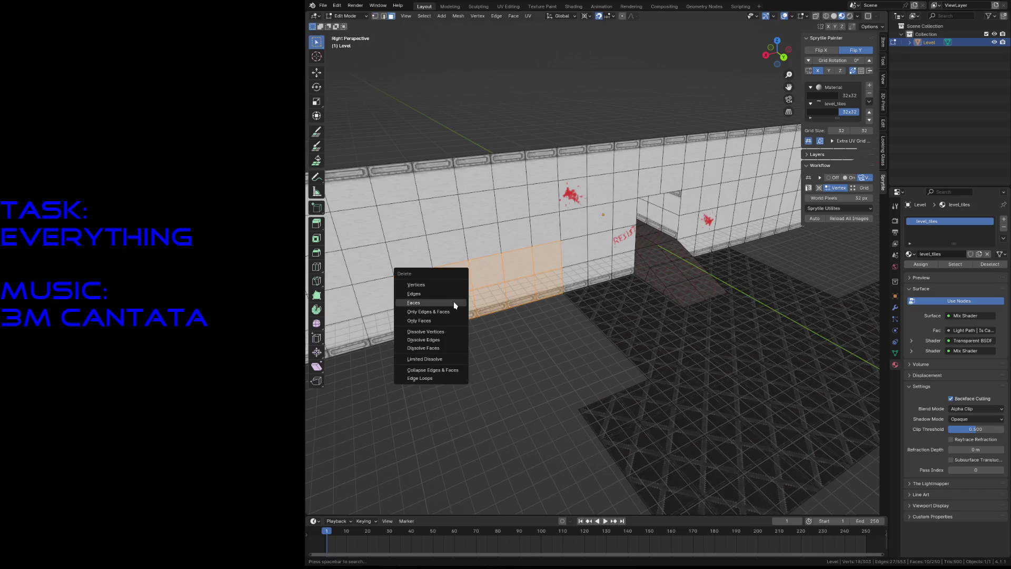
click(454, 304)
Step: Move the view and delete a second set of wall faces on the right side
key(shift+grave)
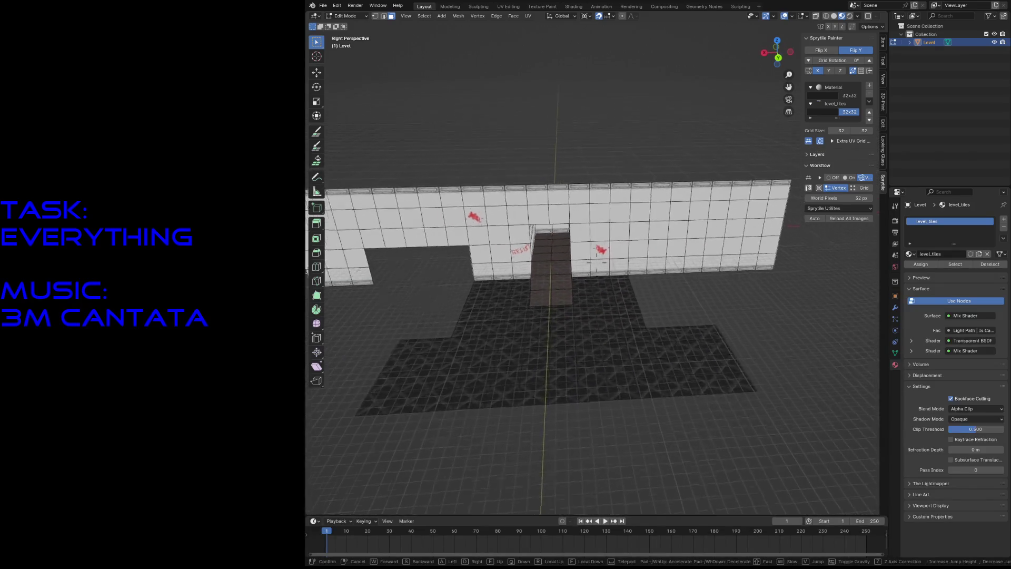
click(594, 262)
key(c)
drag(644, 265, 686, 253)
key(Escape)
key(x)
click(682, 255)
Step: Snap the 3D cursor to a chosen wall vertex, save the level, and re-activate Sprytile painting
key(shift+grave)
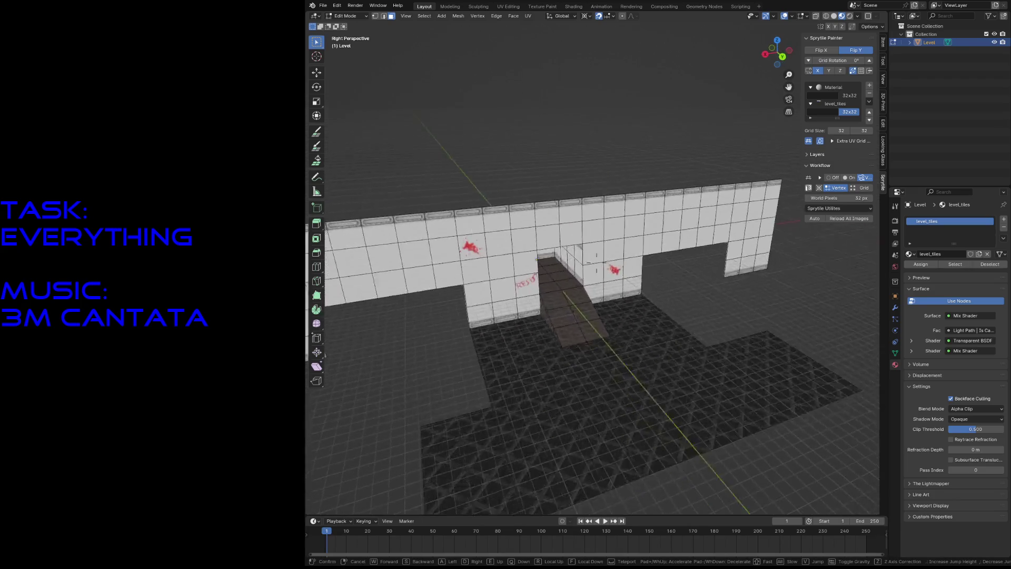
key(w)
click(599, 249)
key(1)
key(shift+s)
click(577, 304)
key(ctrl+s)
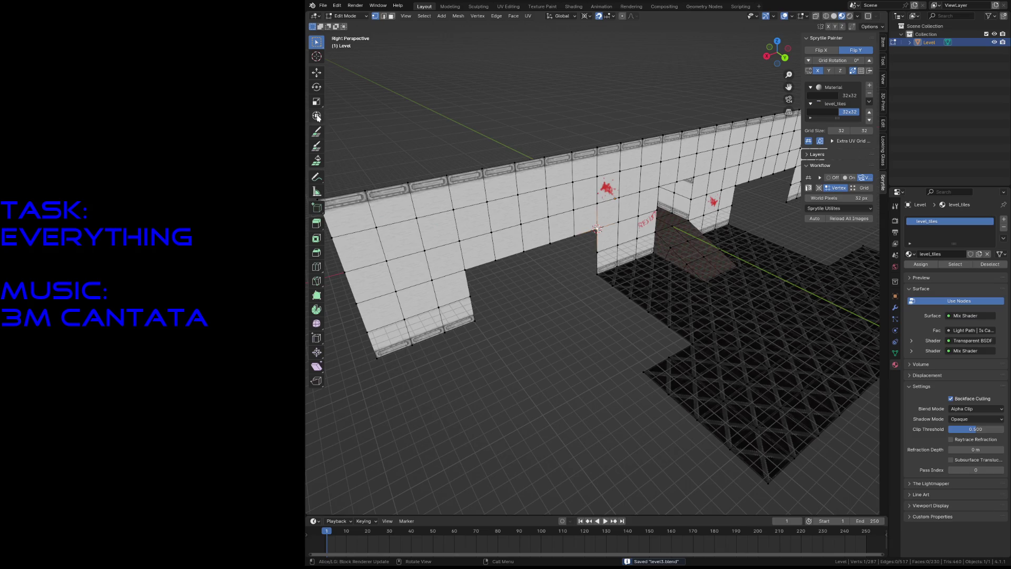
click(316, 131)
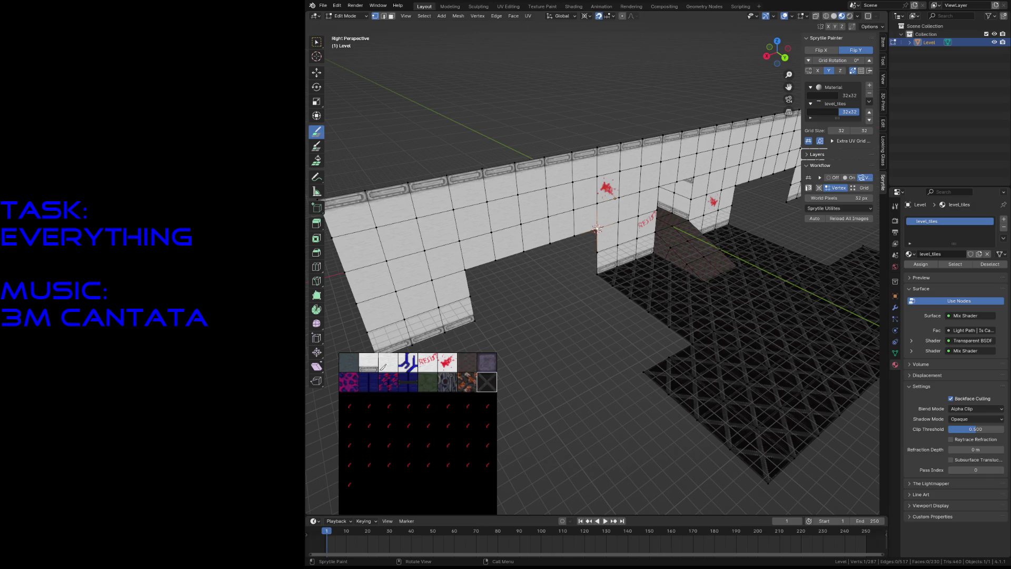
Step: Paint dark X-grate tiles onto the ledge floors from the wall corner and along the wall bottom
key(shift+grave)
key(w)
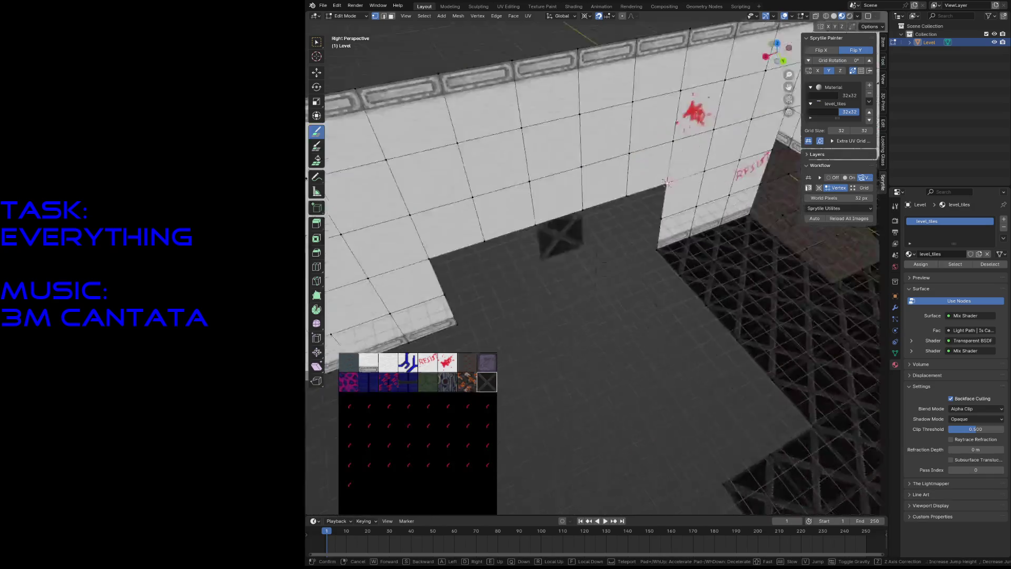
click(617, 132)
mouse_move(631, 124)
mouse_down()
mouse_move(525, 180)
mouse_move(632, 125)
mouse_up()
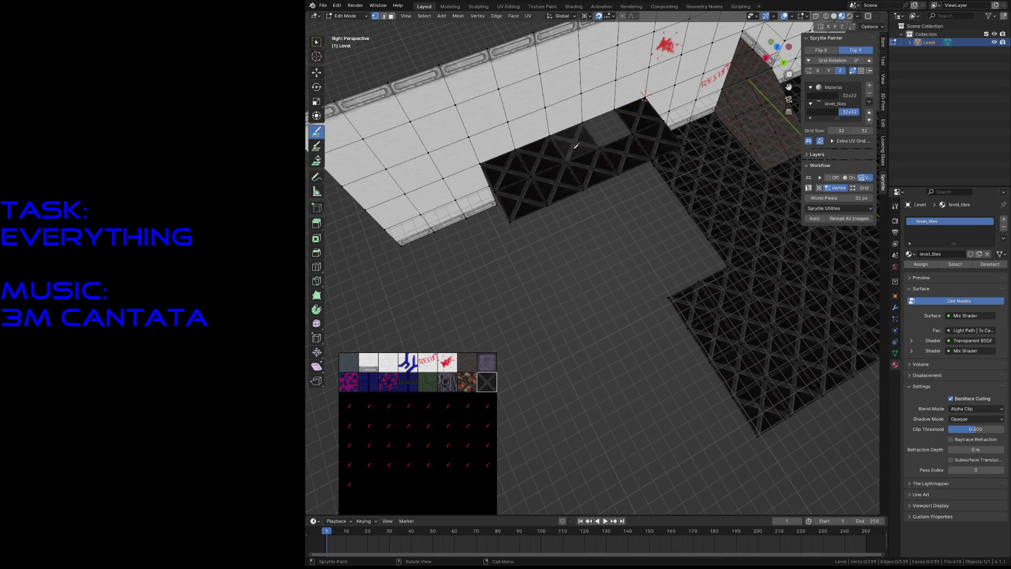
key(shift+grave)
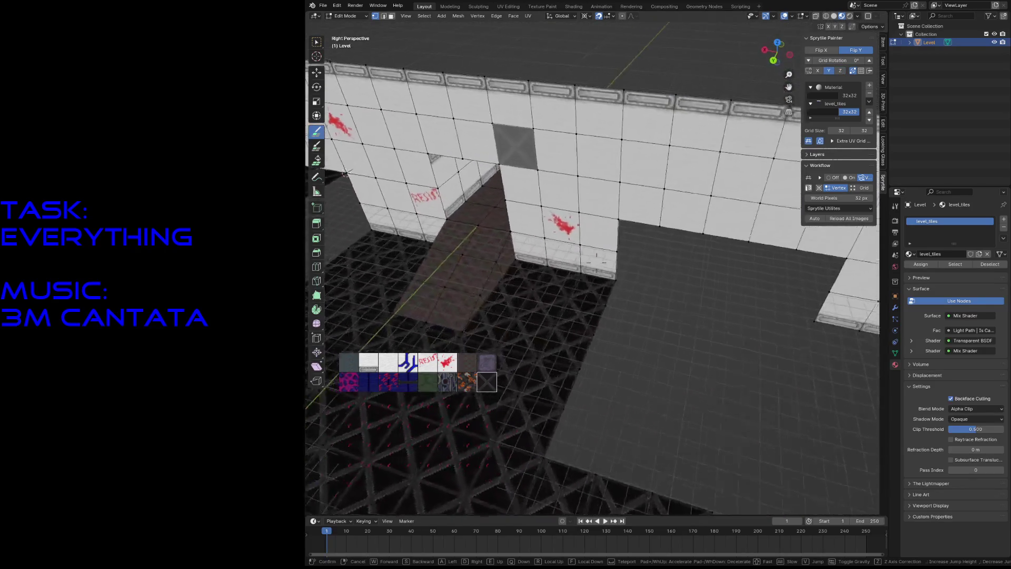
click(644, 206)
drag(644, 206, 628, 202)
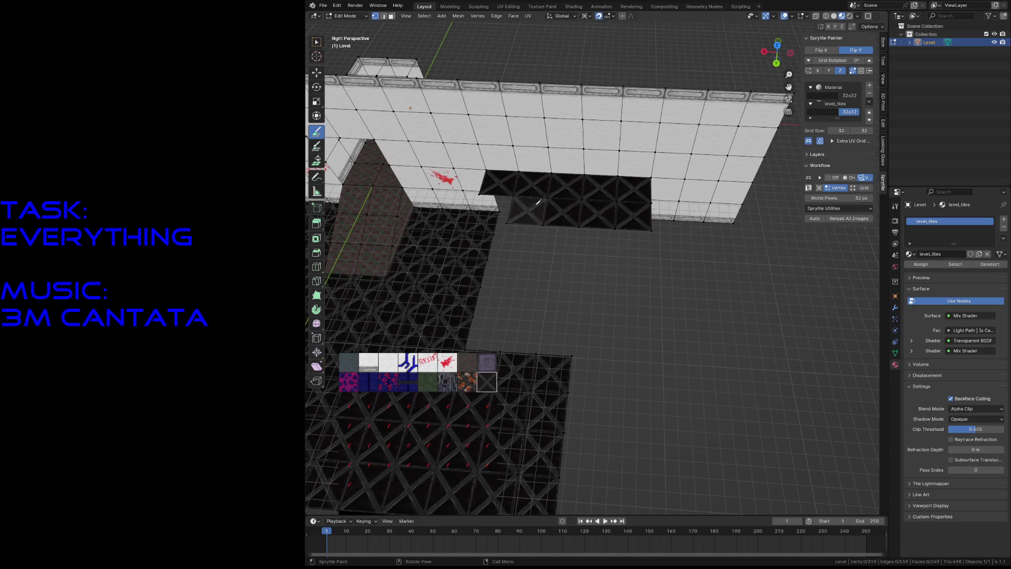
Step: Paint trimmed white tiles under the ledge, undo them, and choose the plain white wall tile instead
key(shift+grave)
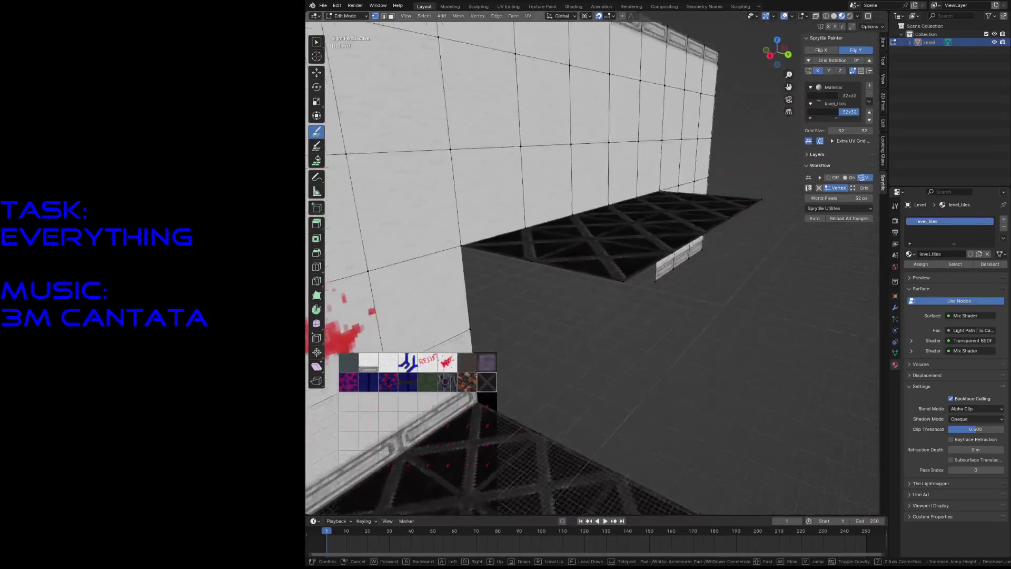
click(544, 261)
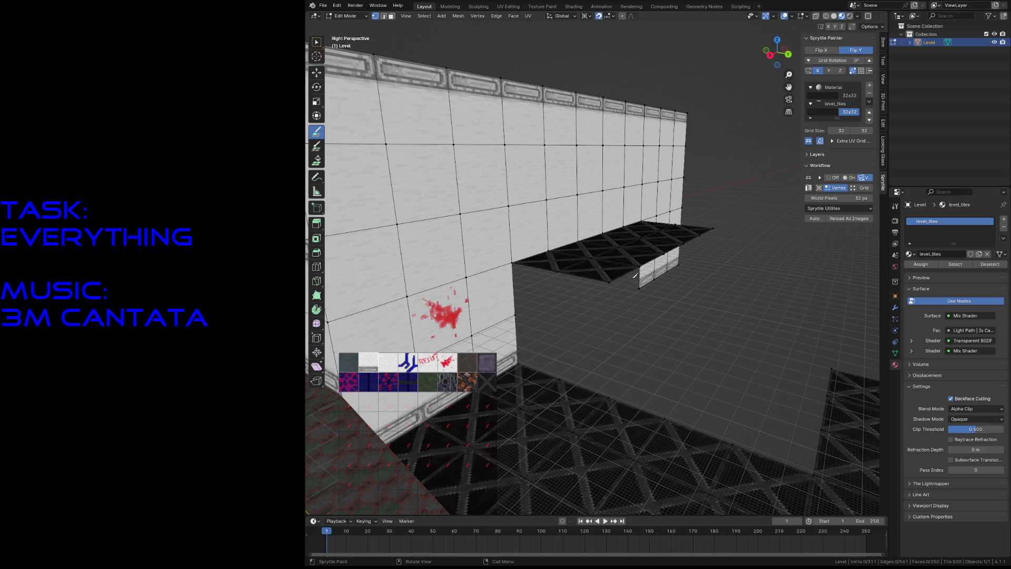
key(shift+grave)
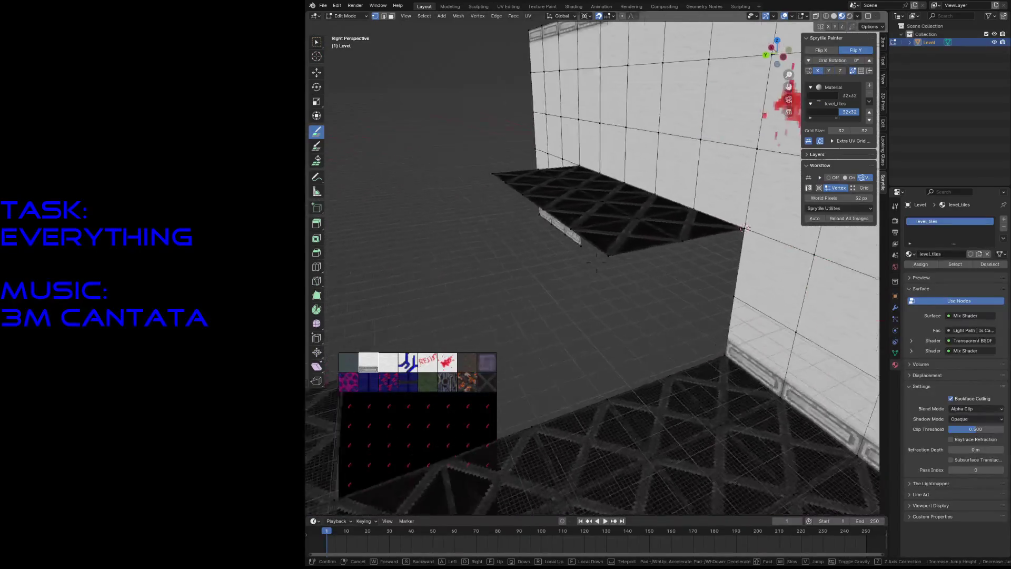
click(645, 303)
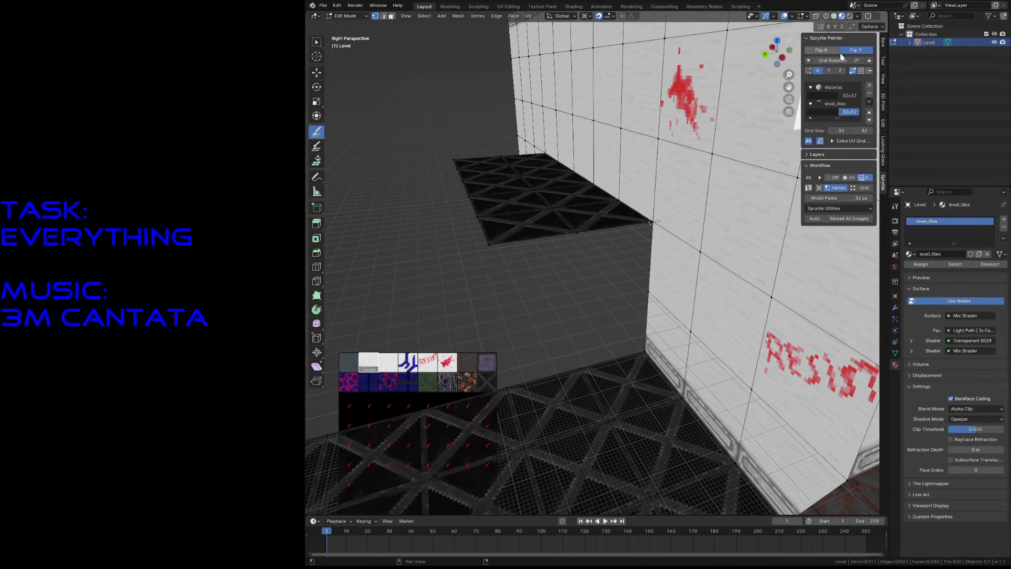
drag(616, 332, 600, 271)
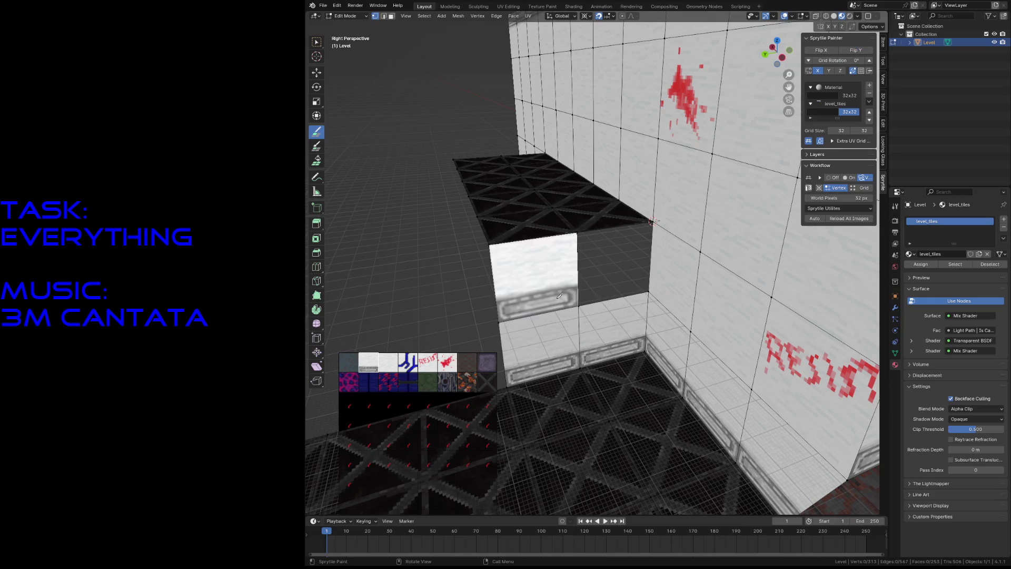
key(ctrl+z)
click(390, 363)
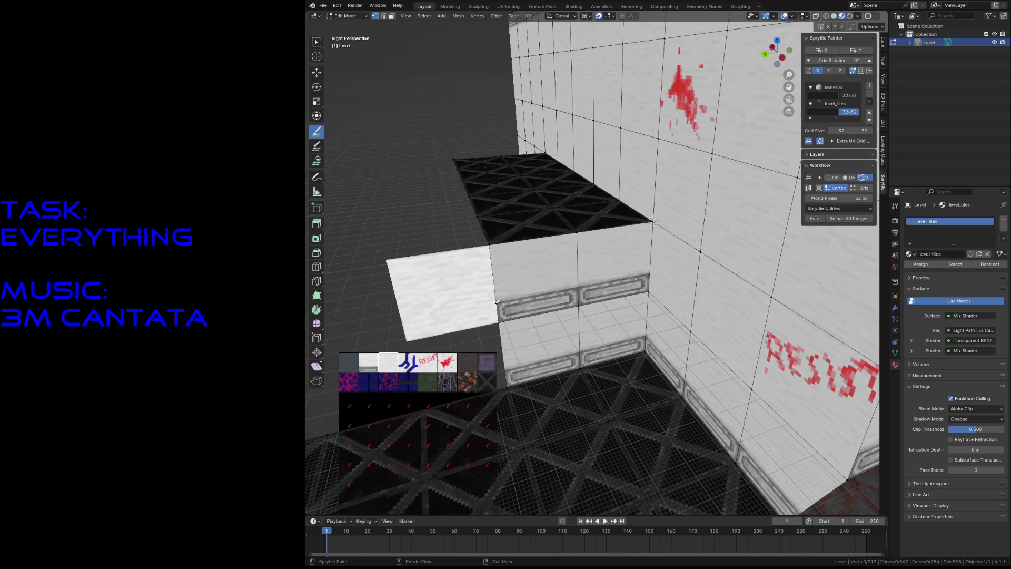
Step: Snap the 3D cursor to a vertex, save the level, and paint white wall tiles across the opening
key(shift+grave)
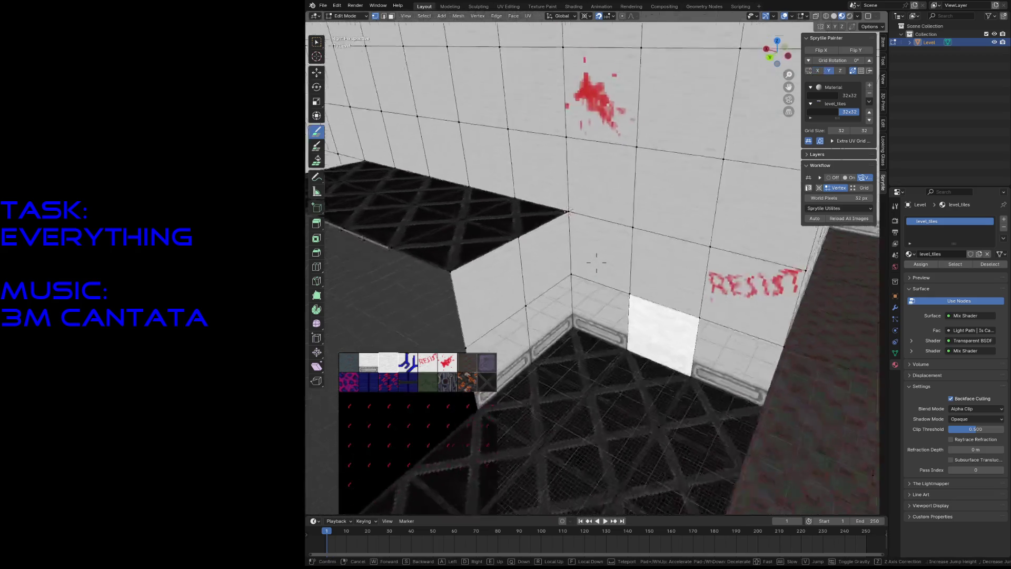
key(s)
click(630, 282)
key(shift+s)
click(646, 270)
key(ctrl+s)
key(b)
mouse_move(553, 293)
mouse_down()
mouse_move(506, 264)
mouse_move(624, 309)
mouse_up()
Step: Paint white trim tiles along the lower wall row and a wall tile row across the opening
click(376, 361)
drag(625, 306, 528, 306)
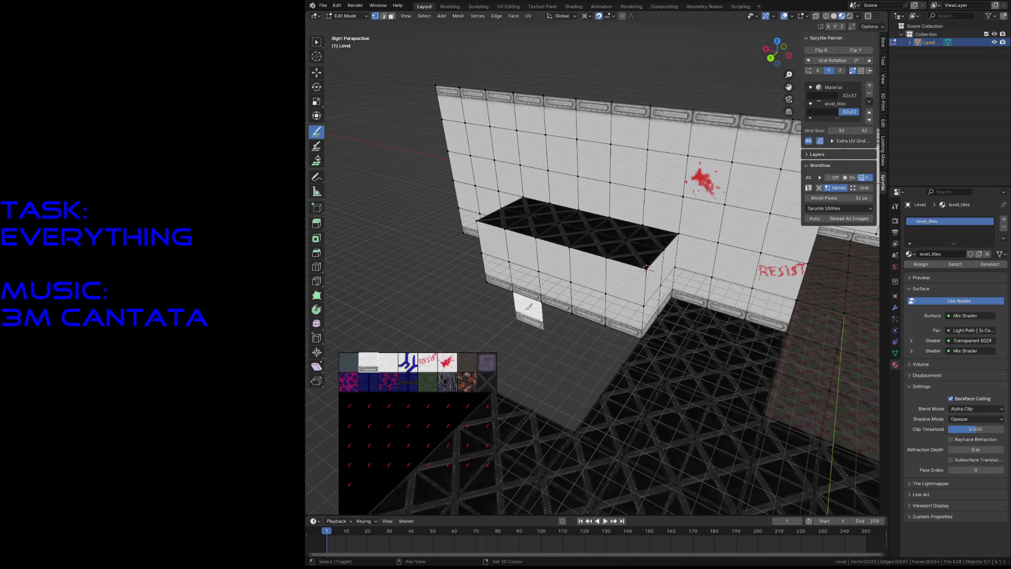
key(shift+grave)
key(w)
click(597, 260)
drag(517, 269, 605, 291)
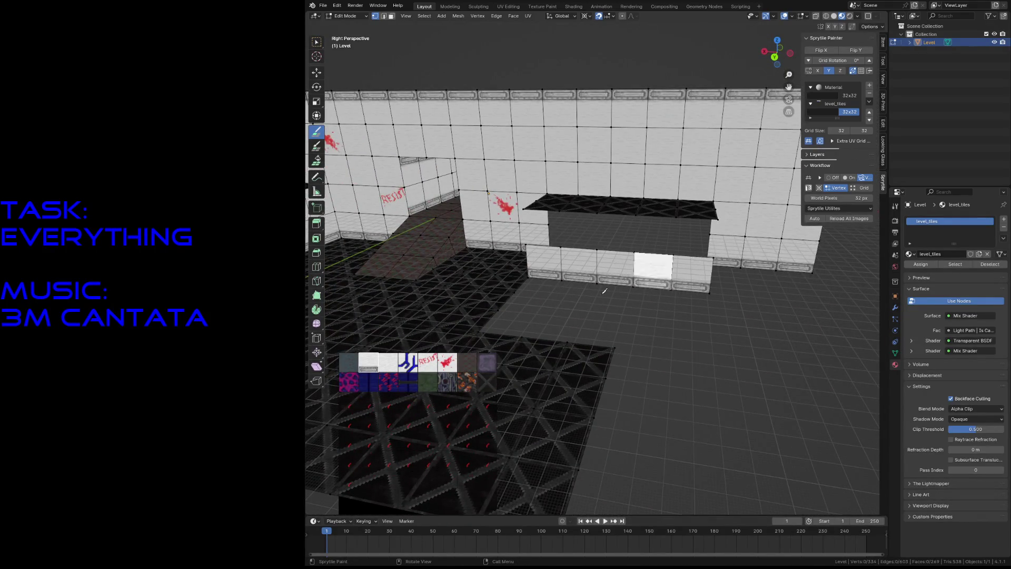
Step: Cover the recessed wall row in plain white tiles, snap the 3D cursor to a box vertex, and save
click(387, 363)
drag(530, 230, 677, 236)
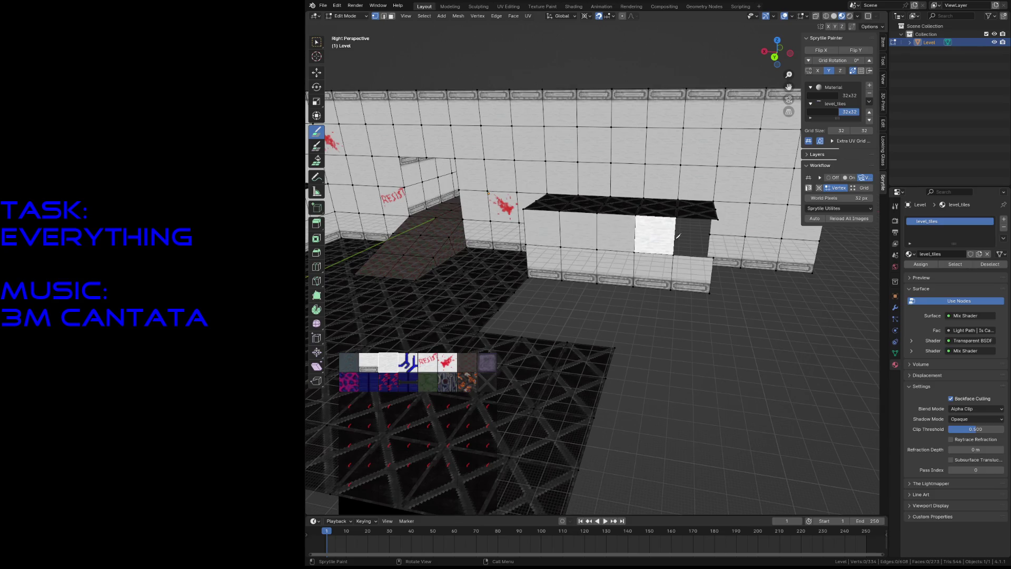
middle_drag(678, 236, 622, 259)
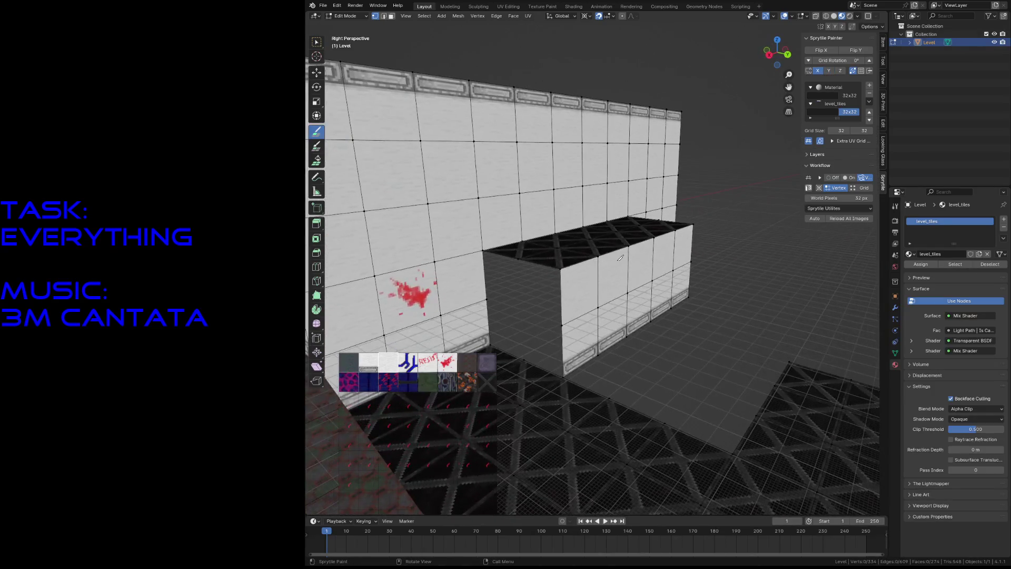
key(w)
key(shift+s)
click(501, 279)
key(ctrl+s)
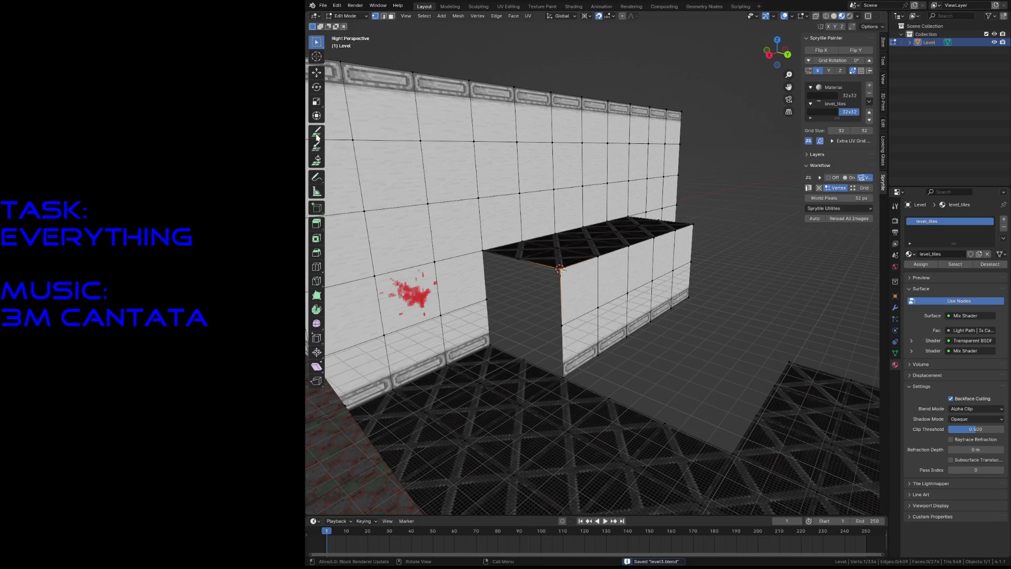
Step: Paint plain white tiles over the ledge box's front and lower faces
click(317, 134)
click(522, 288)
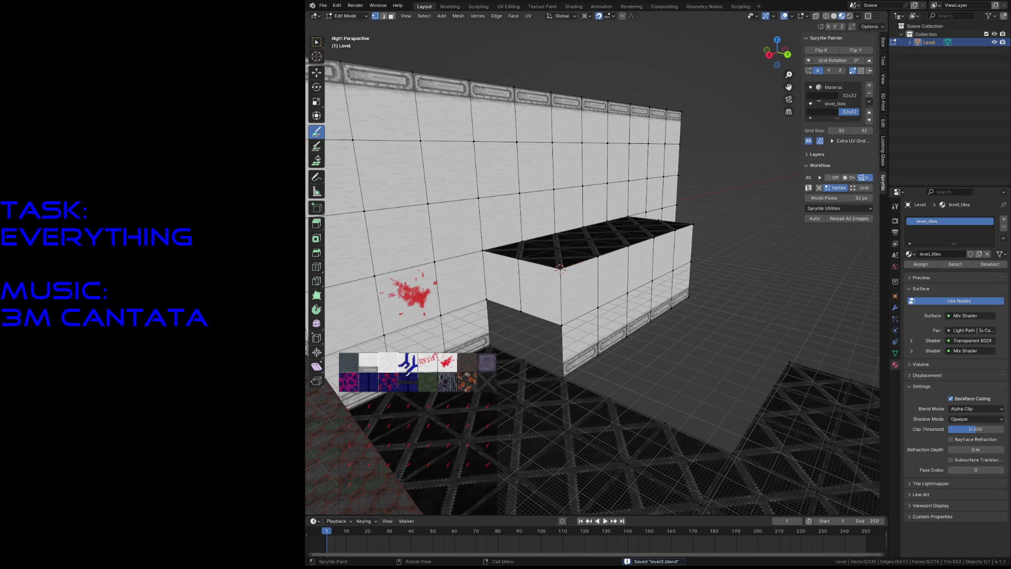
drag(506, 328, 640, 316)
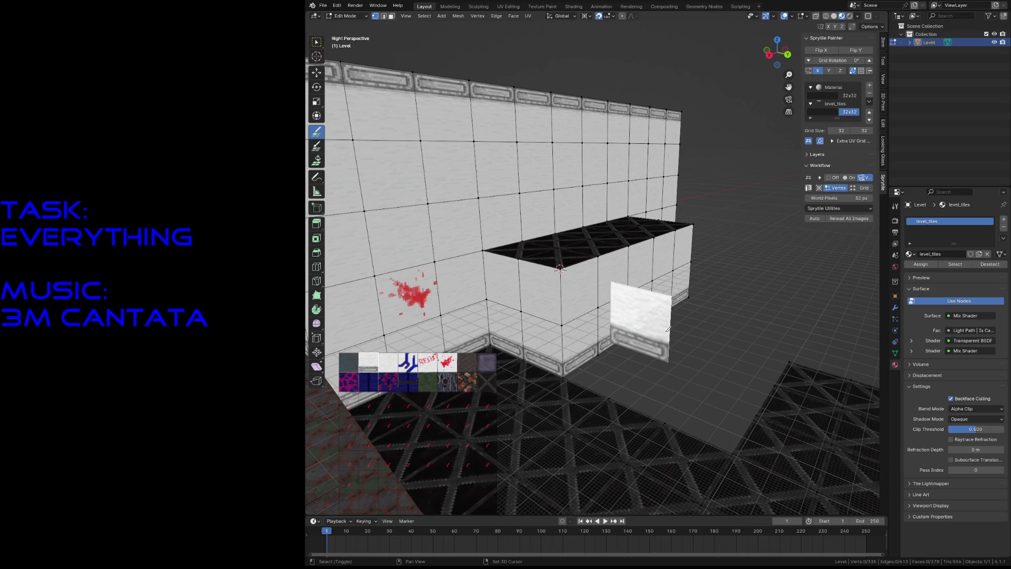
key(shift+grave)
key(s)
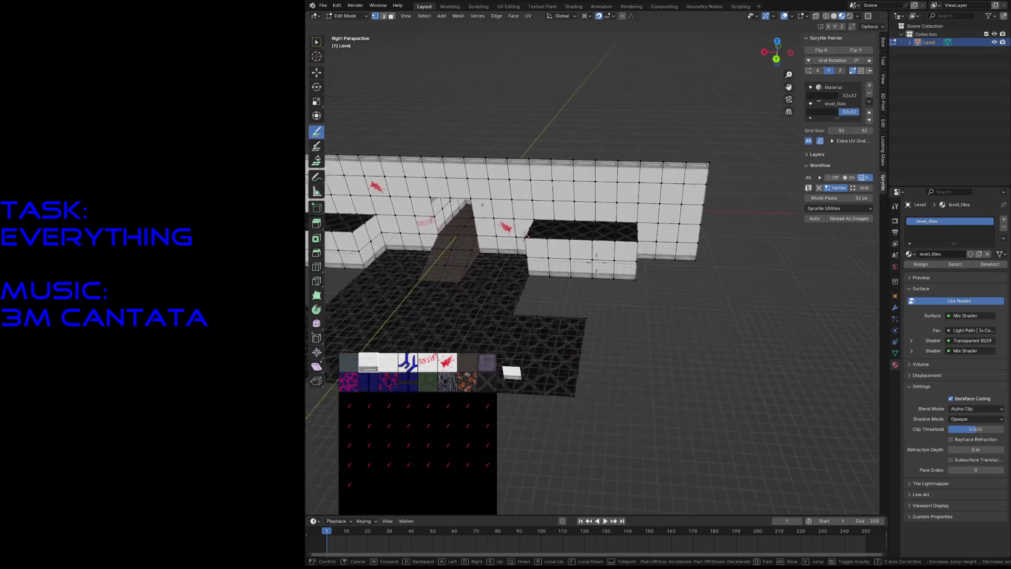
Step: Walk around the wall structure, save level3.blend, and look straight down in Top Orthographic view
key(s)
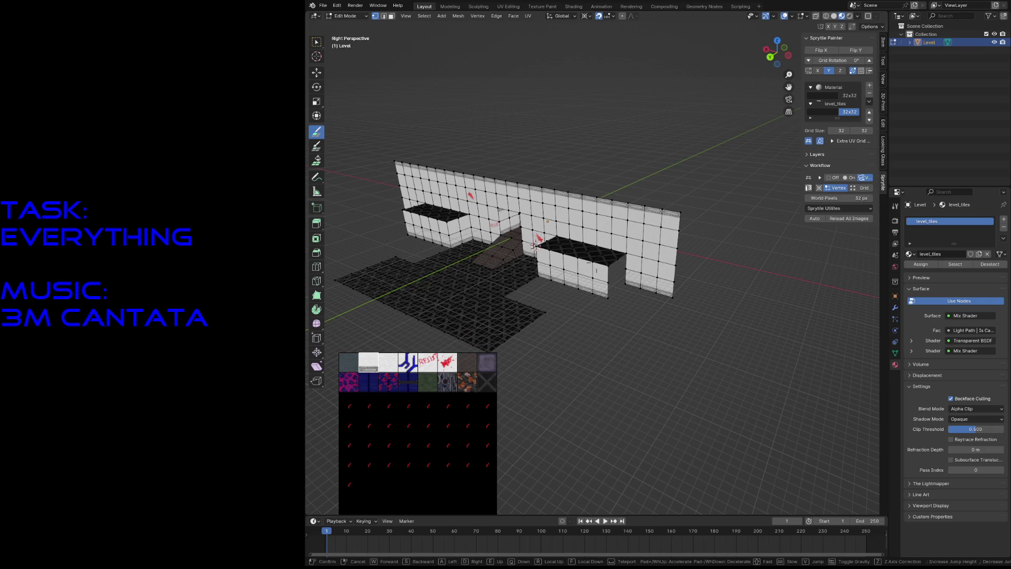
key(w)
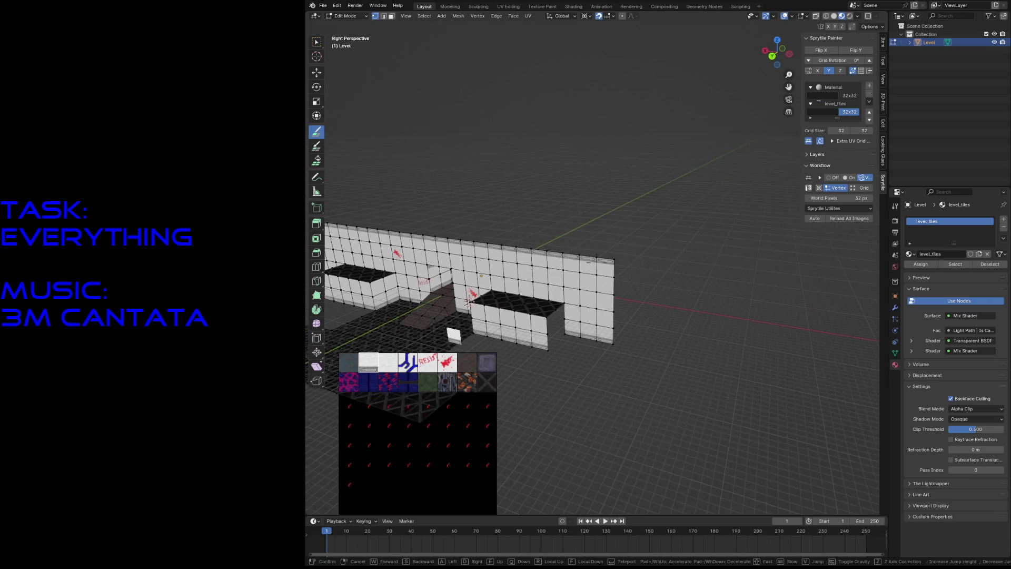
key(s)
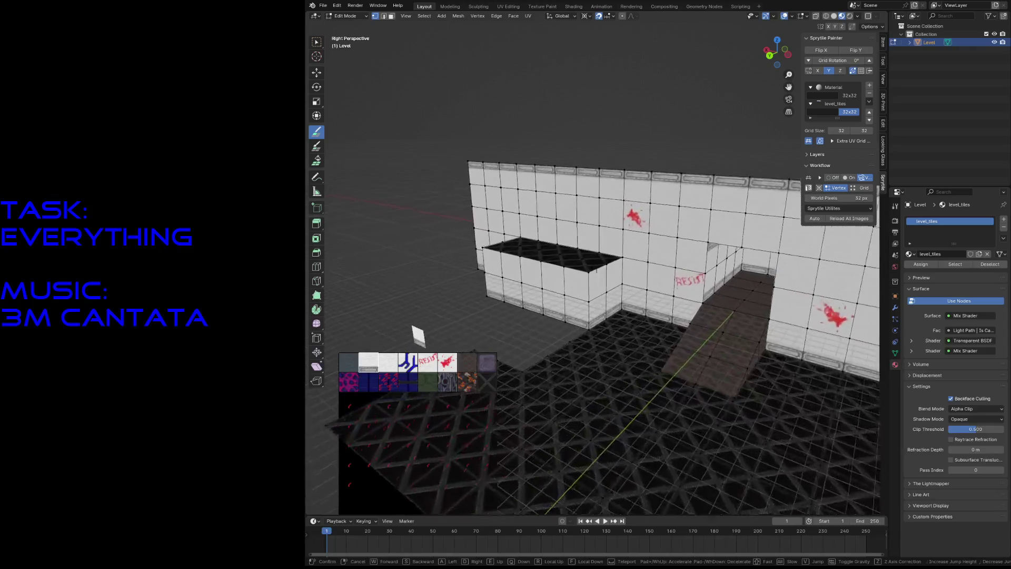
click(663, 331)
key(ctrl+s)
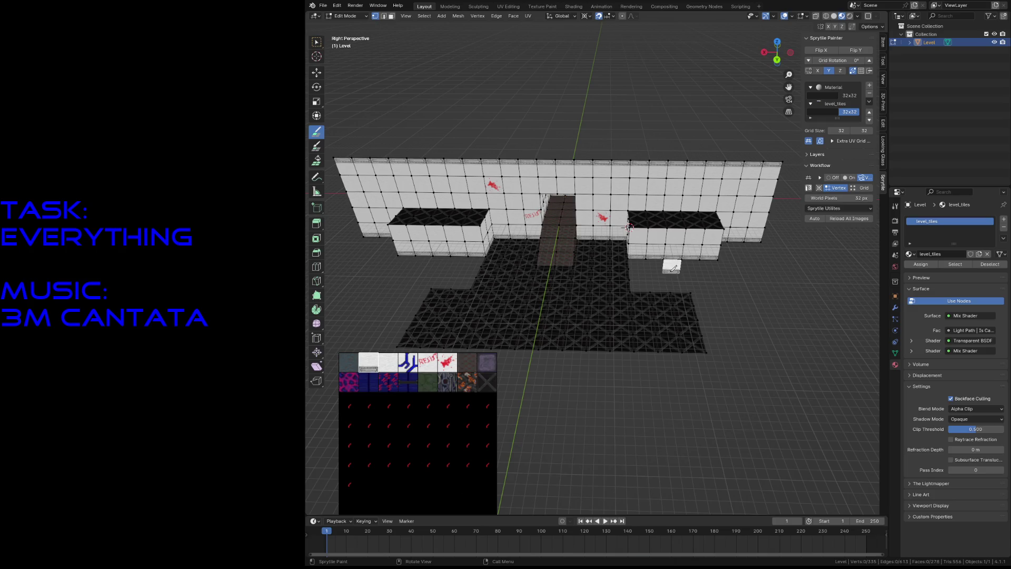
key(Tab)
key(Tab)
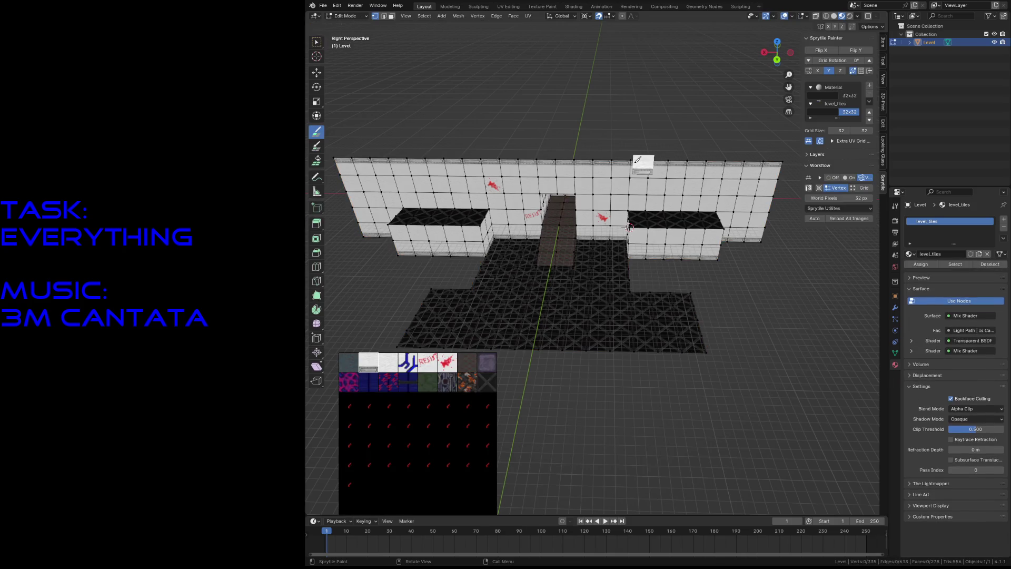
key(w)
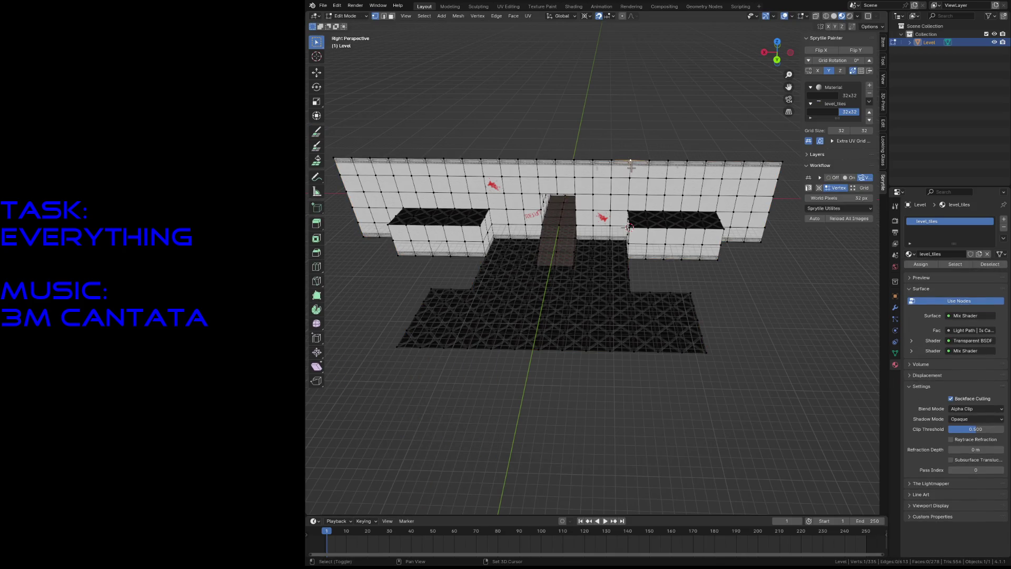
key(ctrl+s)
key(KP_7)
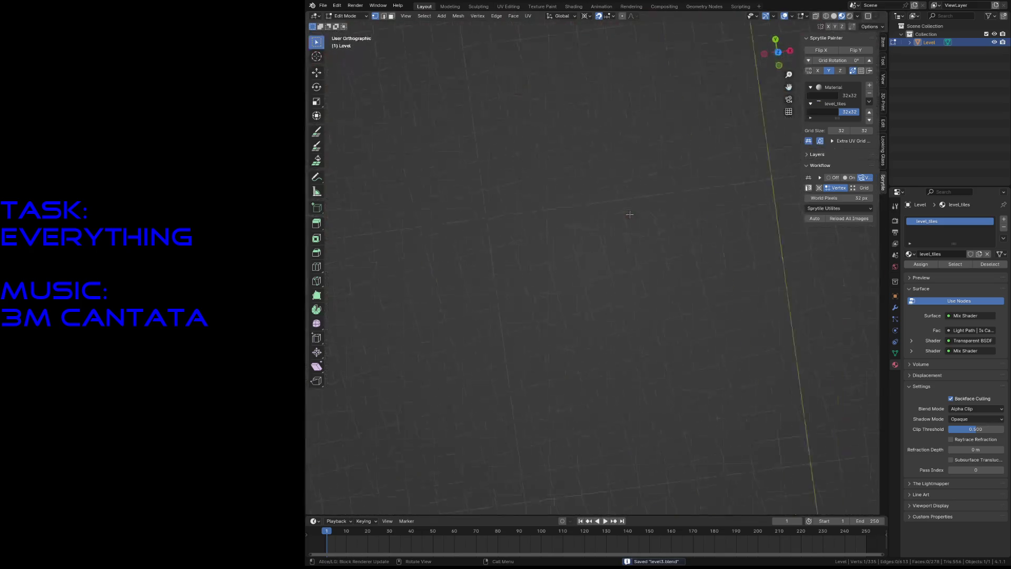
scroll(630, 214, down, 2)
scroll(630, 213, down, 2)
scroll(630, 214, down, 1)
Step: In wireframe, circle-select the two narrow face strips flanking the central ramp corridor
key(z)
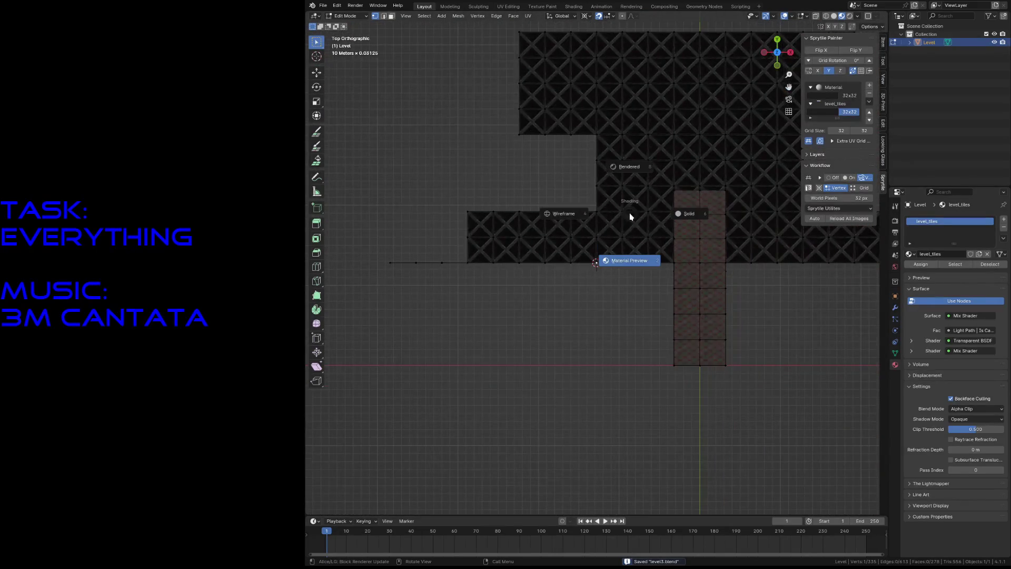
click(519, 206)
scroll(519, 206, down, 1)
drag(429, 208, 593, 291)
key(alt+a)
key(c)
key(Escape)
key(c)
drag(612, 243, 621, 184)
drag(723, 184, 723, 236)
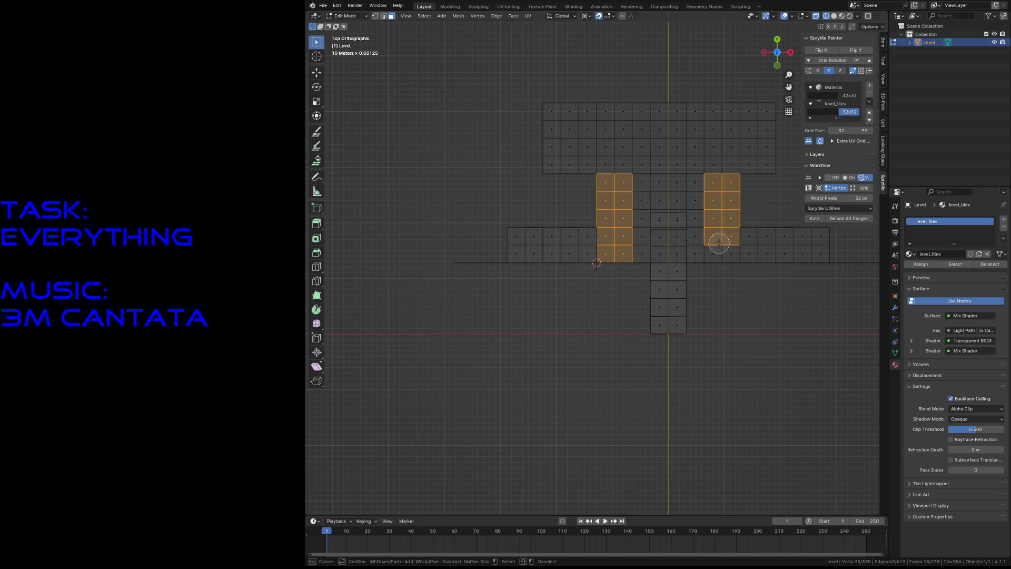
Step: Delete the selected faces and return the viewport to solid shading
key(Escape)
key(x)
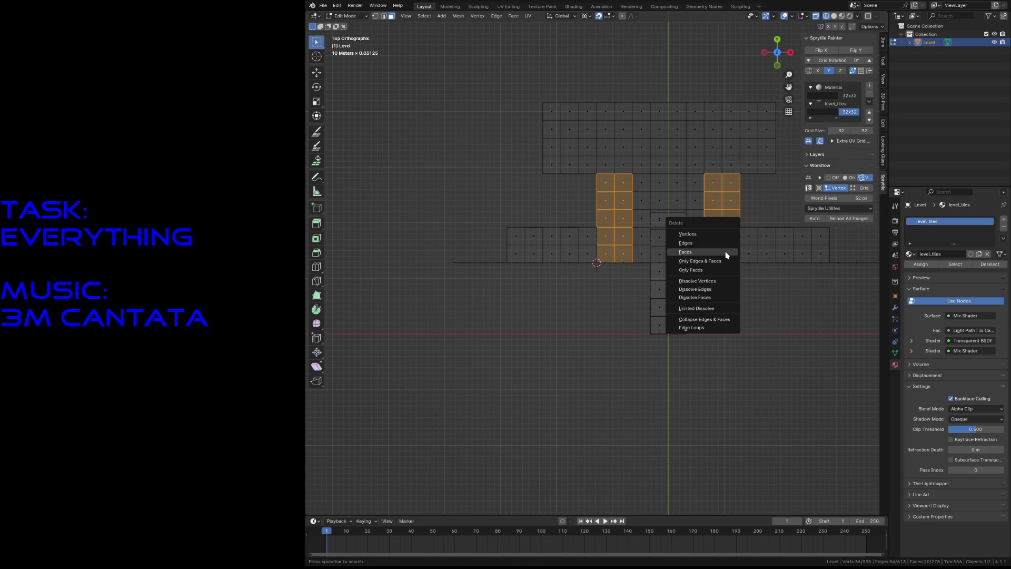
click(726, 254)
key(z)
click(767, 254)
Step: Walk through the level to inspect the corridor and ledges, then look straight down again
key(shift+grave)
key(w)
key(s)
key(w)
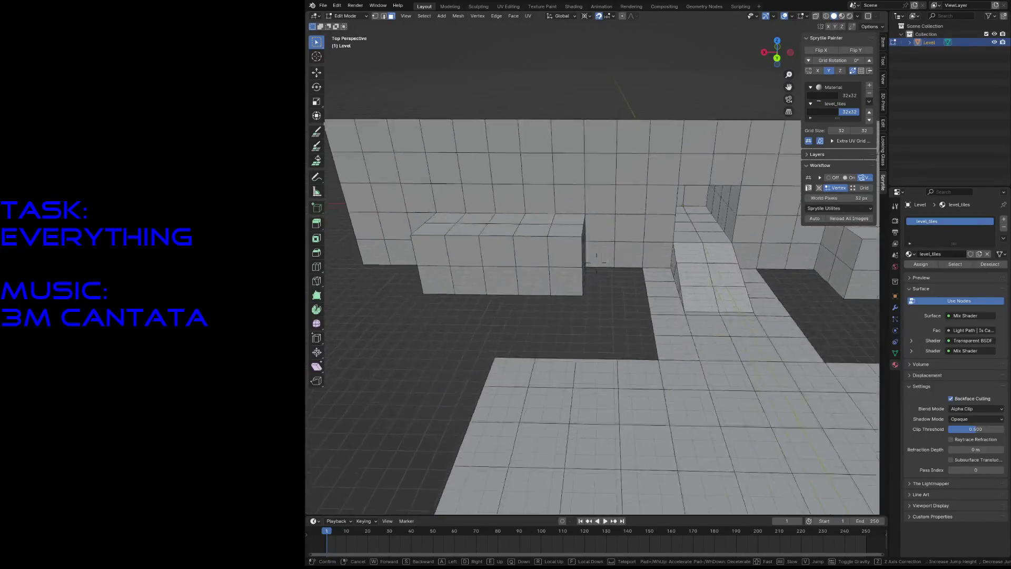
key(s)
click(682, 264)
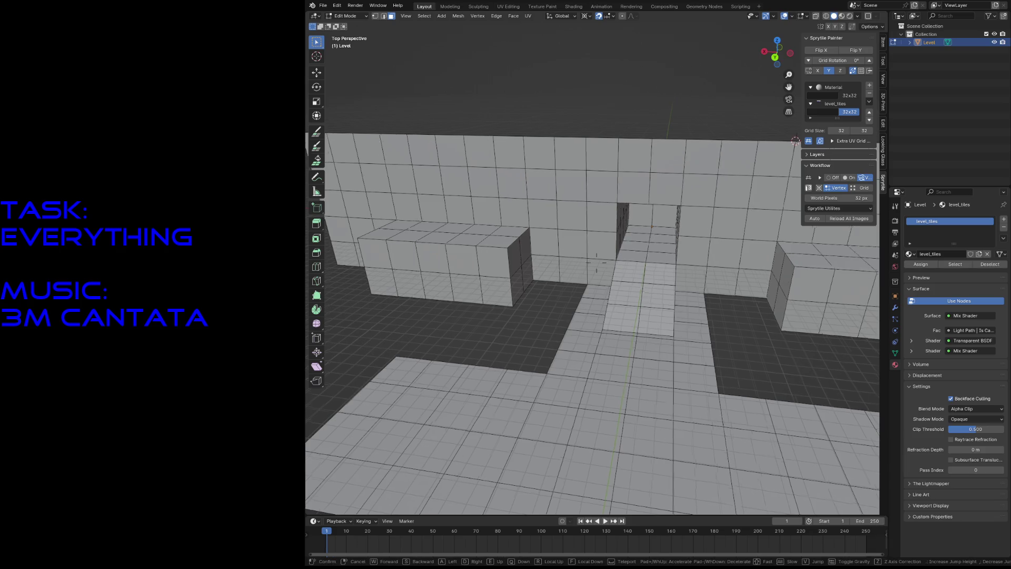
middle_drag(790, 282, 791, 281)
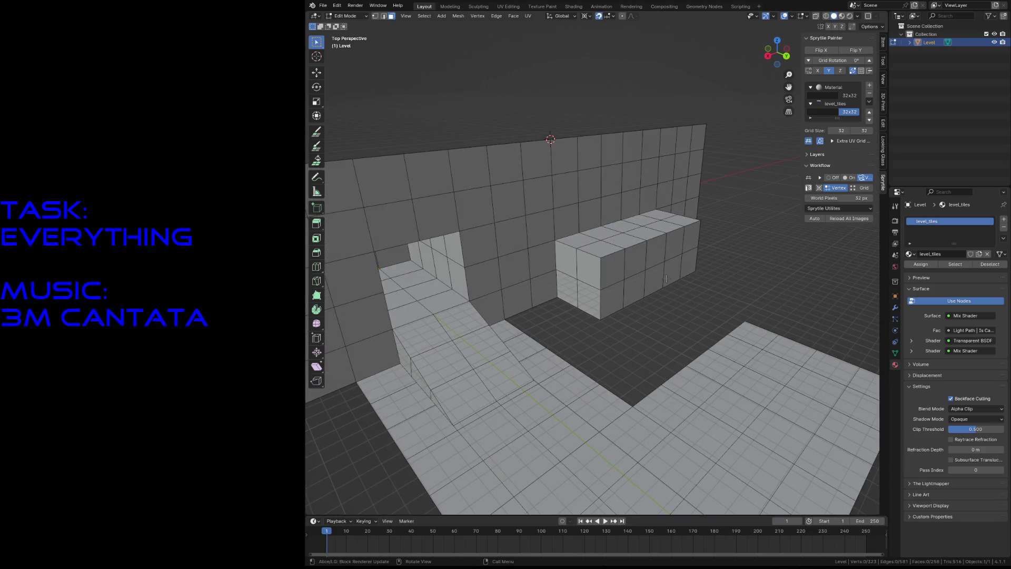
key(KP_7)
Step: In wireframe, rotate the small tile block, trying 45° and -10° before setting -15°
key(z)
click(553, 118)
drag(619, 122, 733, 157)
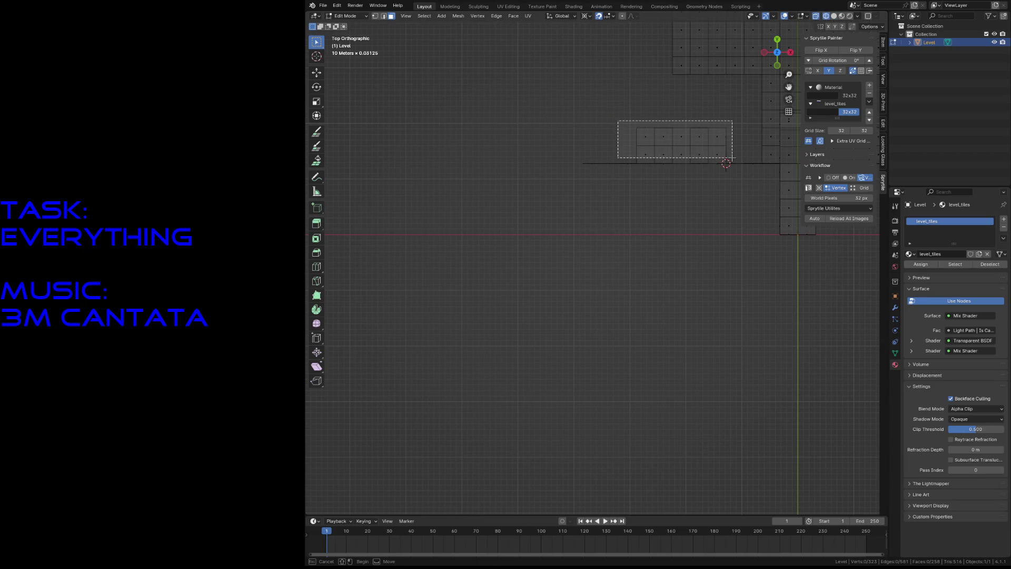
shift+drag(572, 127, 720, 194)
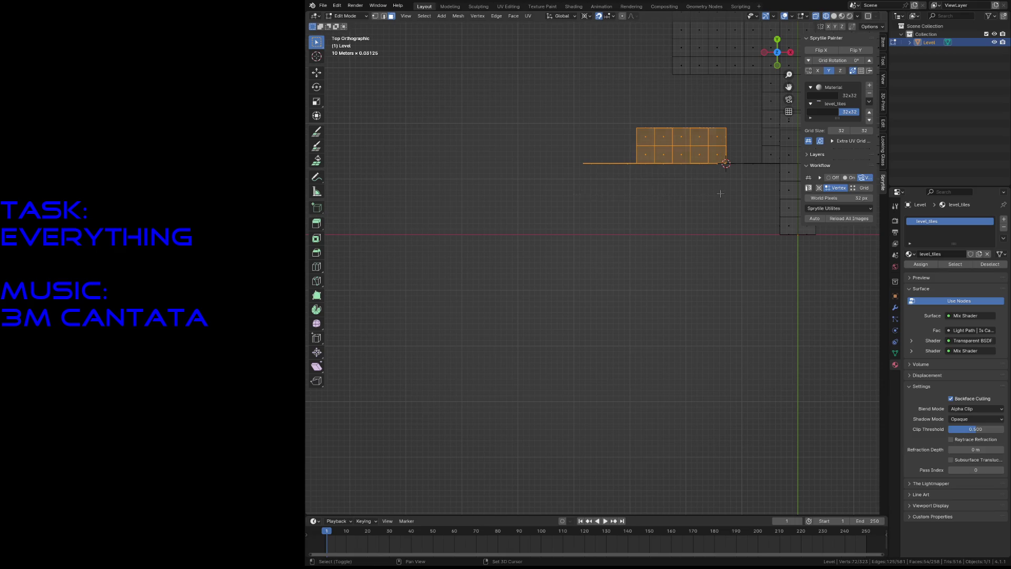
key(r)
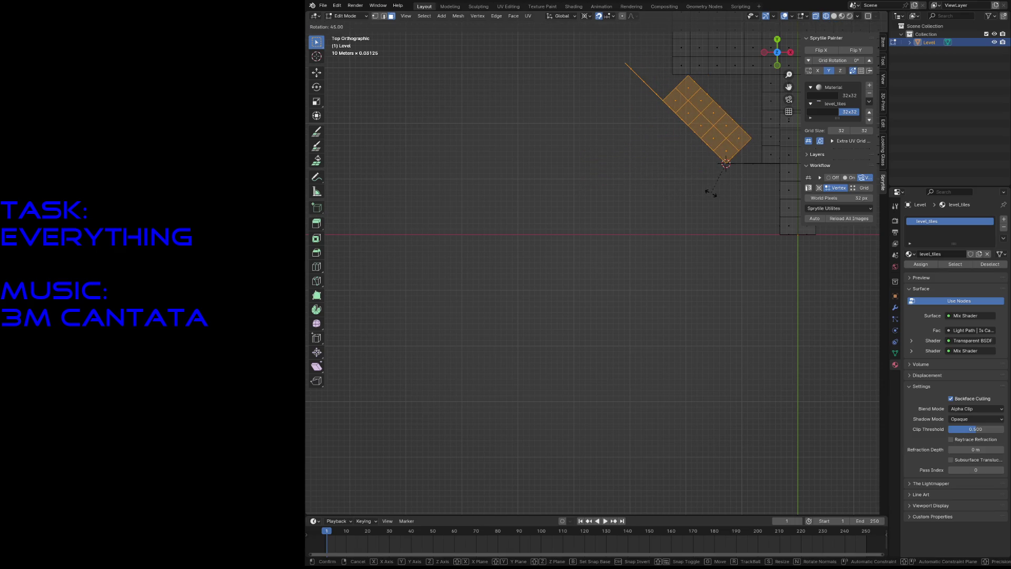
click(710, 191)
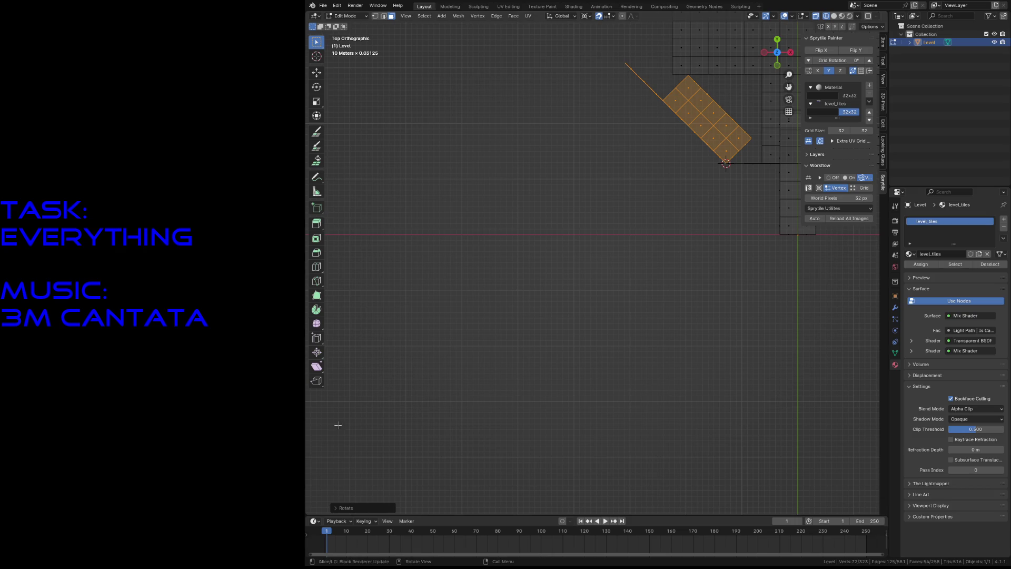
click(355, 511)
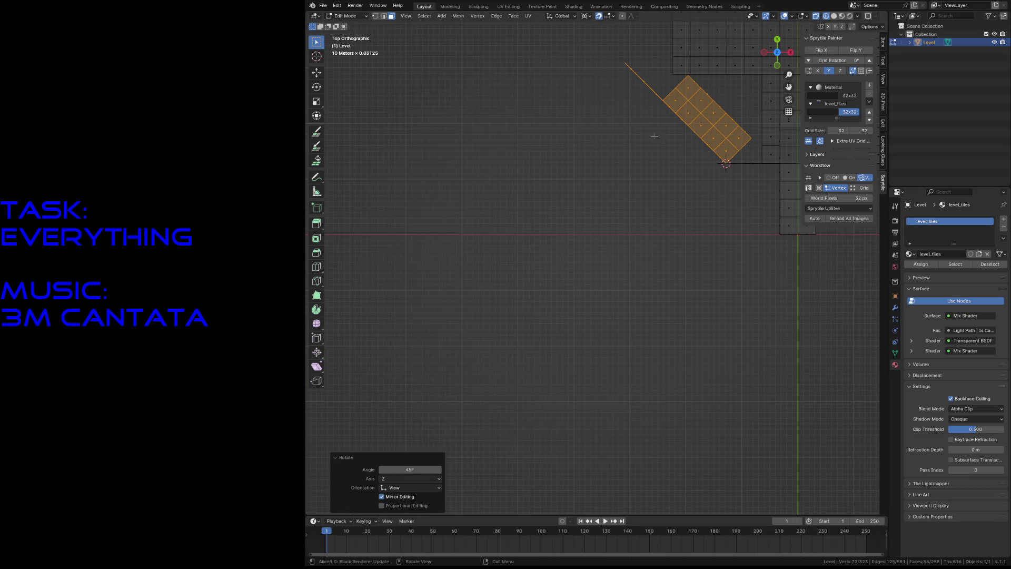
key(r)
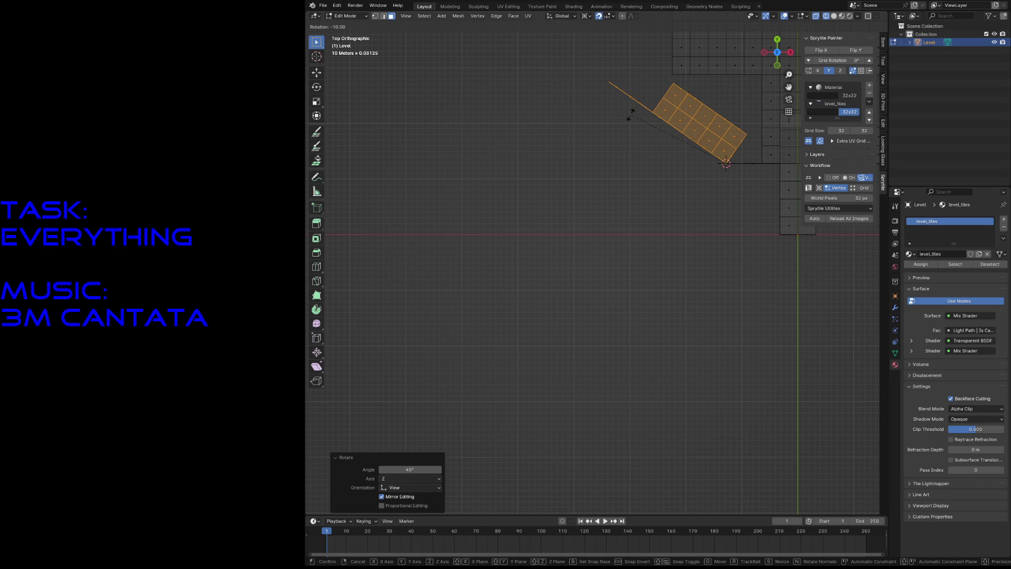
click(630, 115)
click(415, 470)
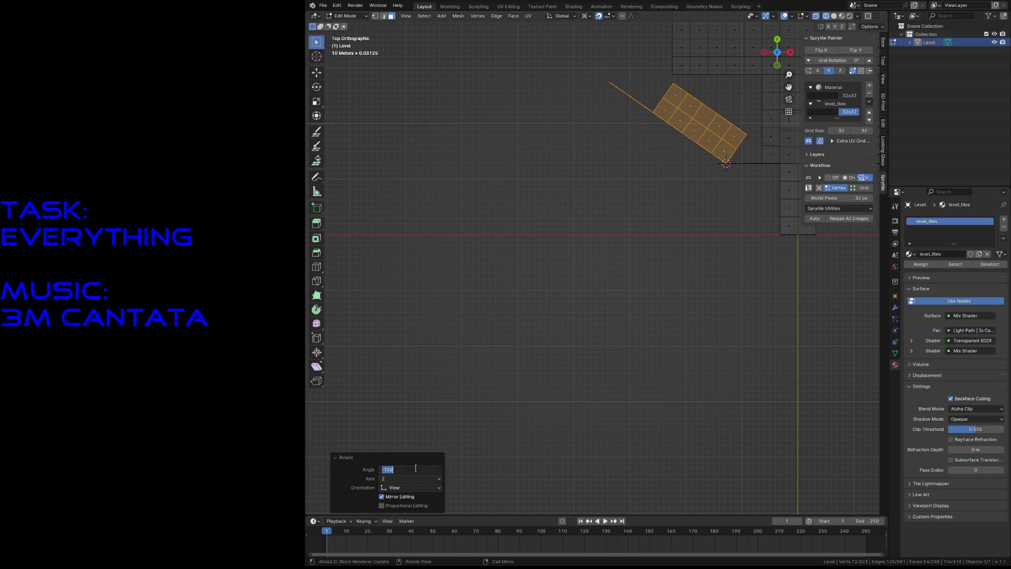
text(5)
key(Return)
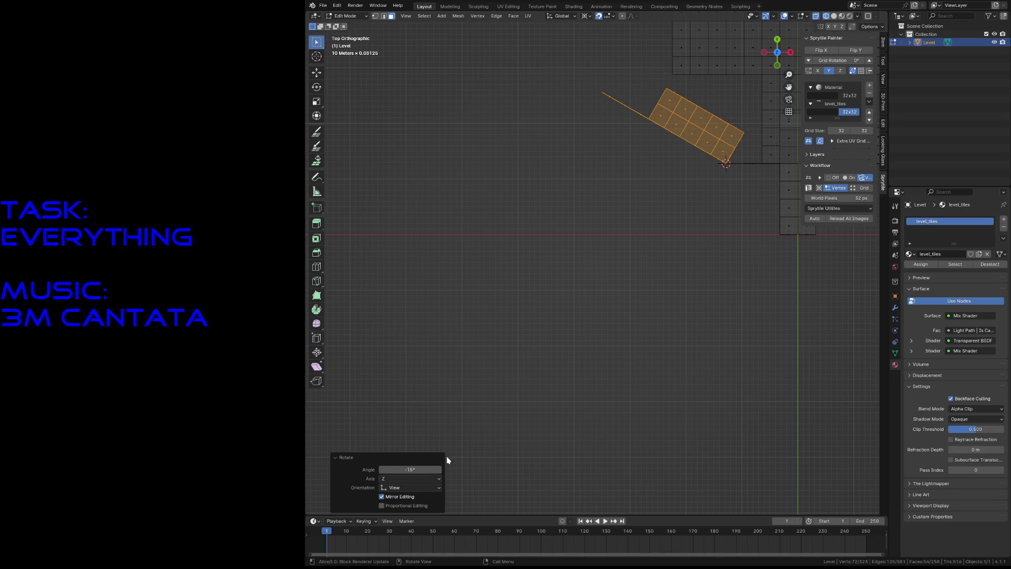
scroll(448, 460, down, 3)
Step: Deselect stray vertices and snap the 3D cursor to the right block's corner vertex
mouse_move(680, 233)
shift+middle_down()
mouse_move(531, 362)
mouse_move(592, 317)
shift+middle_up()
scroll(532, 361, up, 4)
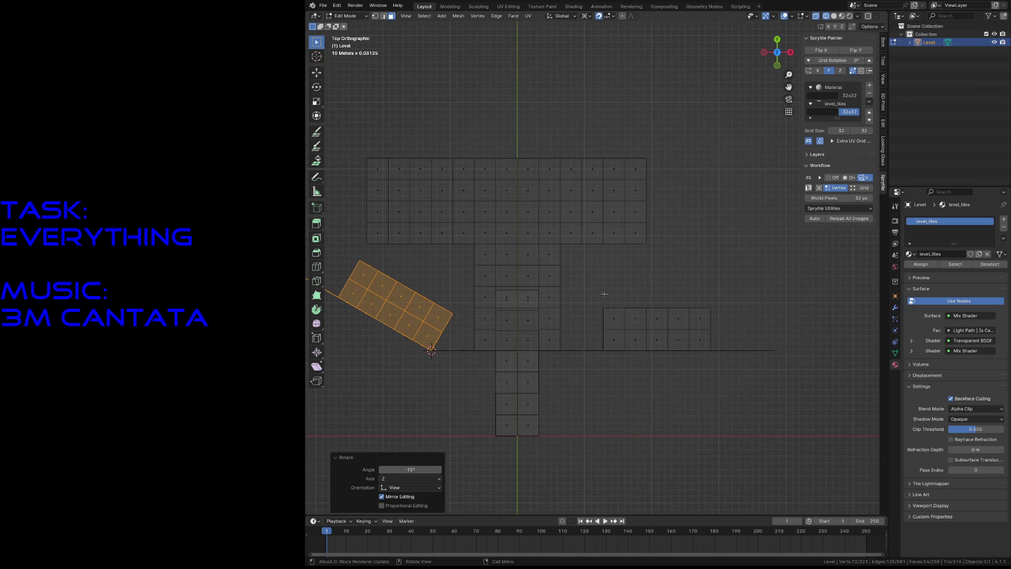
key(alt+a)
key(c)
click(605, 345)
key(1)
right_click(612, 380)
middle_drag(601, 276, 603, 355)
right_click(603, 355)
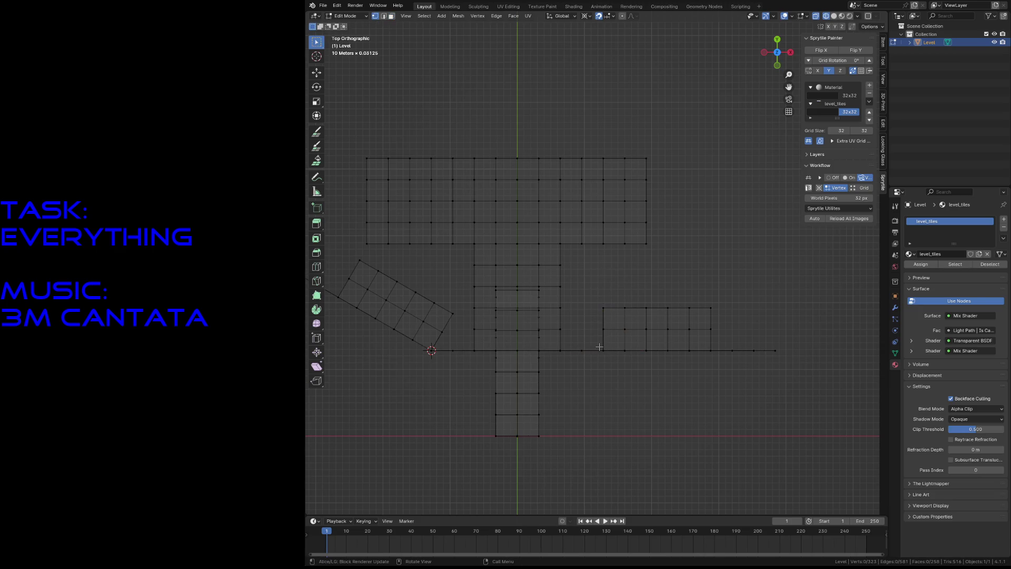
click(603, 350)
key(shift+s)
click(609, 314)
Step: Rotate the right 5x2 tile wing -30° around the 3D cursor and save the level
drag(602, 296, 716, 351)
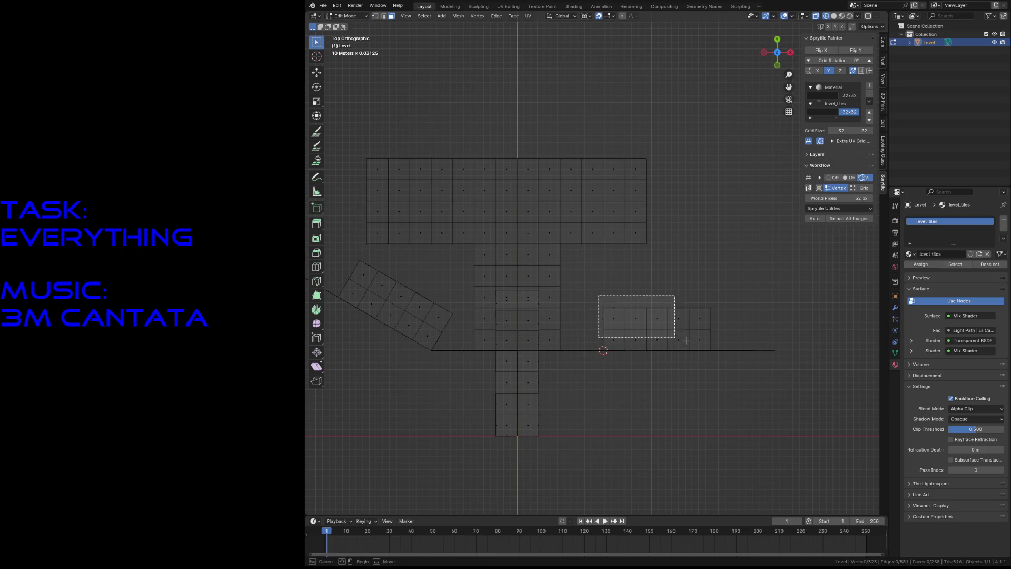
drag(806, 327, 611, 391)
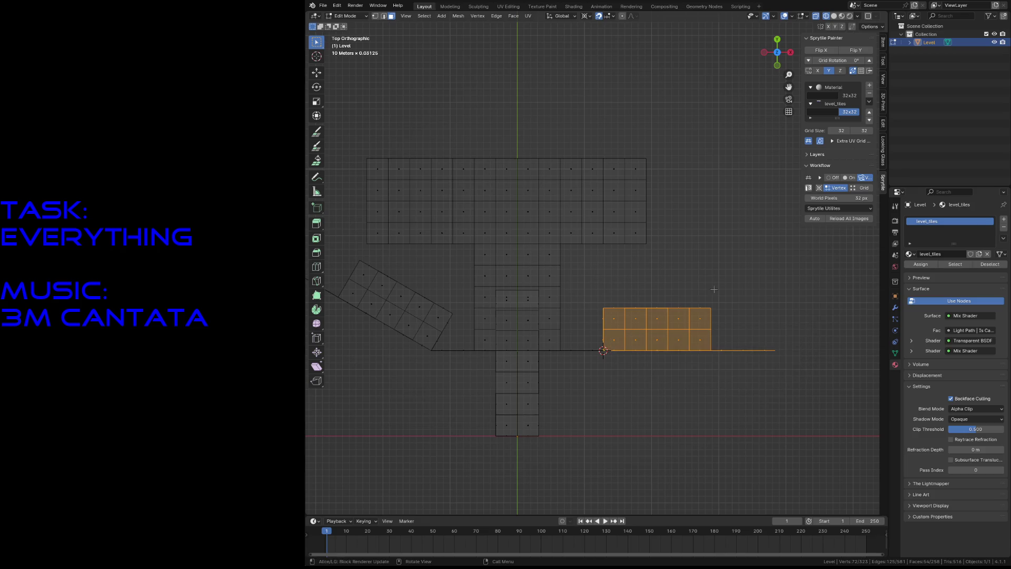
key(r)
click(672, 242)
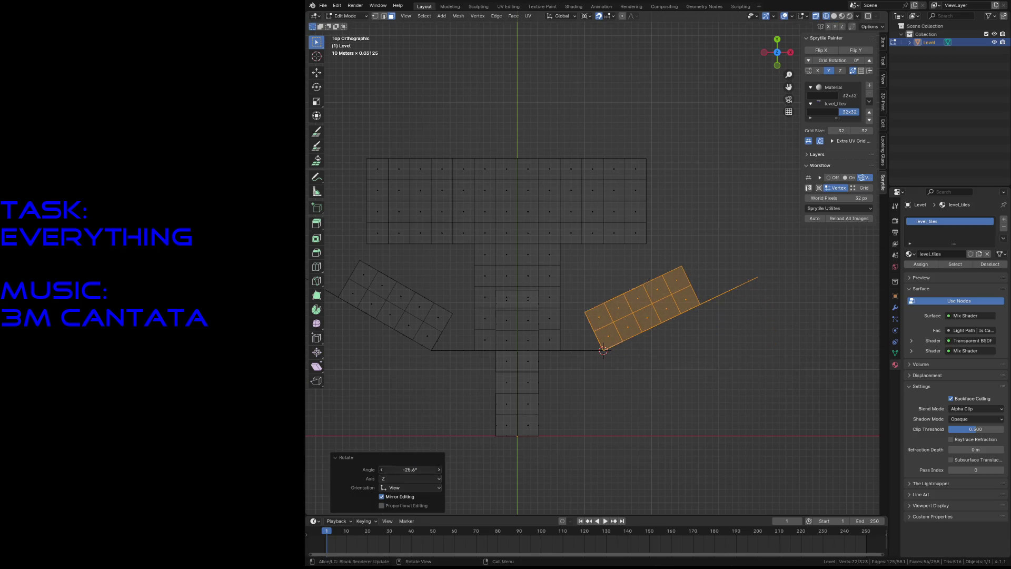
text(-30)
key(Return)
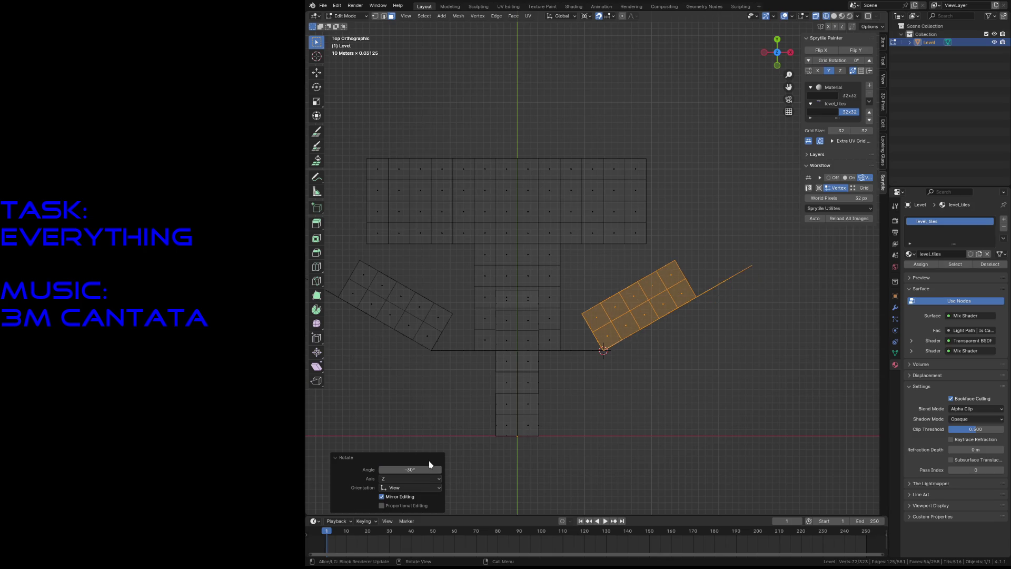
key(alt+a)
key(ctrl+s)
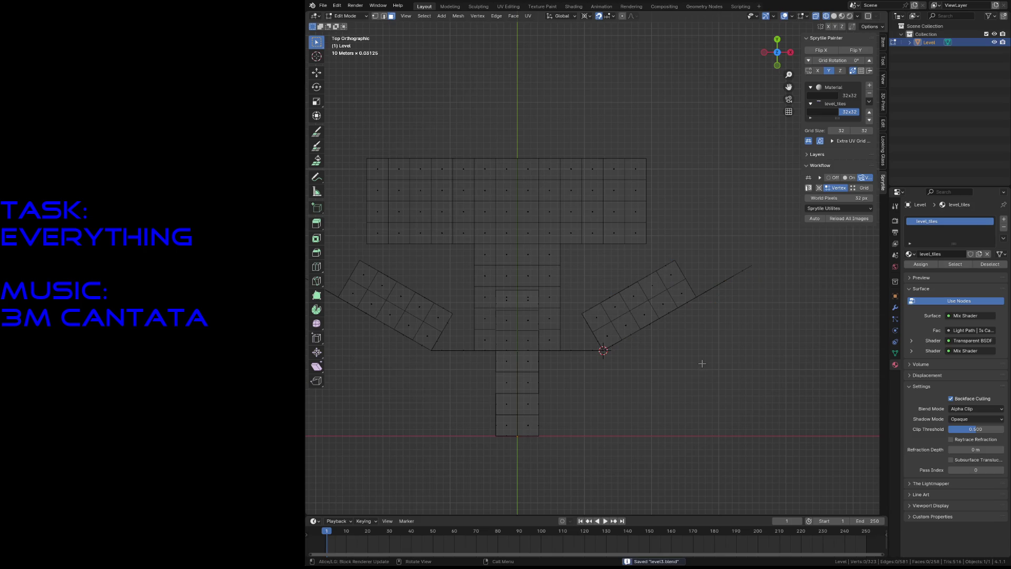
Step: Fly through briefly, then show the level in Solid and then Material Preview shading
key(shift+grave)
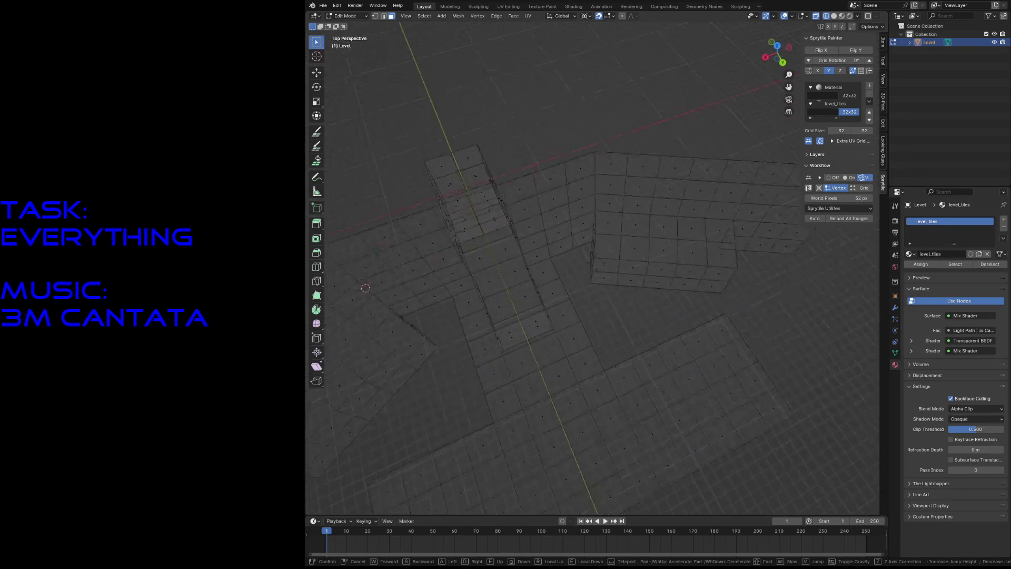
key(Return)
key(z)
click(764, 367)
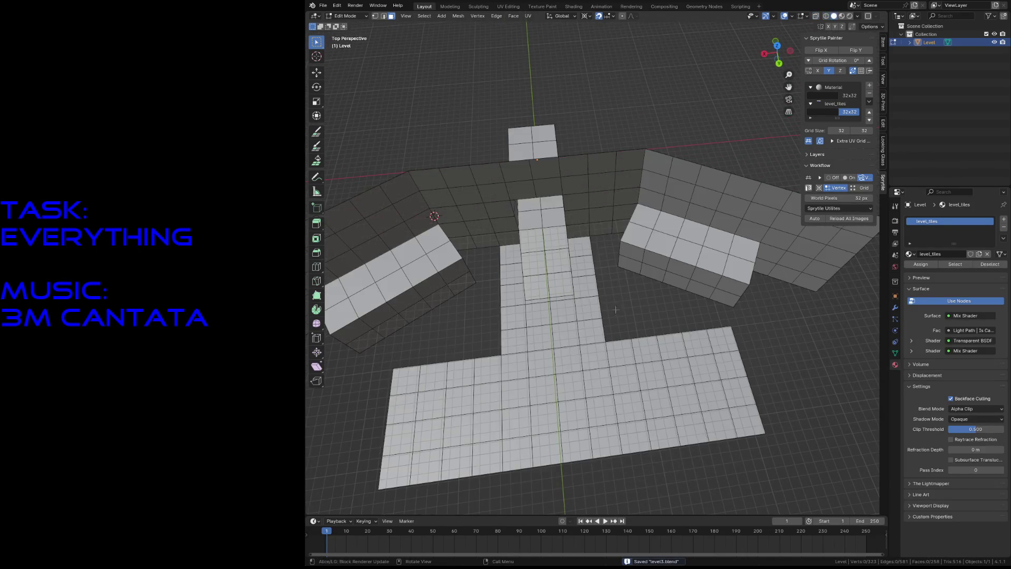
key(z)
click(612, 326)
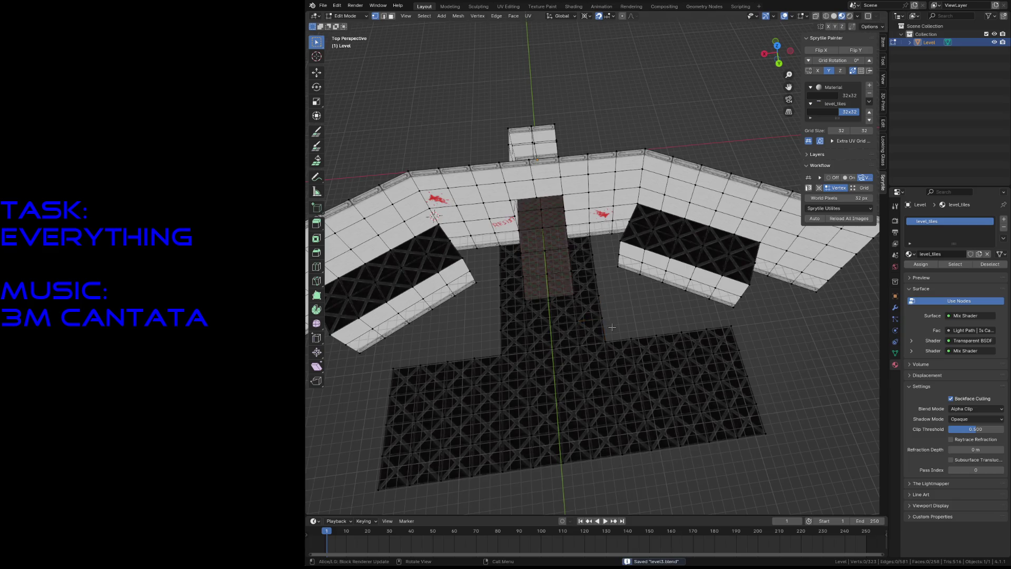
key(z)
Step: Fly through the level twice to inspect the widened grate floor and full-length ramp corridor
click(604, 385)
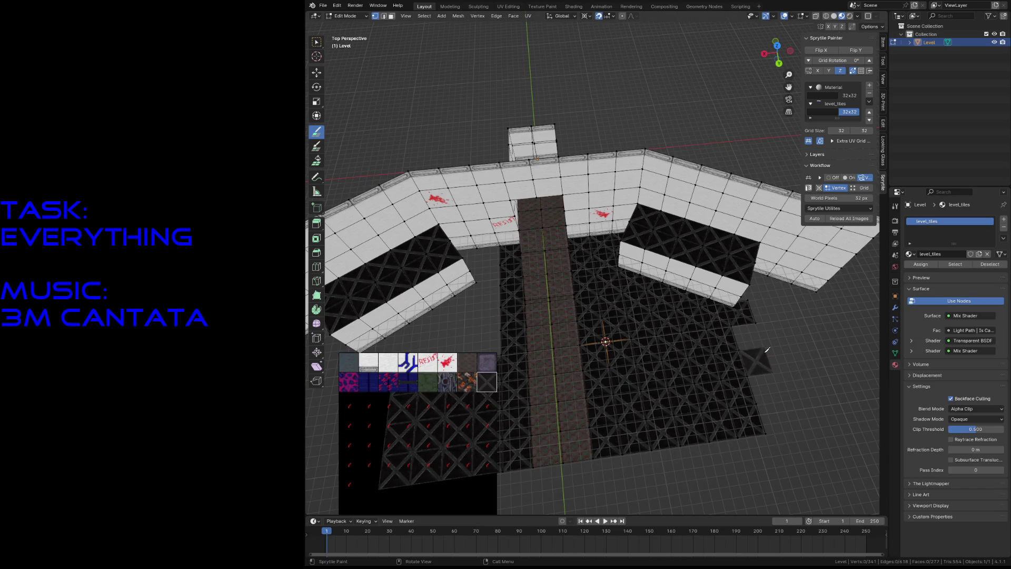
key(shift+grave)
key(w)
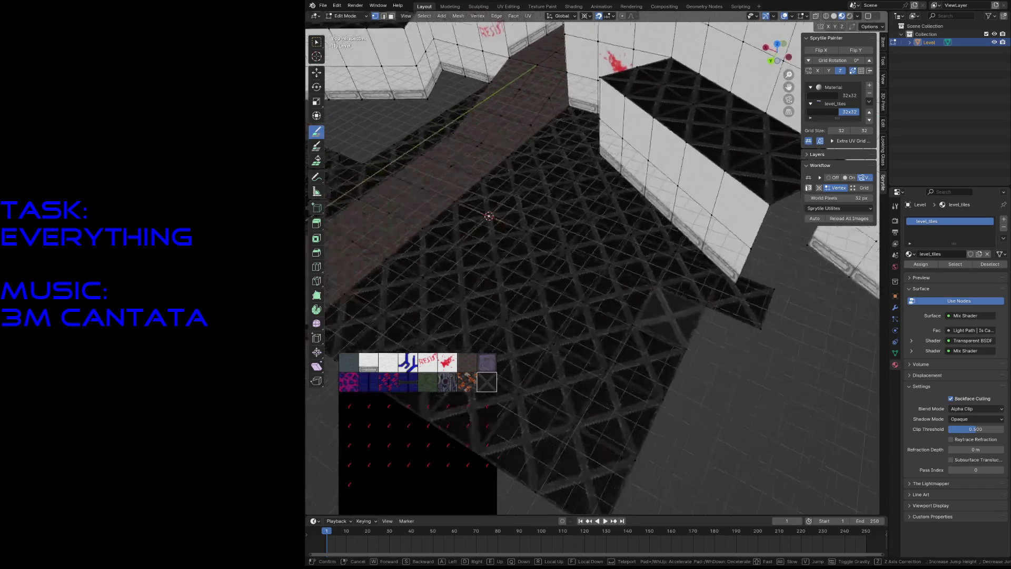
key(s)
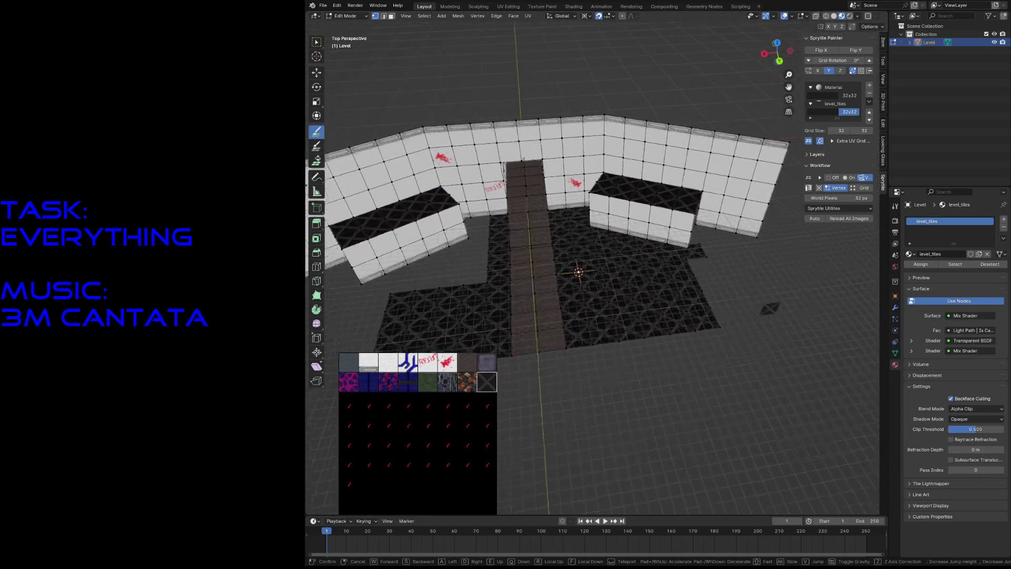
key(w)
click(610, 303)
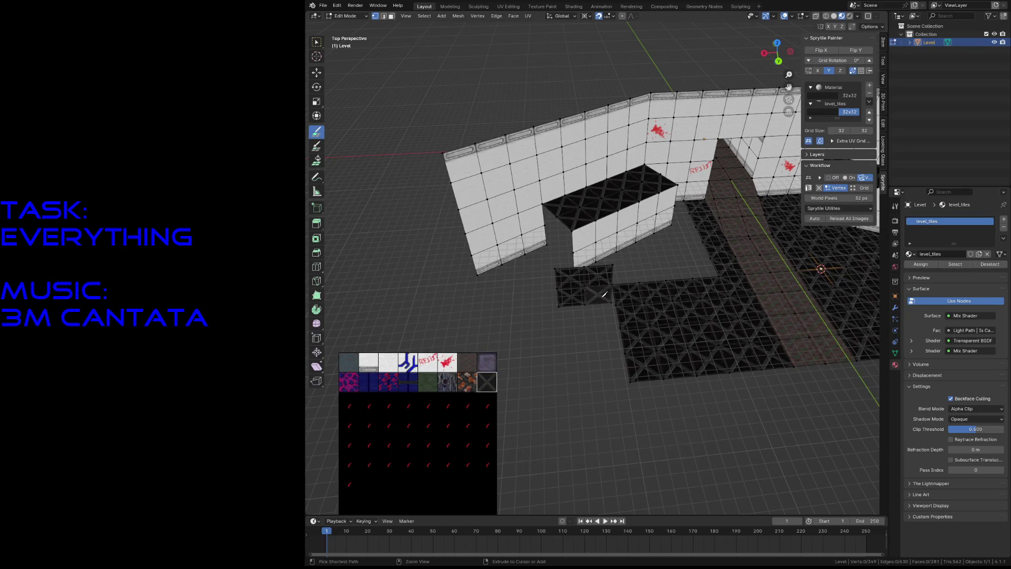
key(shift+grave)
key(w)
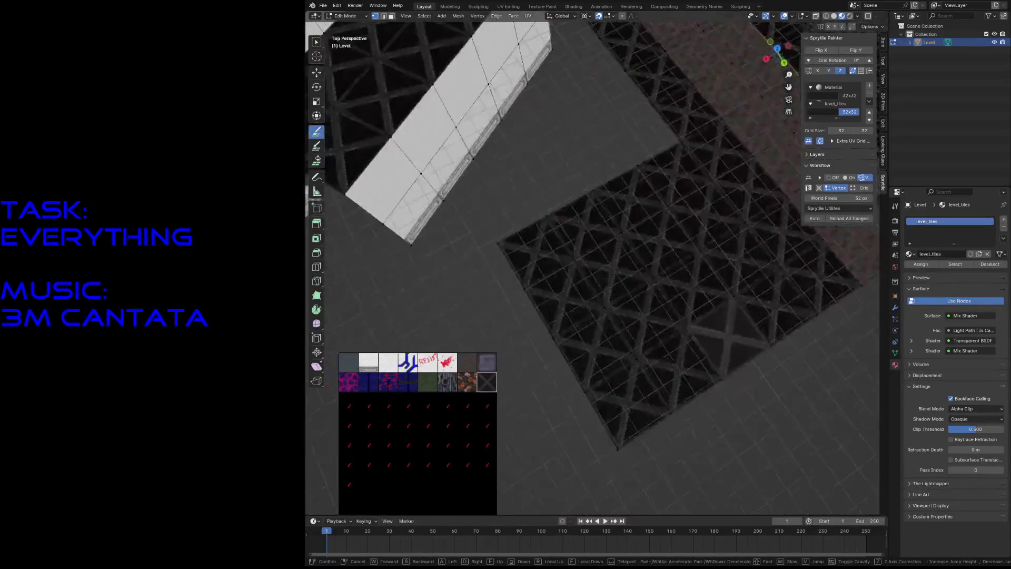
key(s)
click(517, 233)
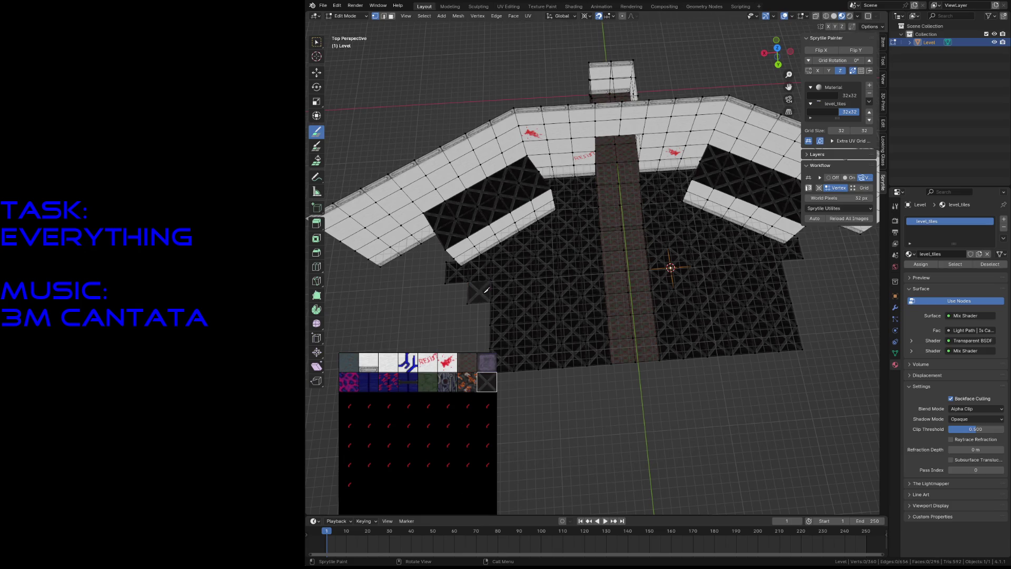
key(shift+grave)
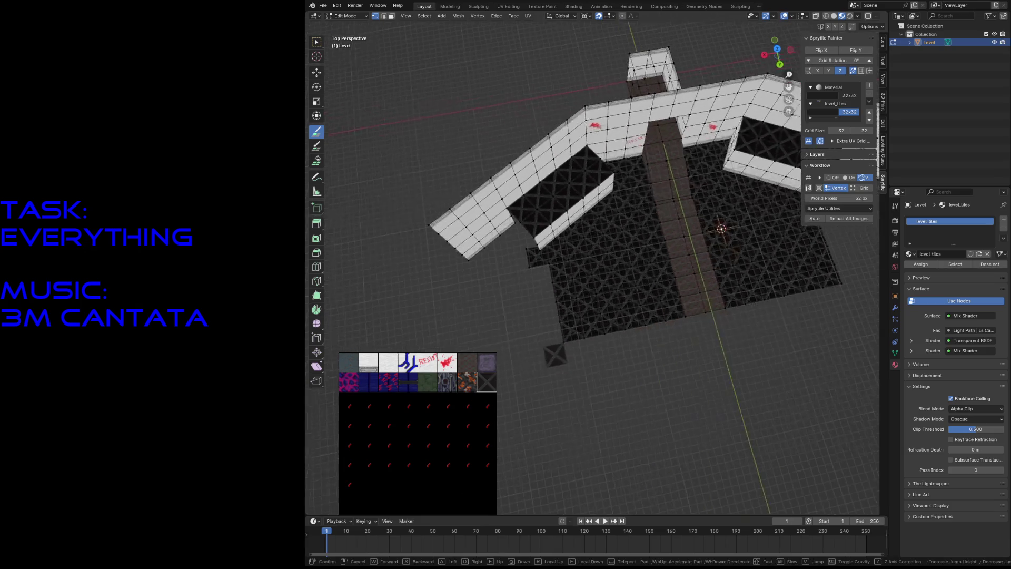
Step: Walk through the corridor and outer walls, toggle mesh editing, and switch from Sprytile Paint to Select
key(w)
key(w)
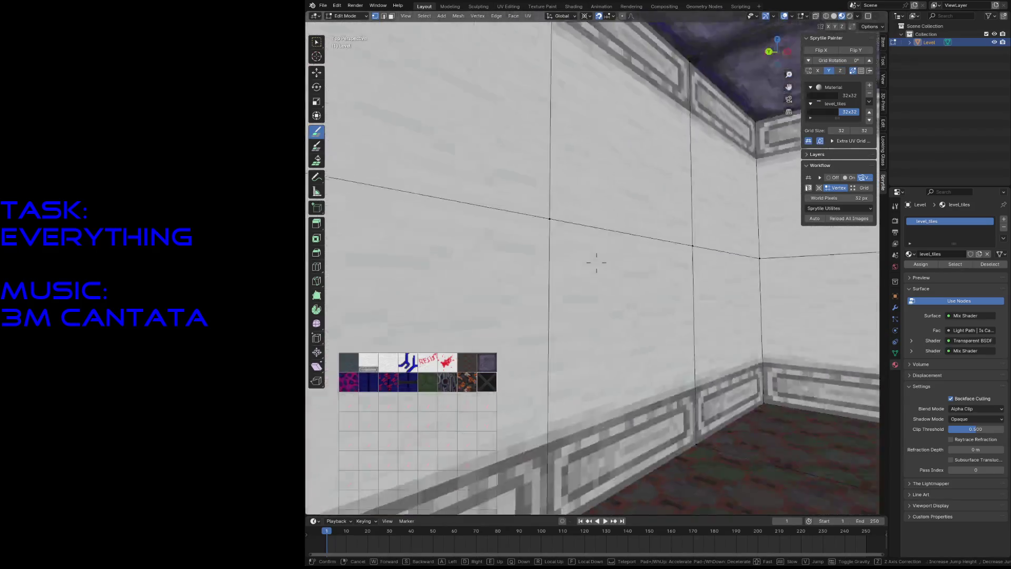
key(w)
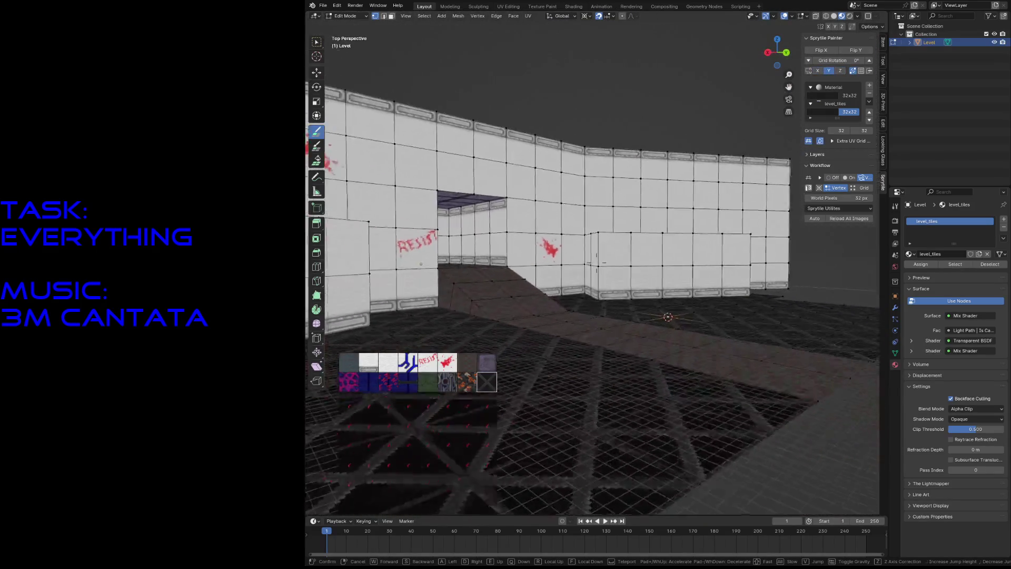
key(w)
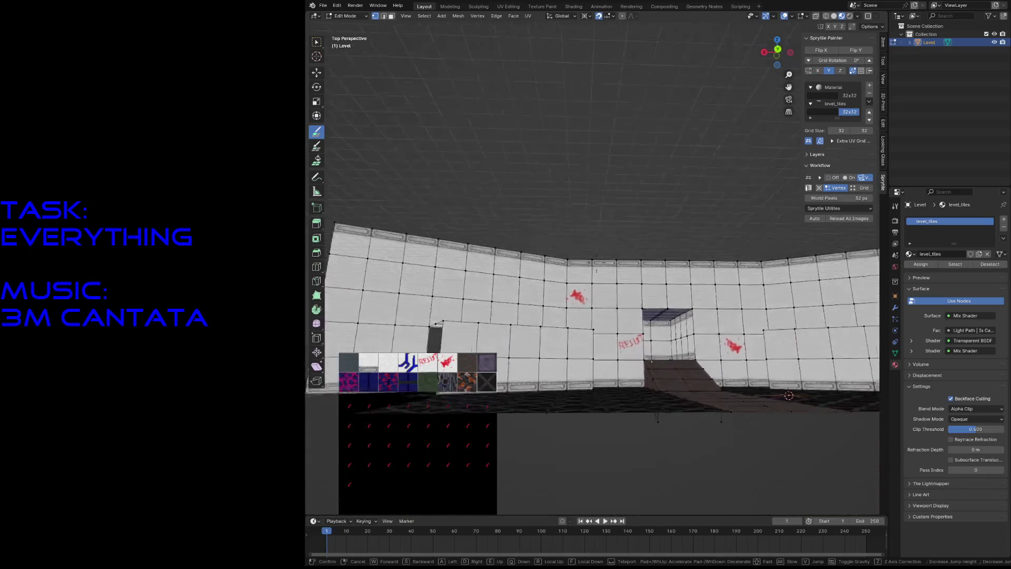
key(s)
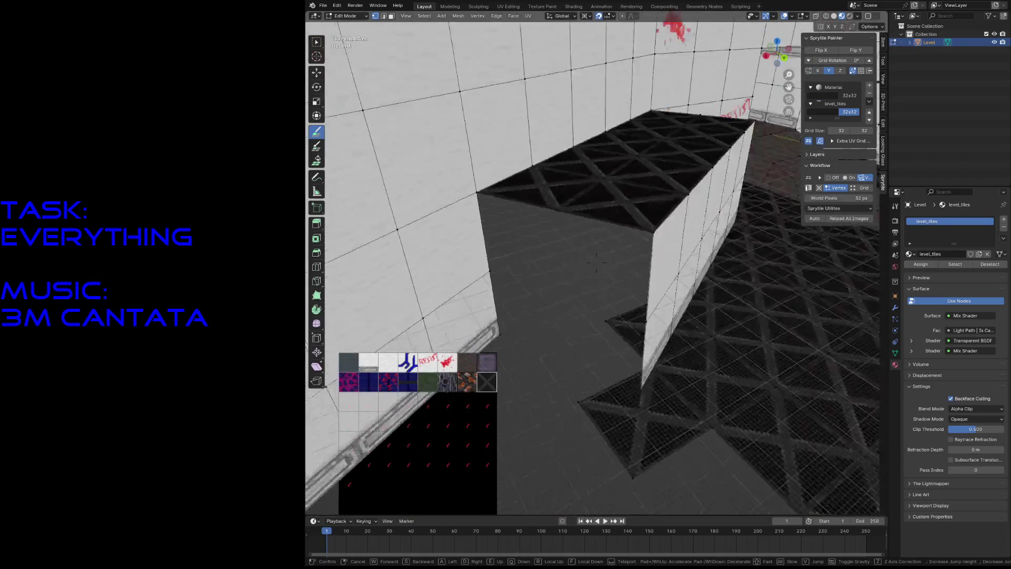
key(w)
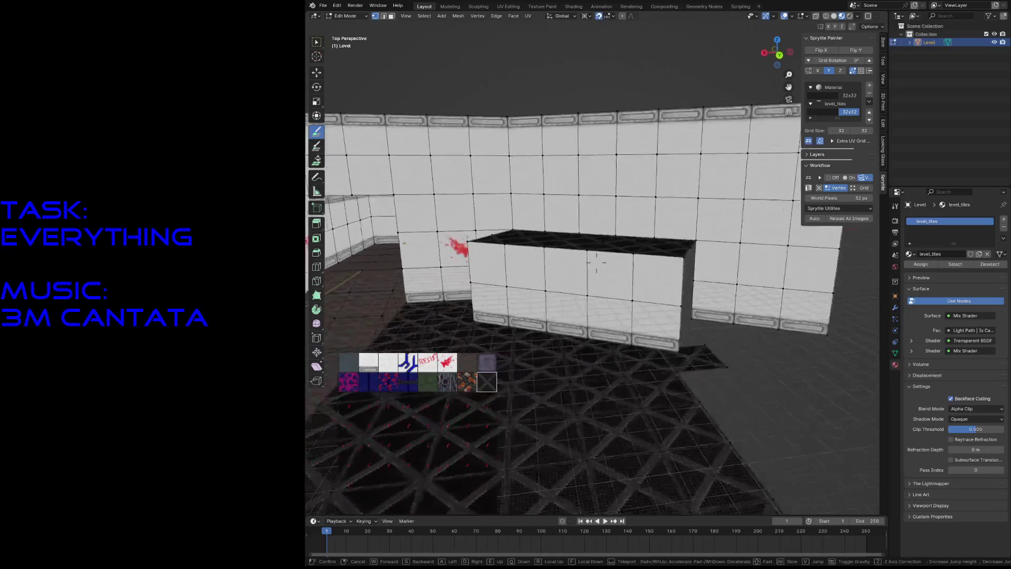
click(533, 336)
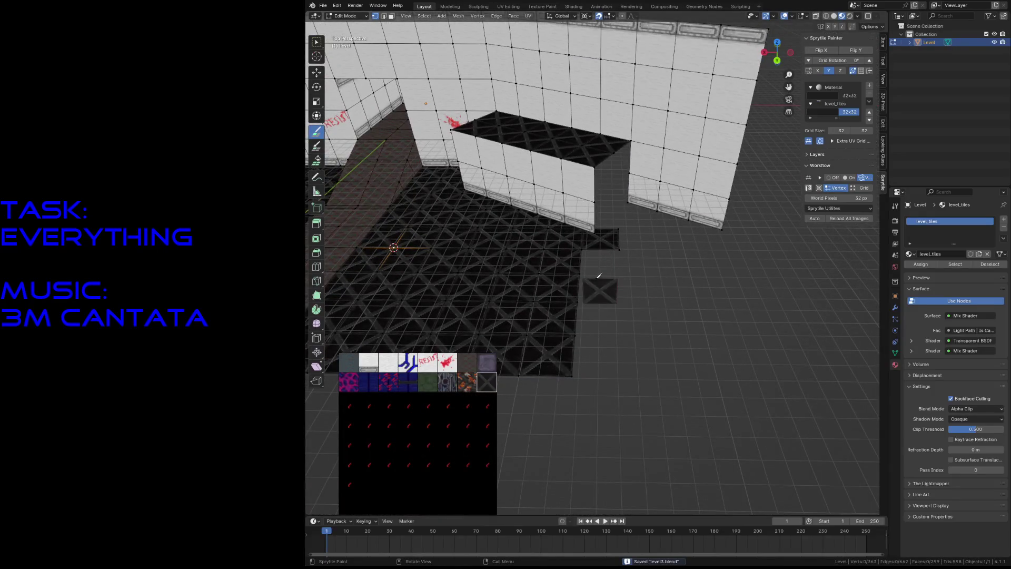
key(Tab)
key(Tab)
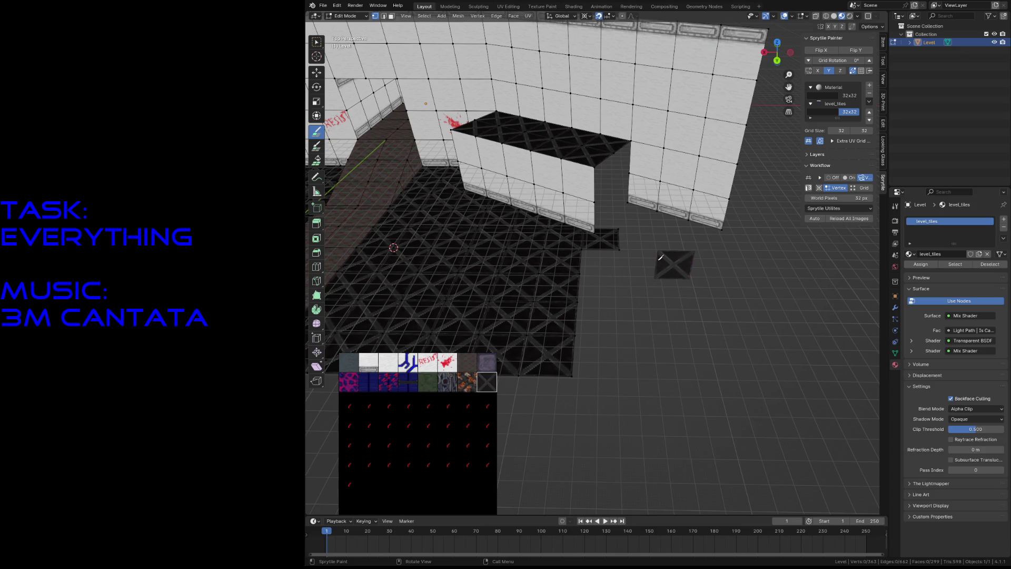
key(w)
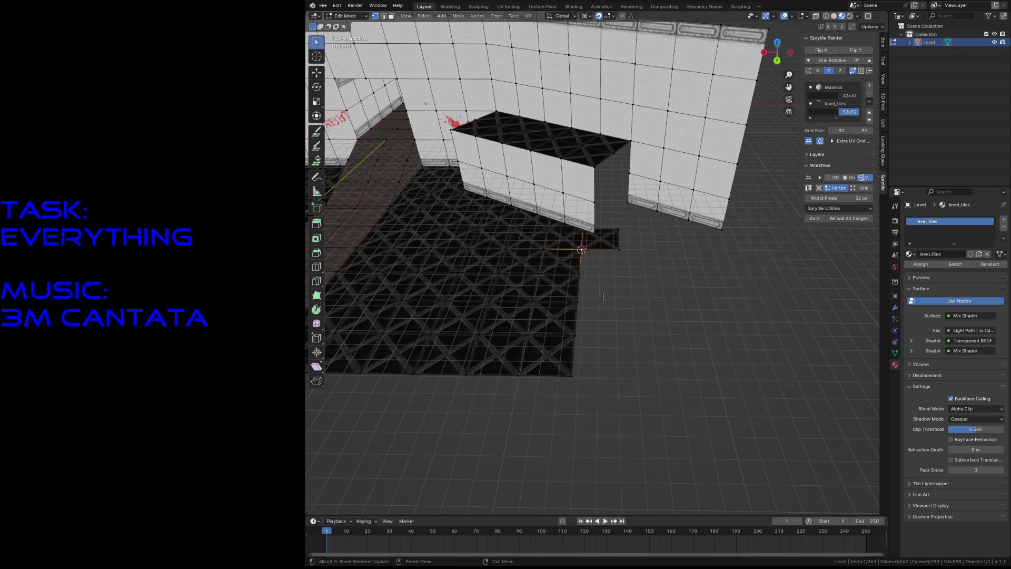
Step: Reposition the view, save, and paint a first row of wall tiles along the grate floor's edge
key(shift+grave)
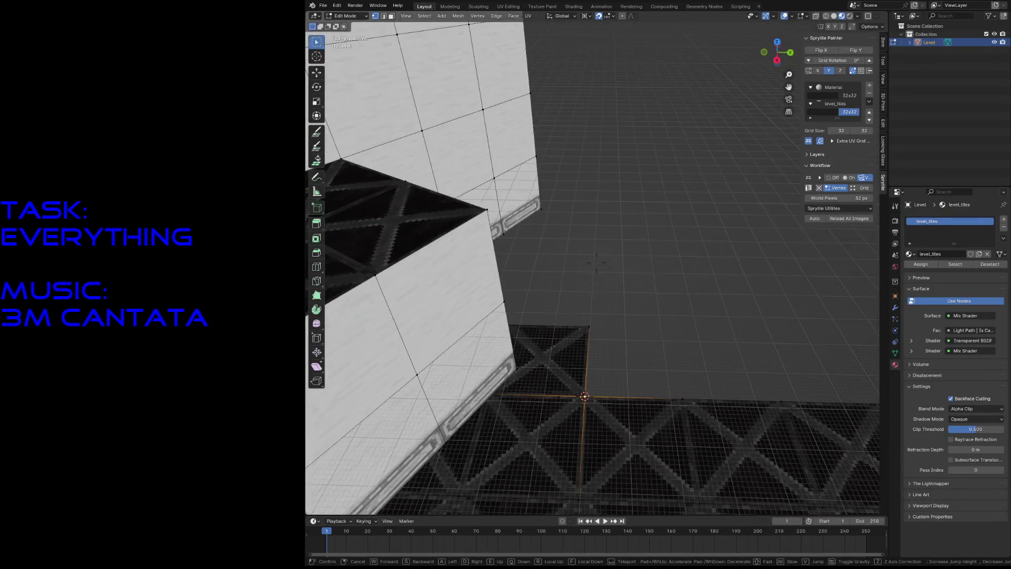
click(604, 297)
key(ctrl+s)
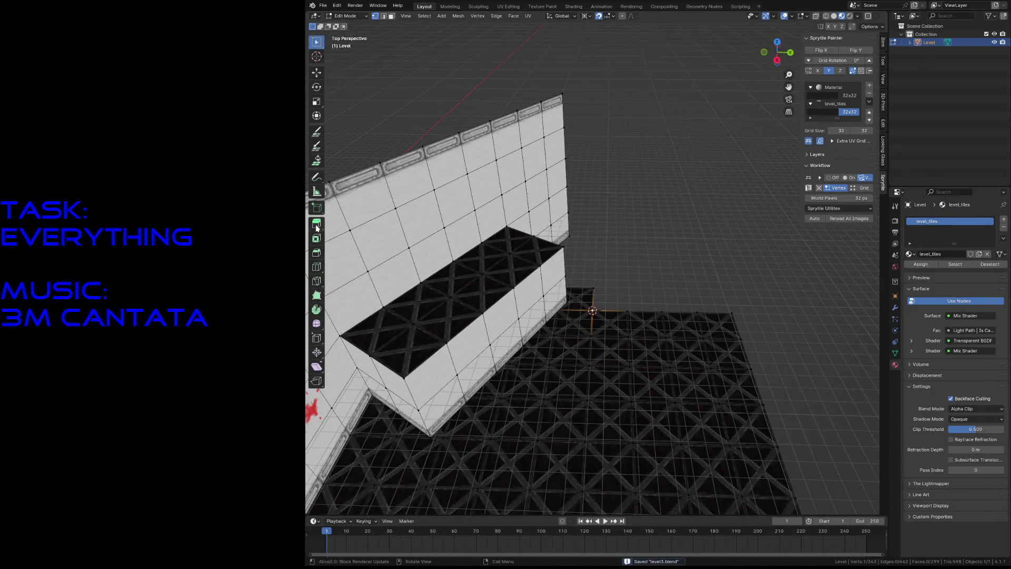
click(316, 131)
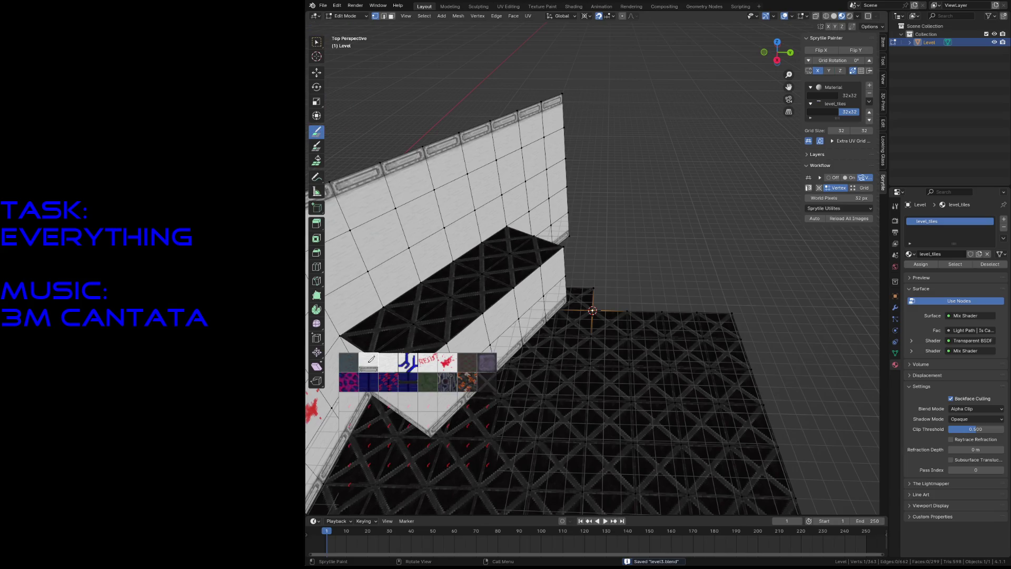
drag(630, 293, 711, 299)
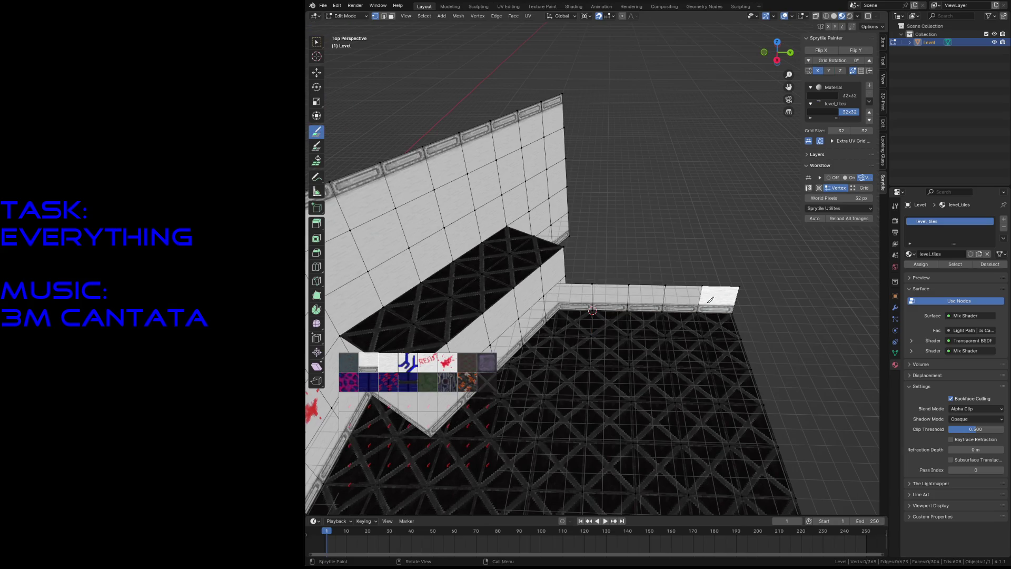
Step: Paint two more wall rows above the first, rising beside the ledge
key(shift+grave)
click(473, 327)
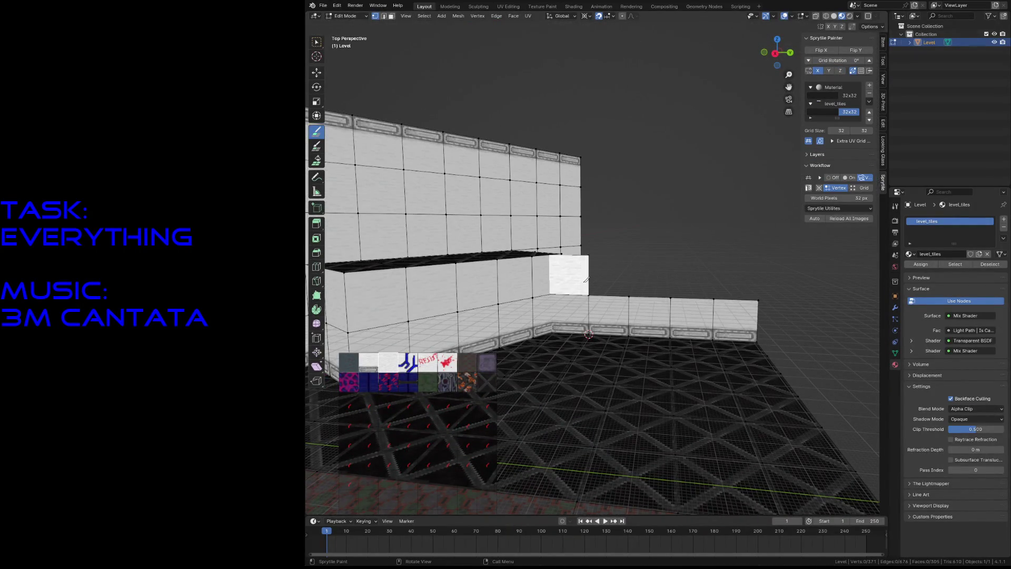
drag(581, 272, 743, 278)
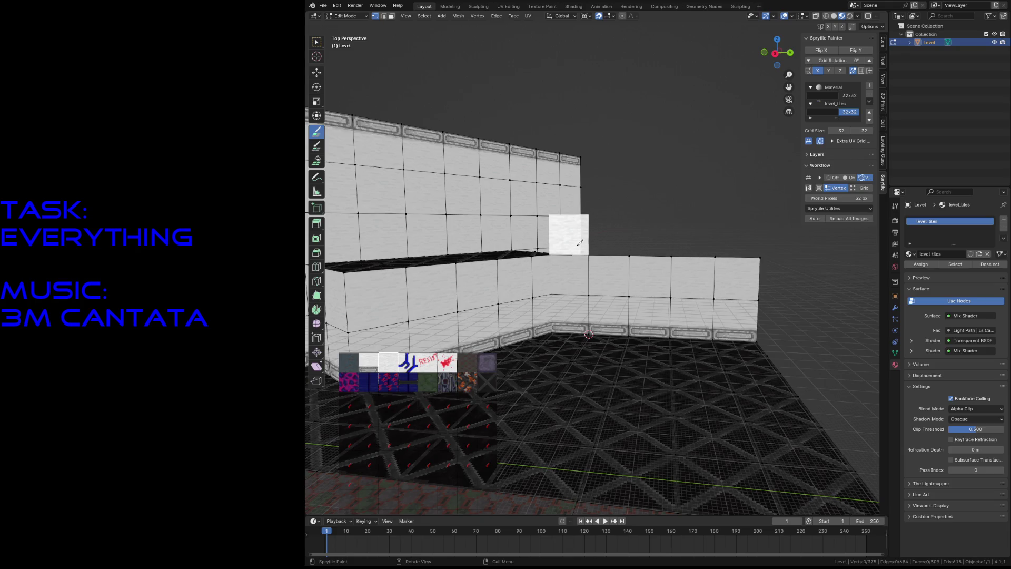
drag(579, 243, 725, 249)
Step: Finish the wall with a top row of tiles and extra tiles at its right end
key(shift+grave)
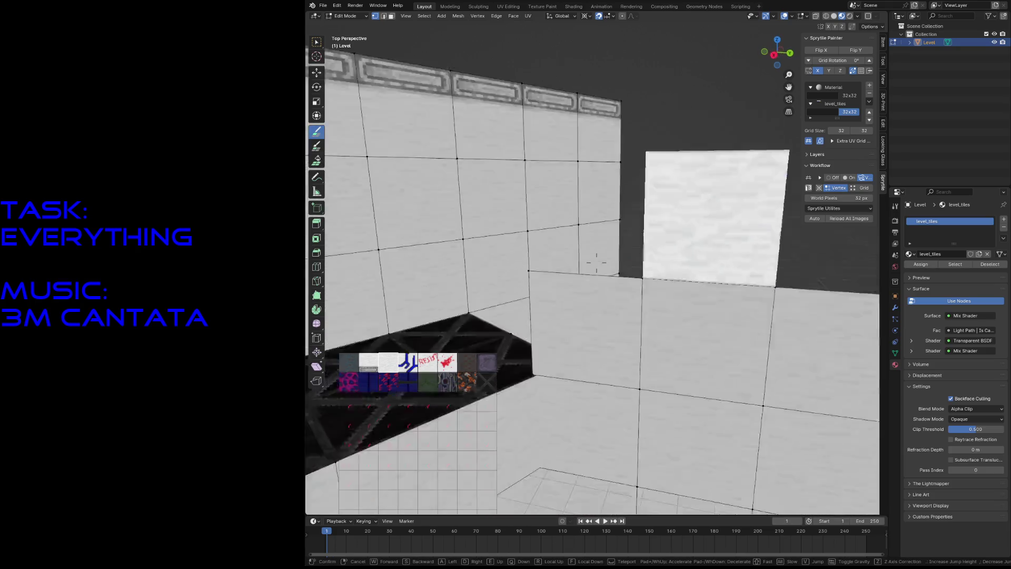
click(596, 264)
click(523, 221)
drag(456, 125, 625, 125)
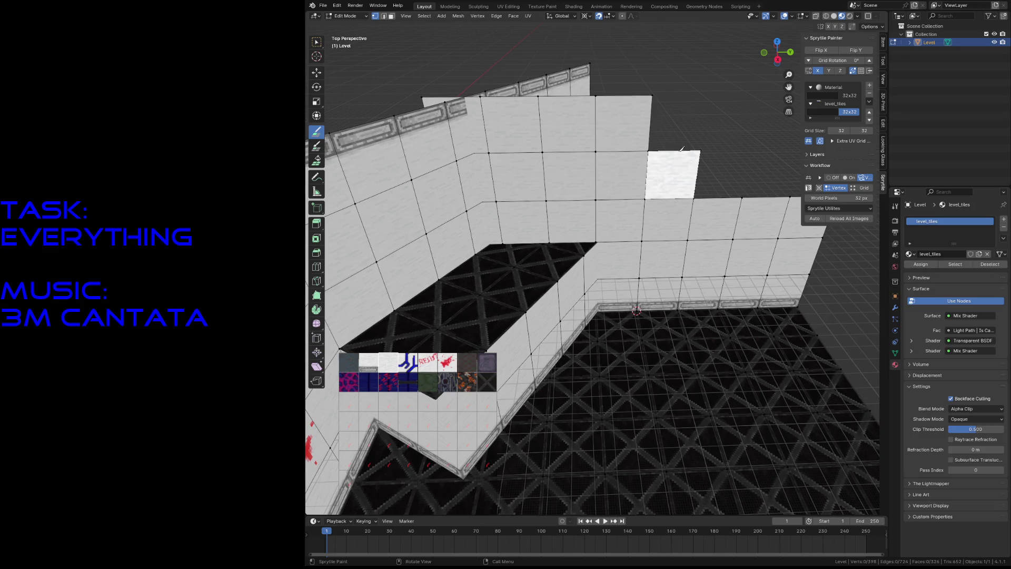
key(shift+grave)
click(697, 175)
drag(759, 198, 727, 215)
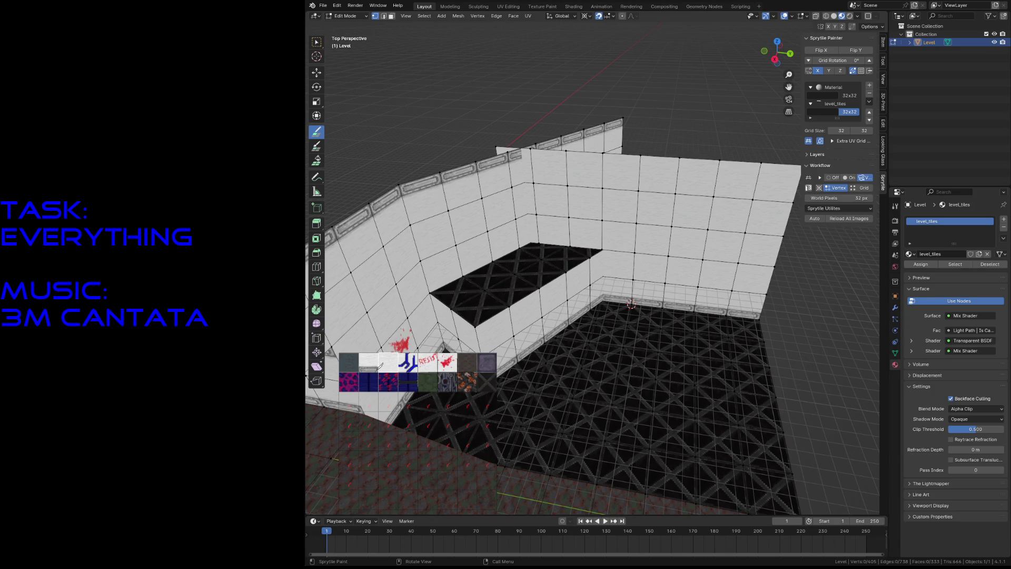
click(853, 49)
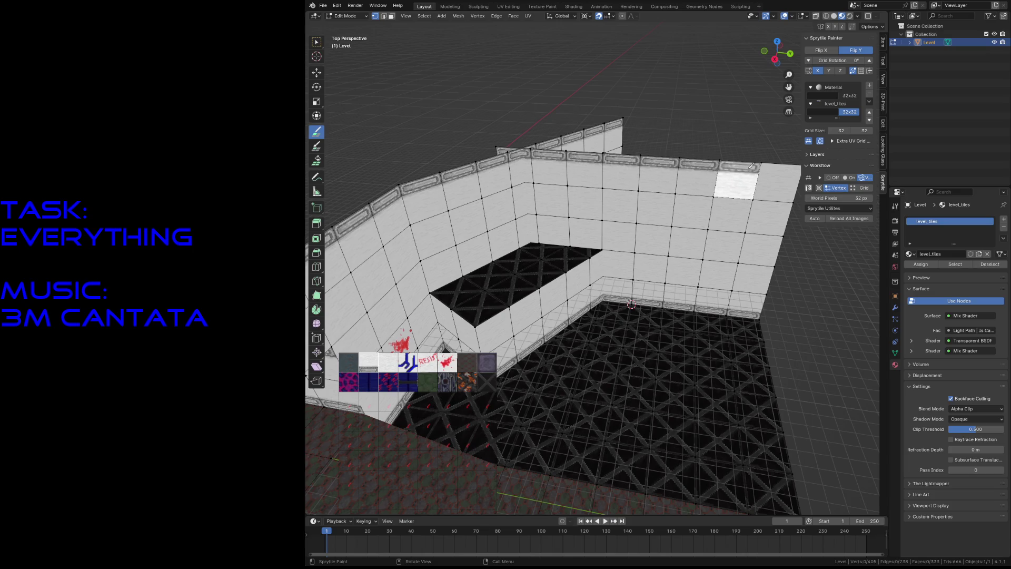
key(shift+grave)
key(w)
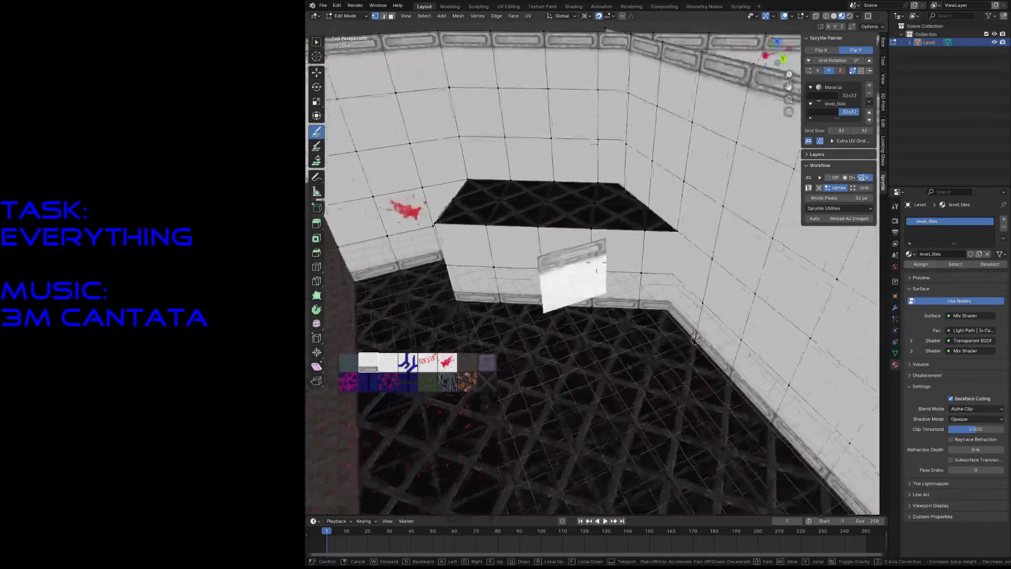
key(w)
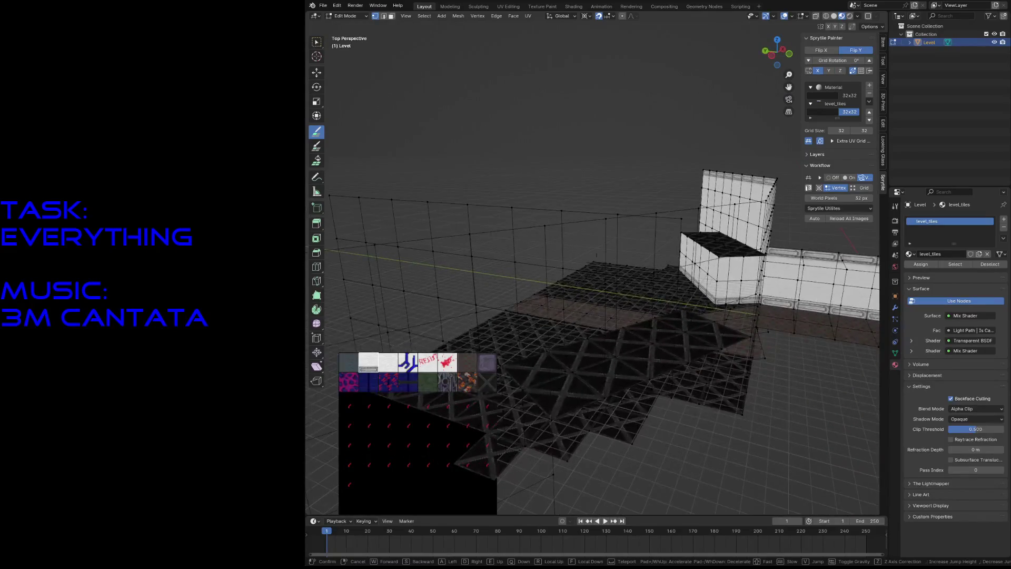
key(s)
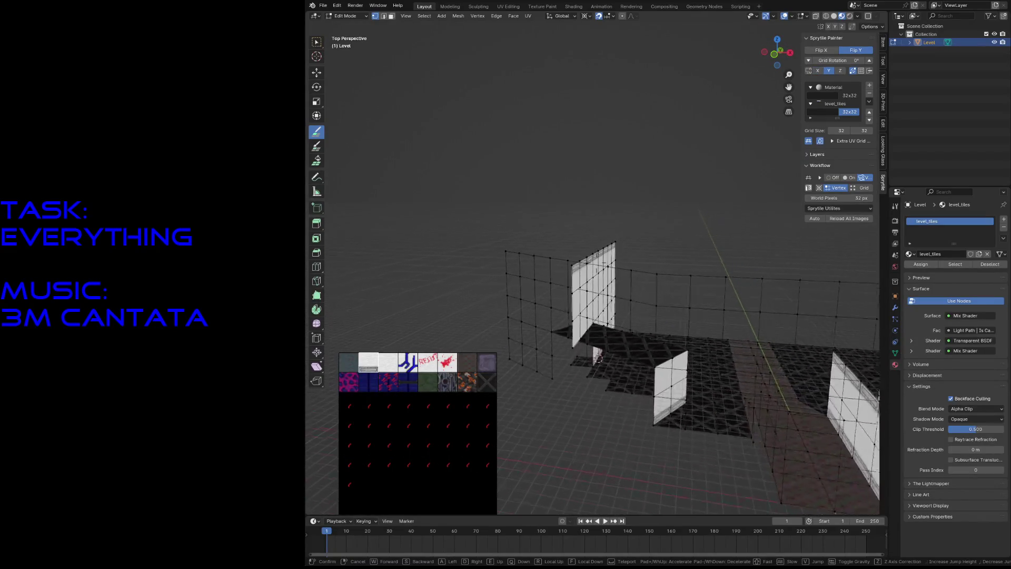
key(w)
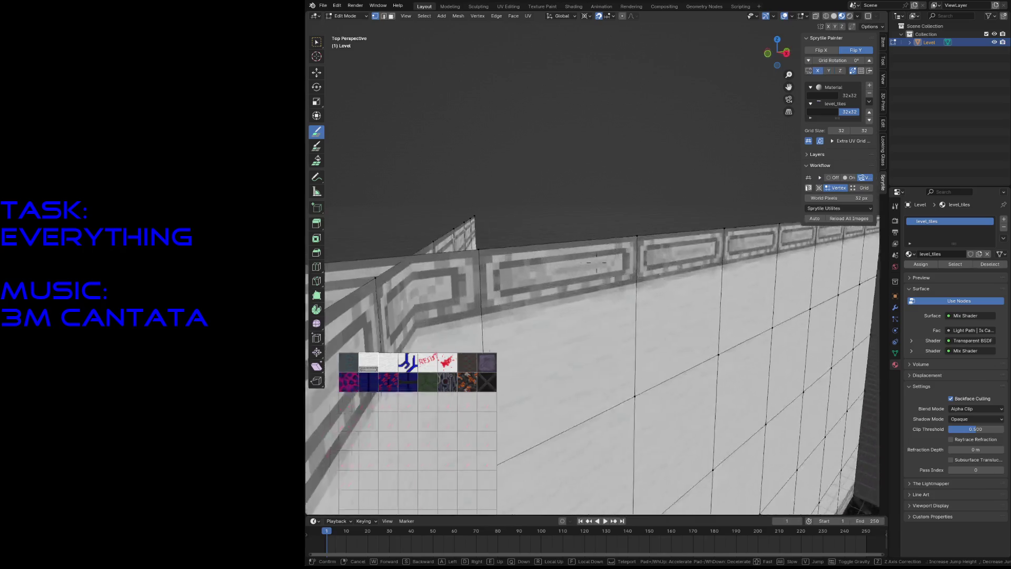
key(s)
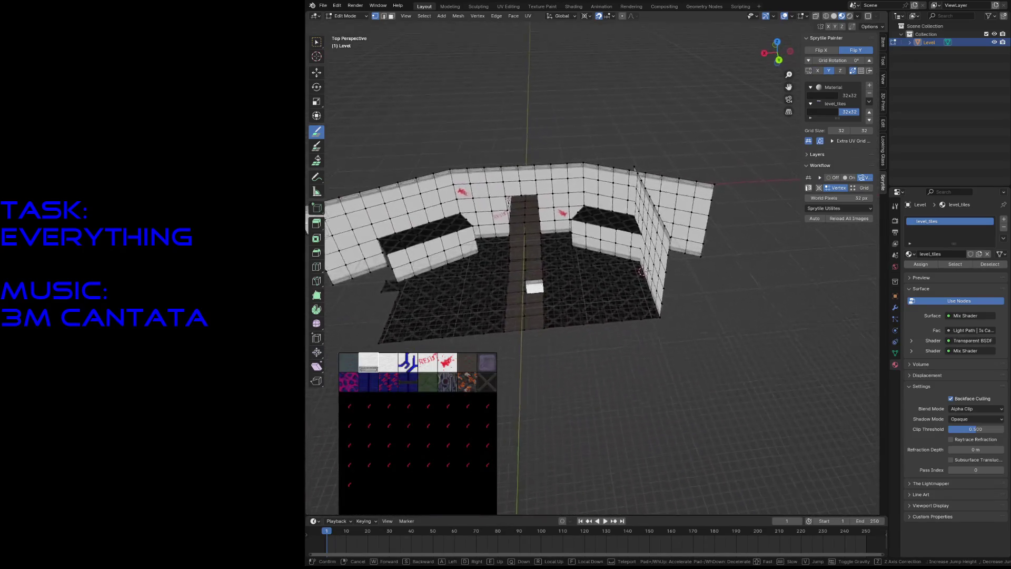
Step: Fly in and out over the level to review the walls and grate floor
key(w)
key(w)
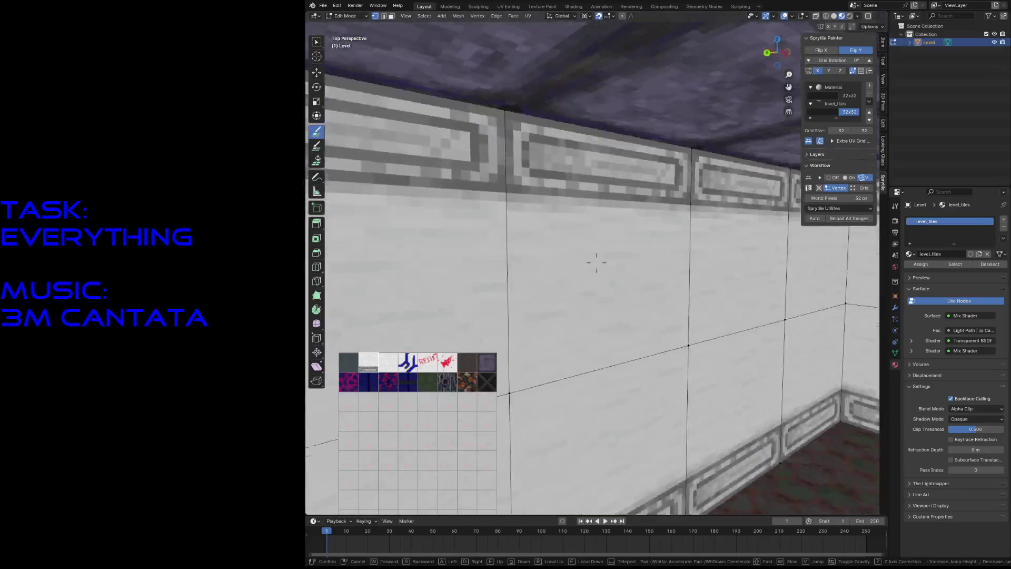
key(s)
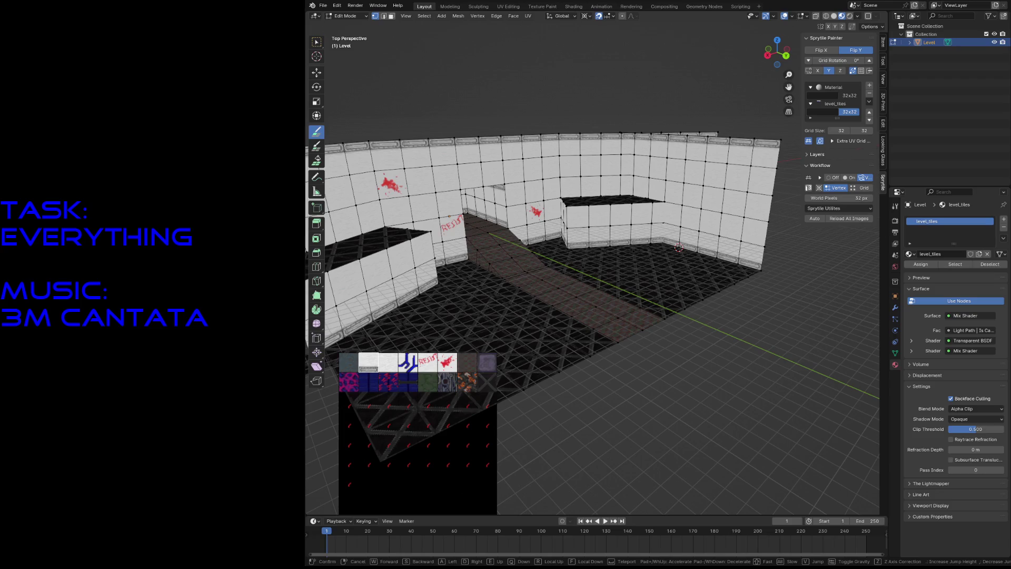
key(w)
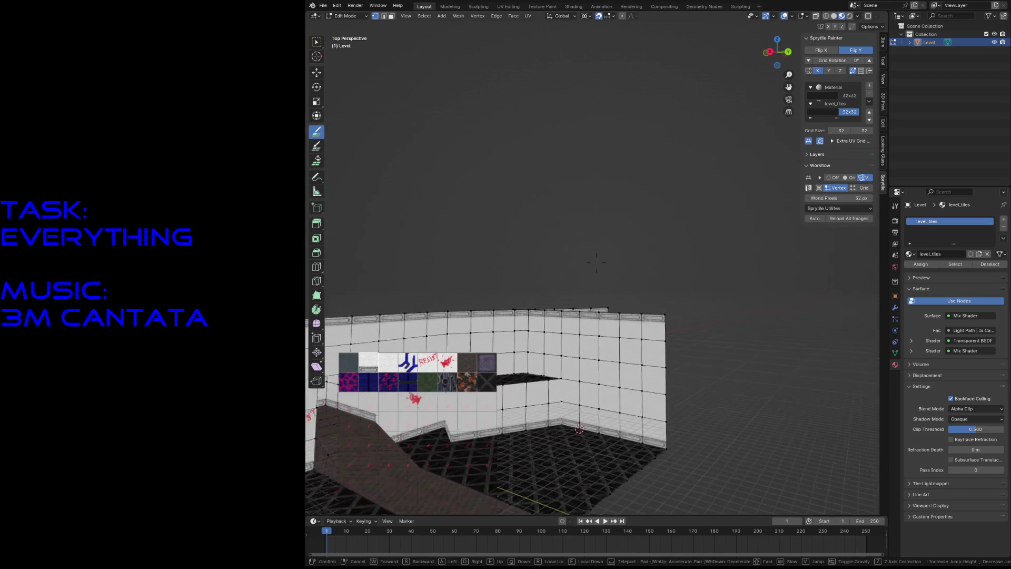
key(s)
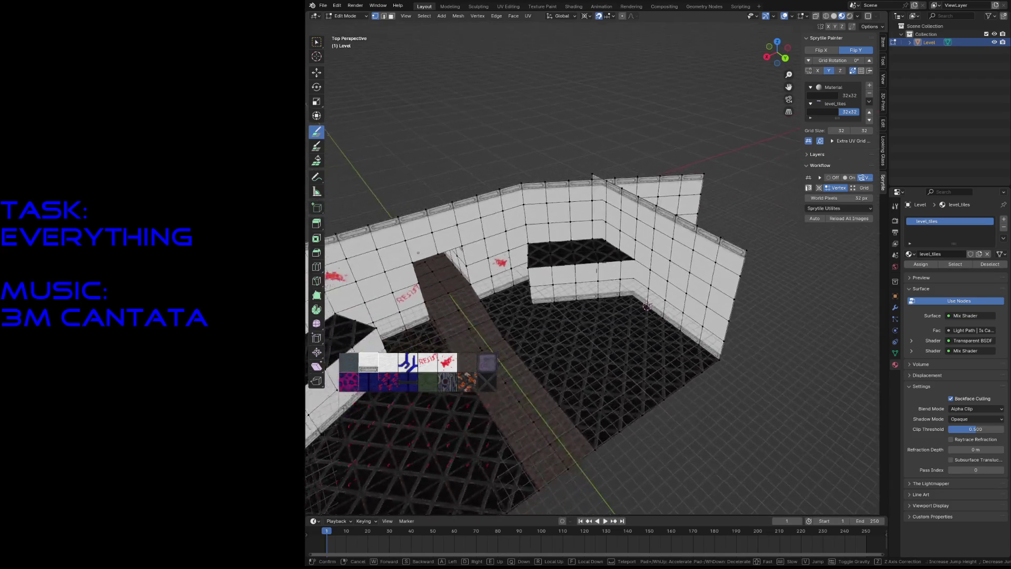
key(w)
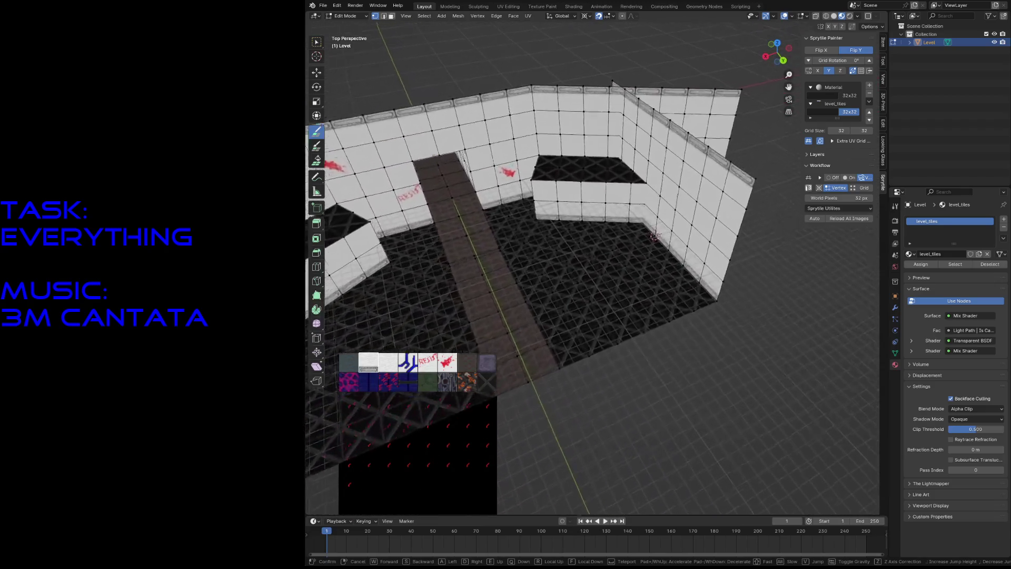
key(s)
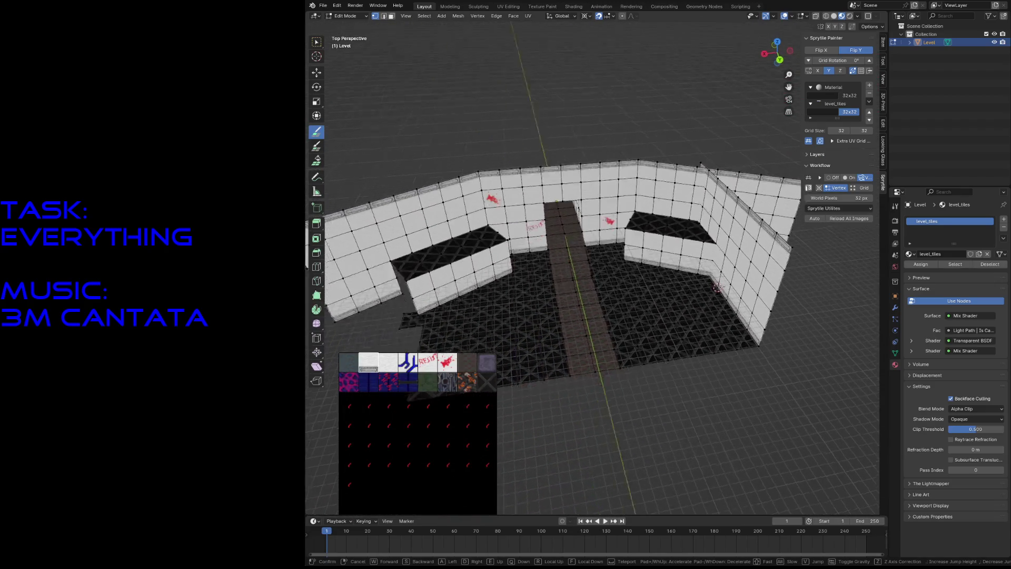
key(w)
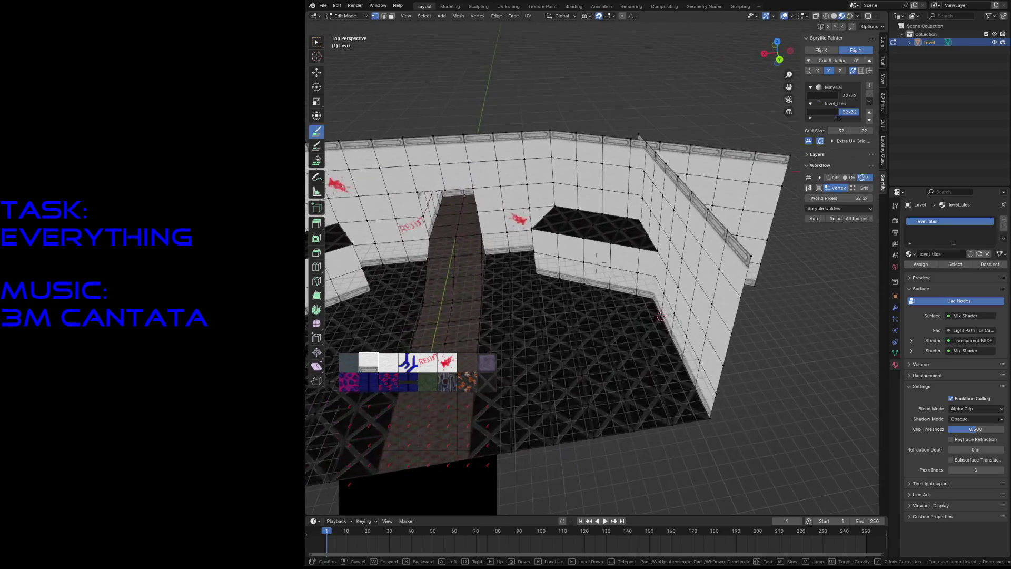
key(s)
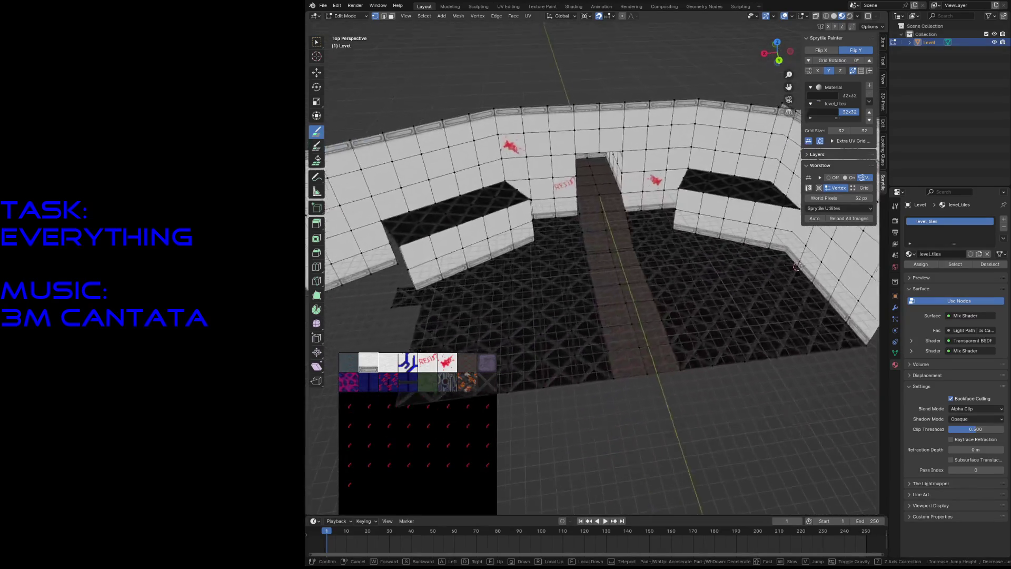
key(w)
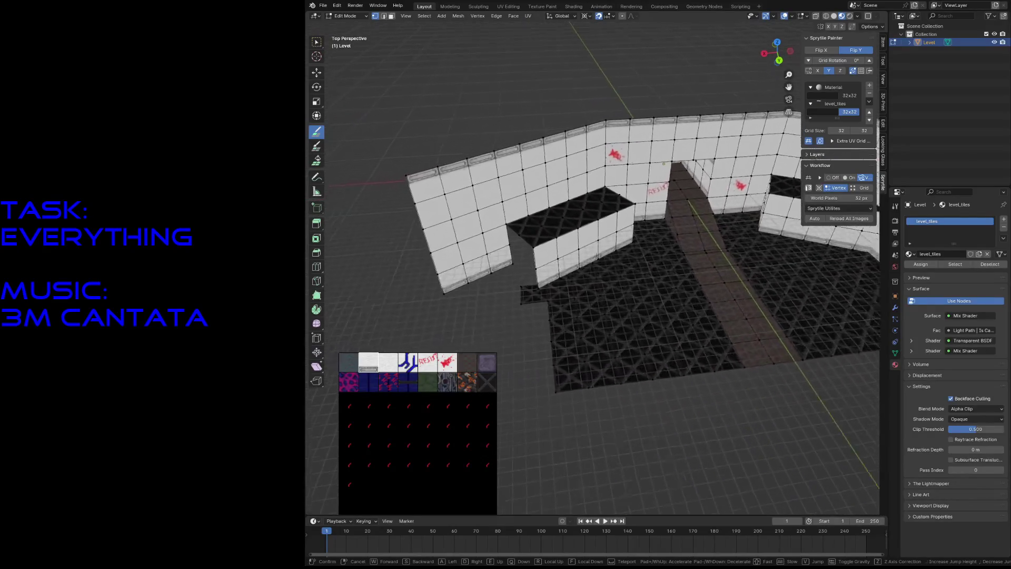
click(660, 261)
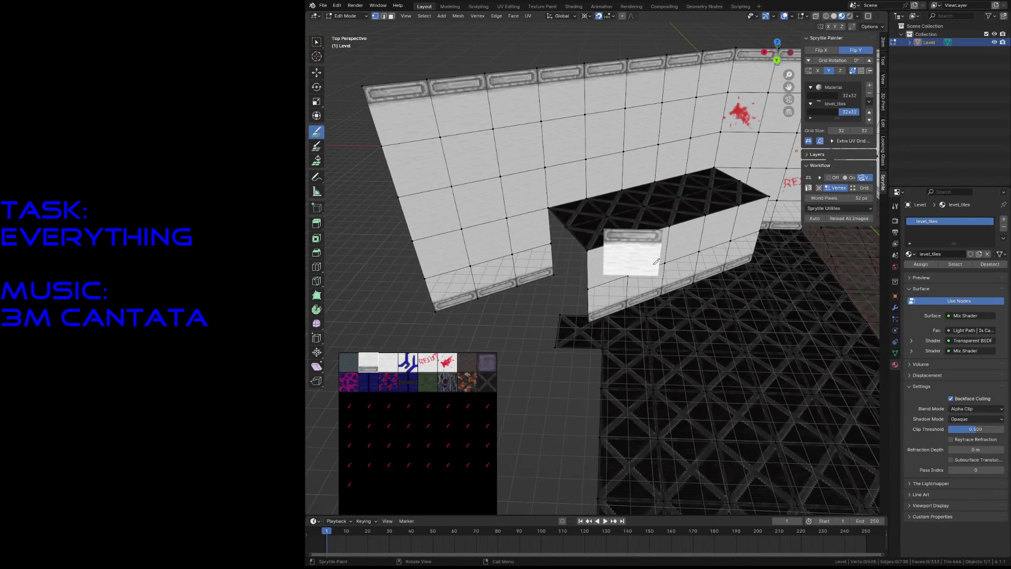
Step: Walk into the room and settle a viewpoint facing the unpainted floor edge
key(shift+grave)
key(w)
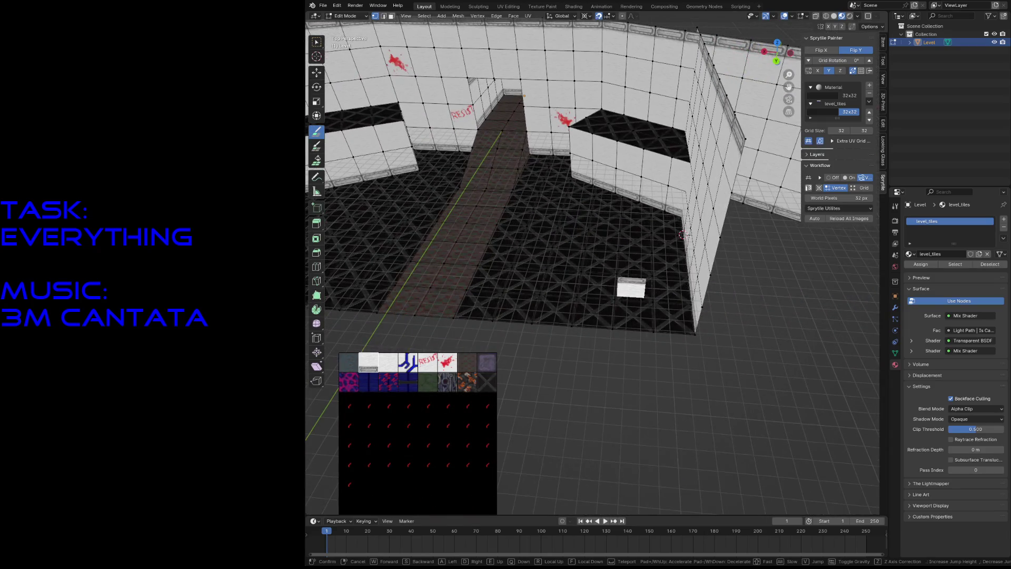
key(s)
click(488, 264)
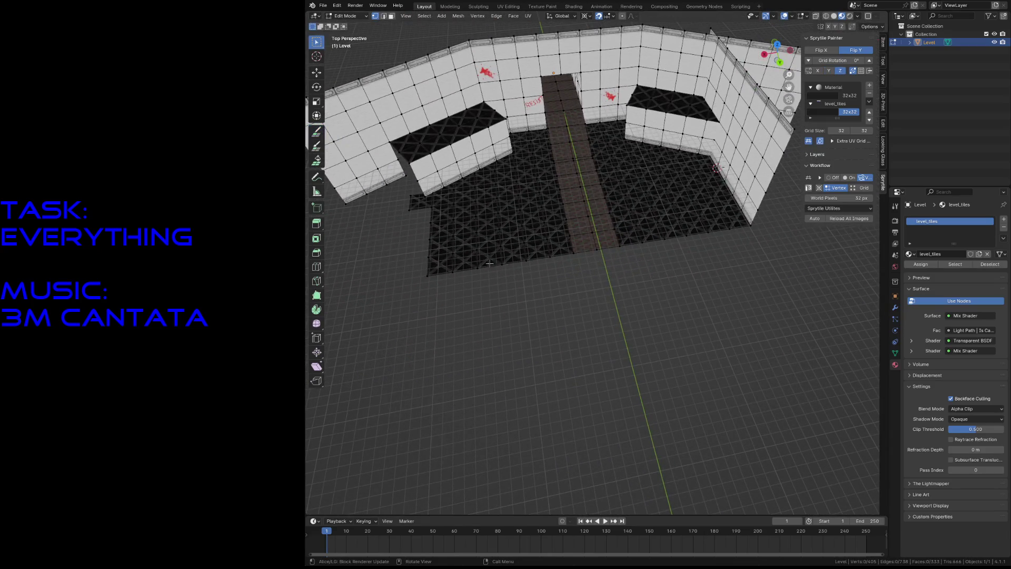
key(grave)
key(Escape)
key(shift+grave)
key(w)
key(s)
click(427, 322)
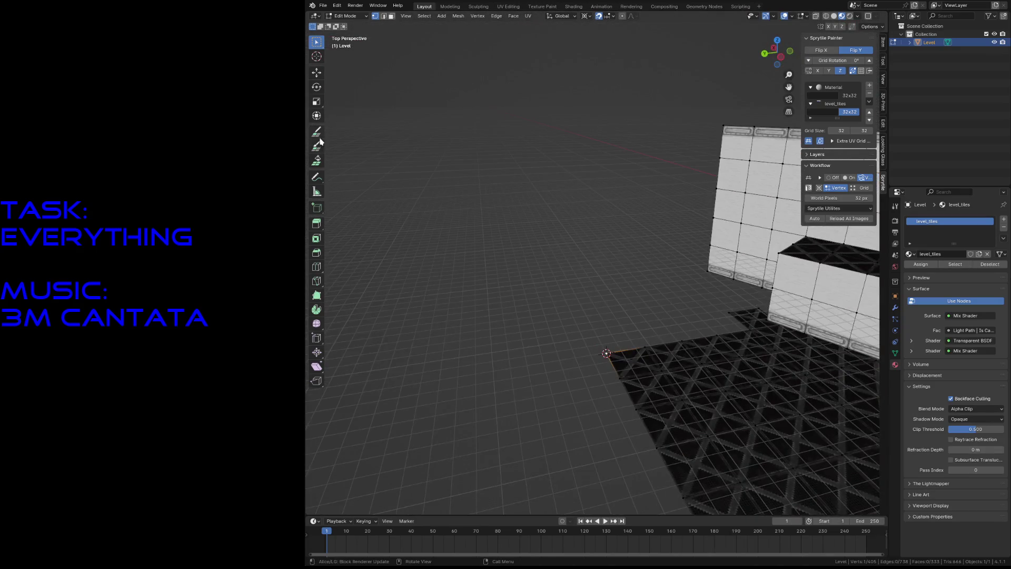
Step: Paint the bottom rows of wall tiles along the grate floor's edge with Sprytile Paint
click(317, 133)
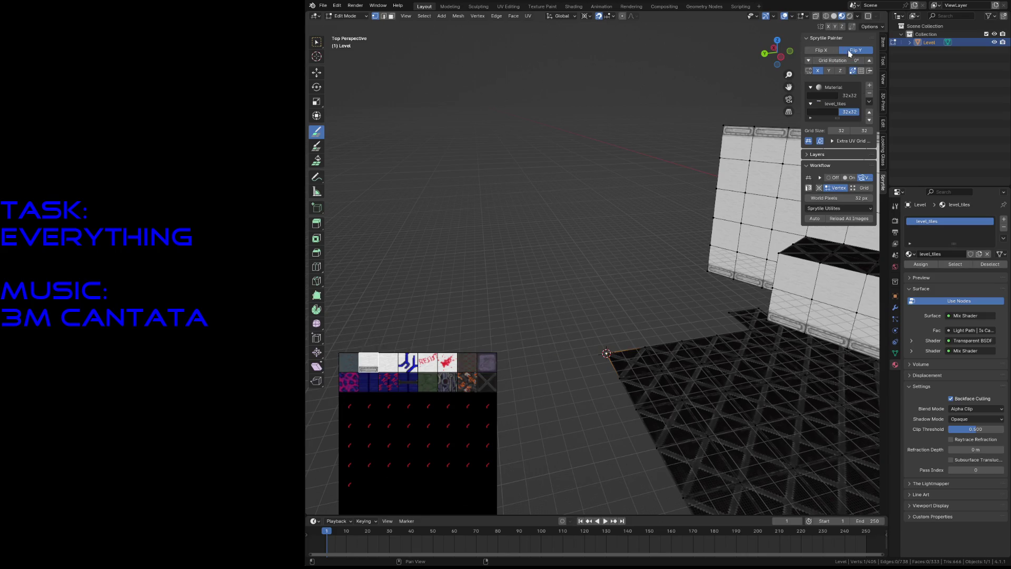
drag(621, 328, 772, 314)
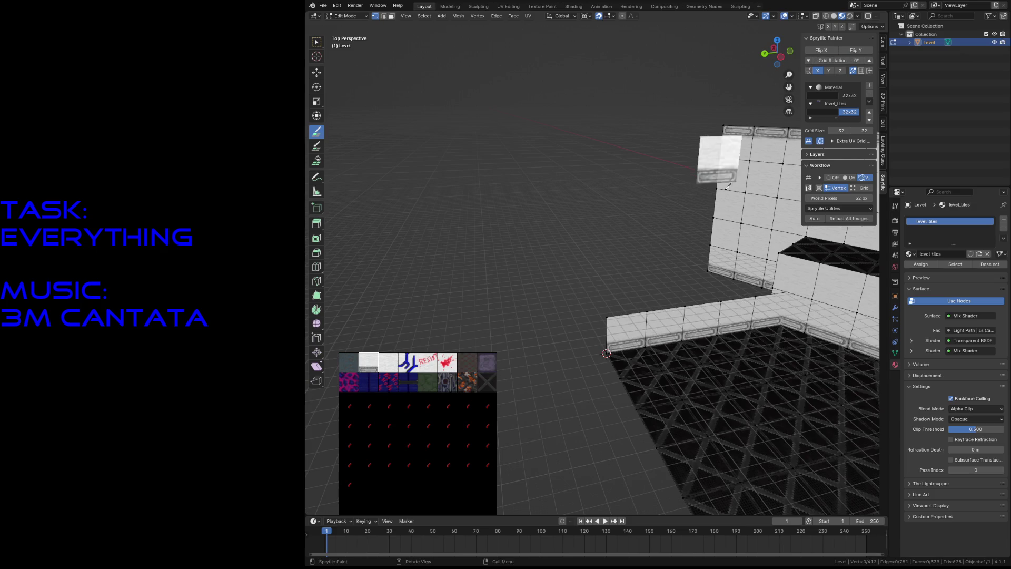
key(shift+grave)
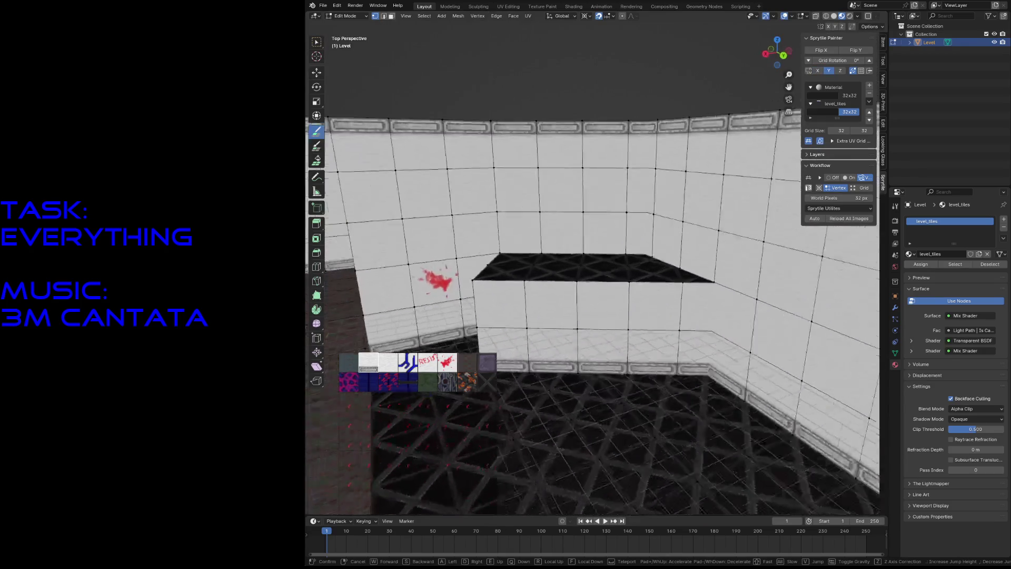
key(s)
click(530, 300)
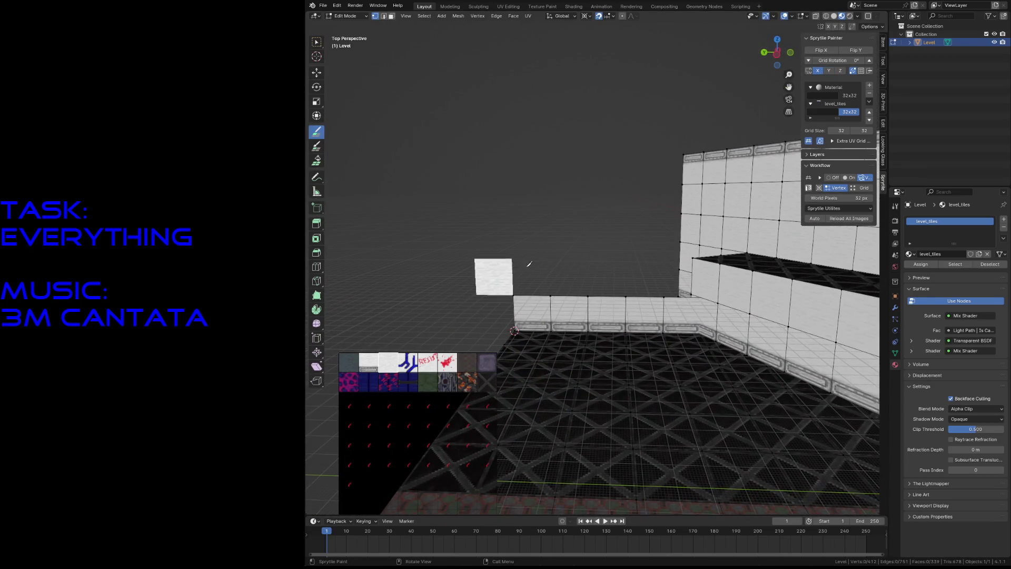
drag(529, 264, 693, 269)
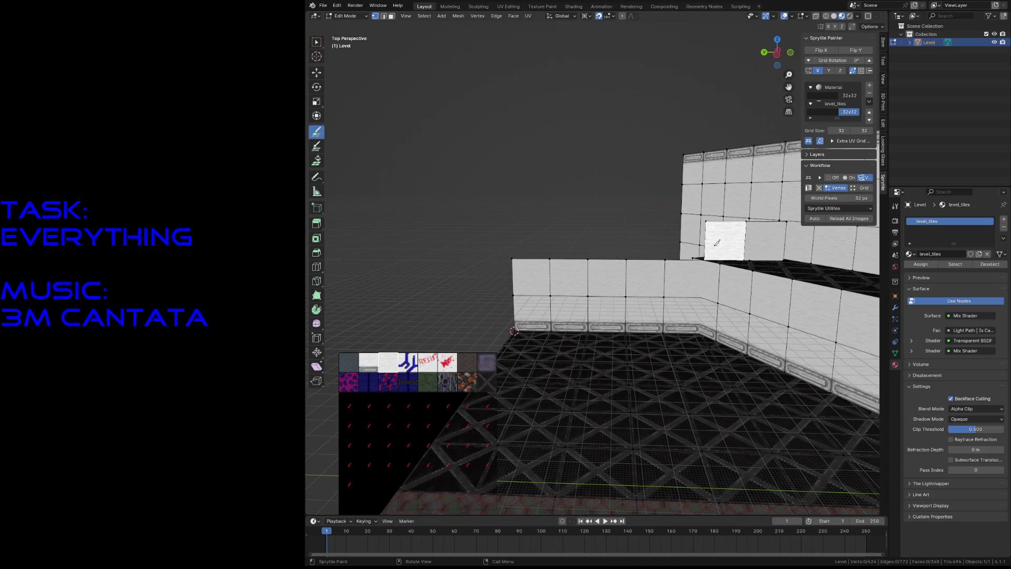
Step: Paint an upper wall row across the stretch, extending it tile by tile to the left
drag(716, 242, 525, 241)
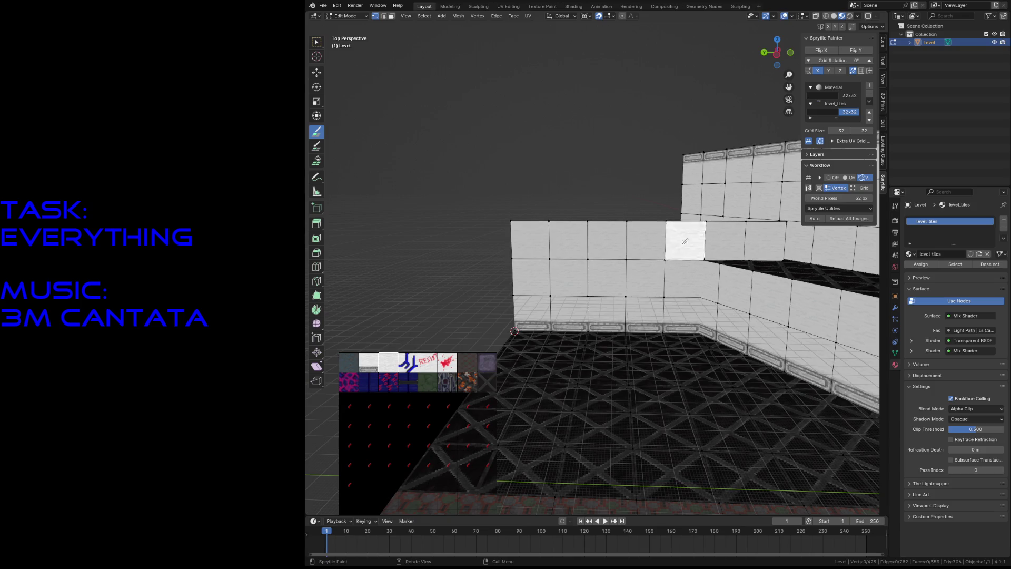
click(797, 246)
drag(752, 209, 643, 203)
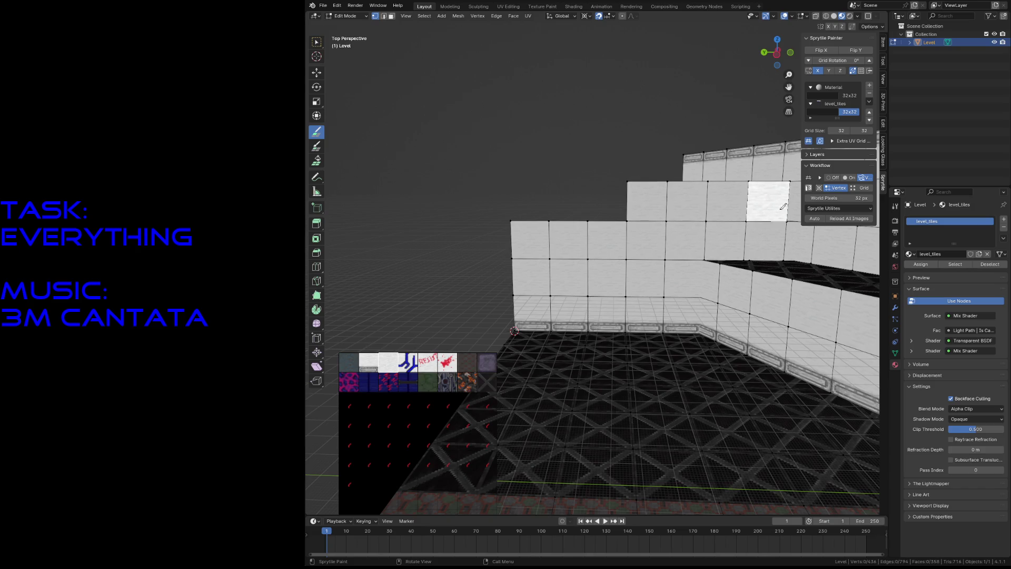
drag(783, 209, 545, 193)
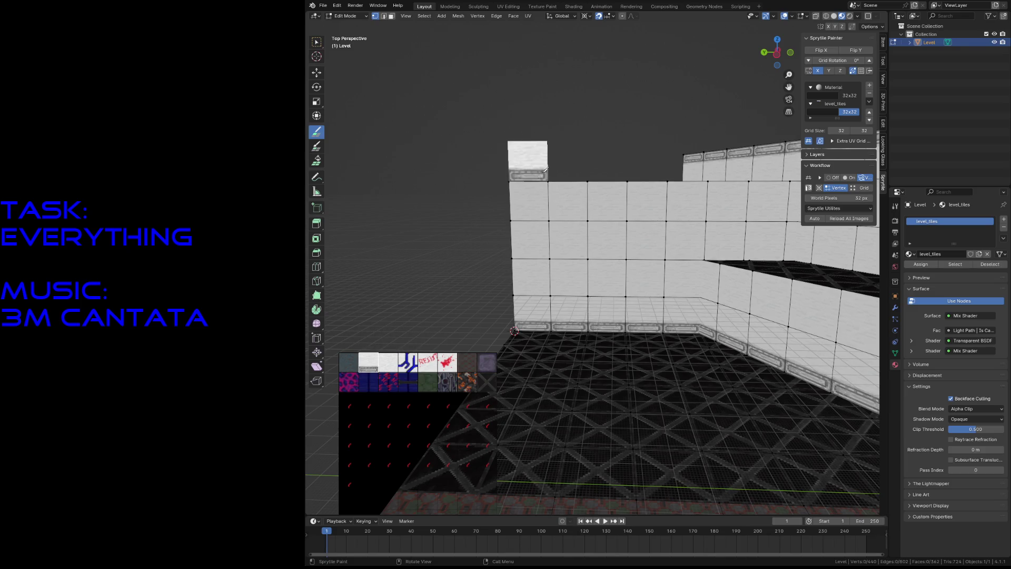
Step: Flip the trim tile on Y and cap the wall top with grey trim tiles
click(856, 50)
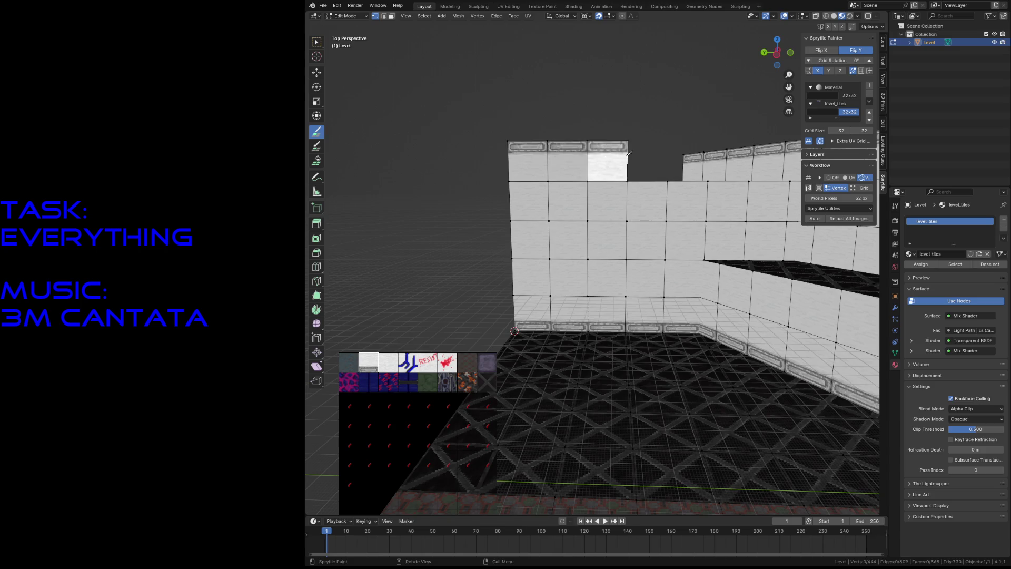
middle_drag(688, 164, 674, 186)
drag(578, 188, 665, 184)
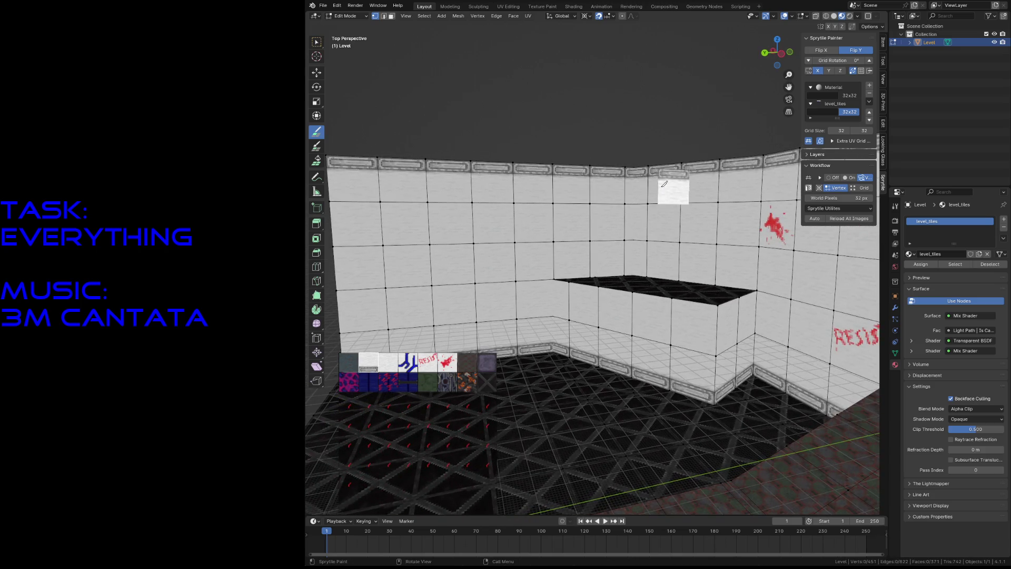
key(shift+grave)
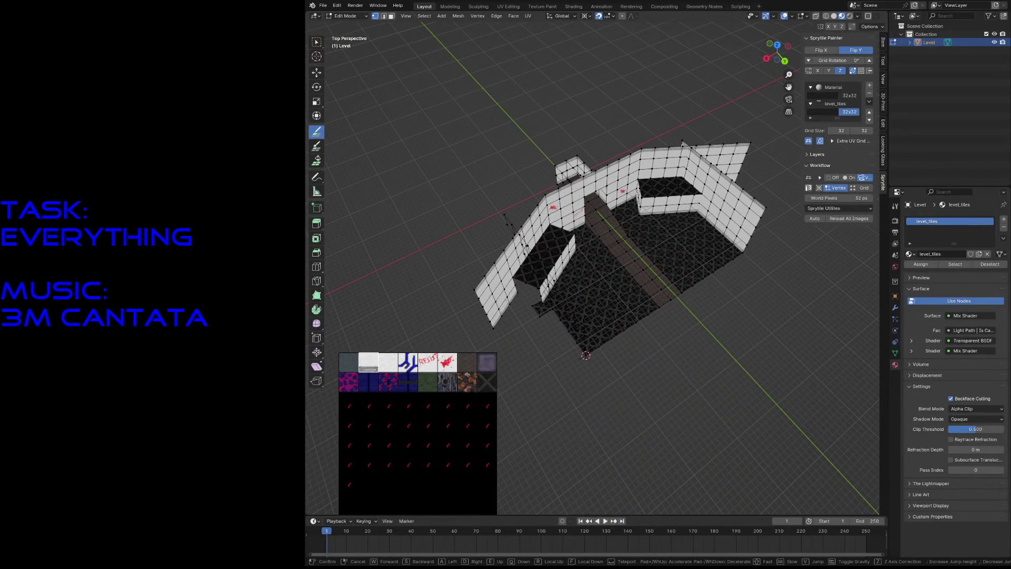
key(w)
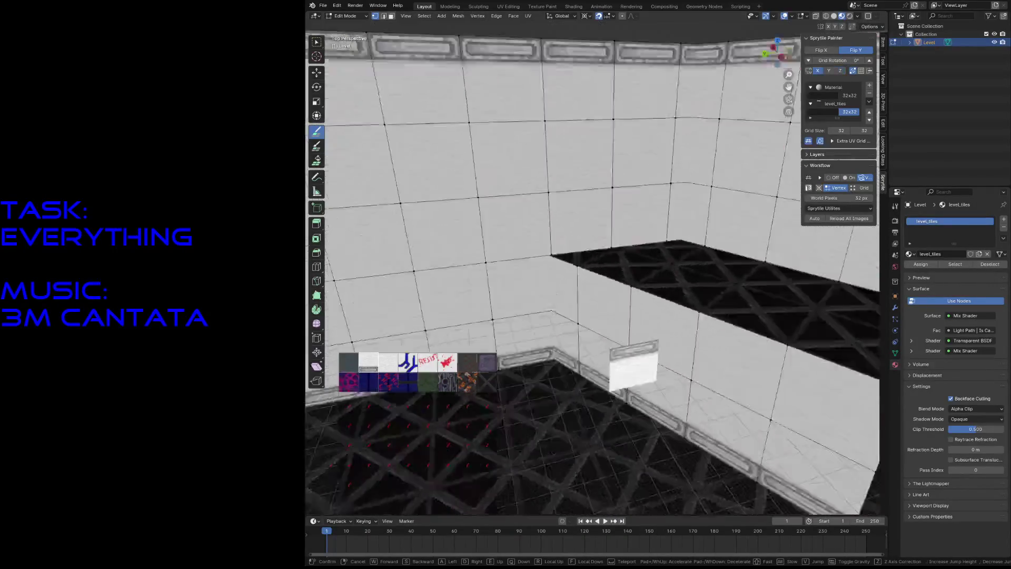
key(s)
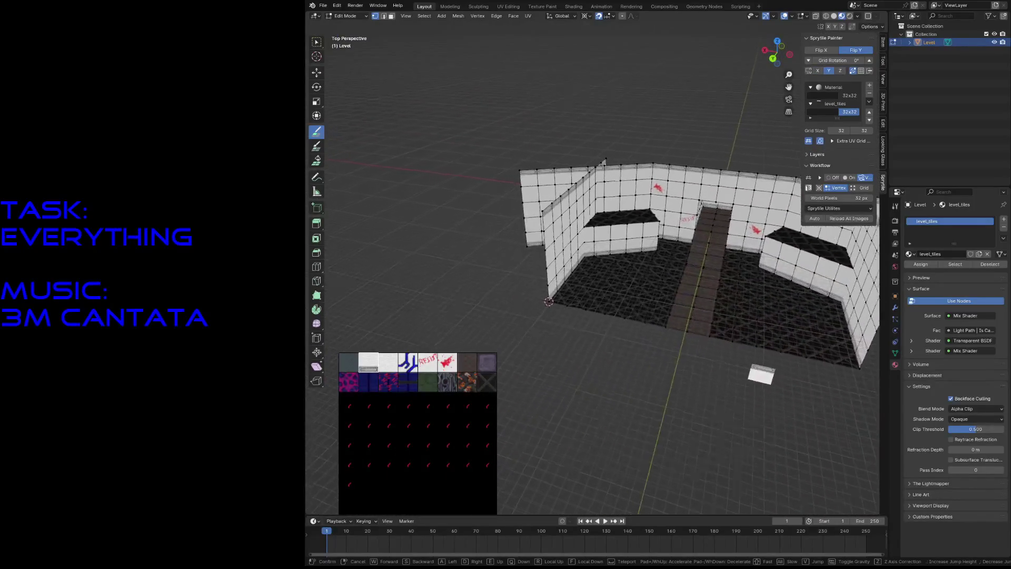
key(e)
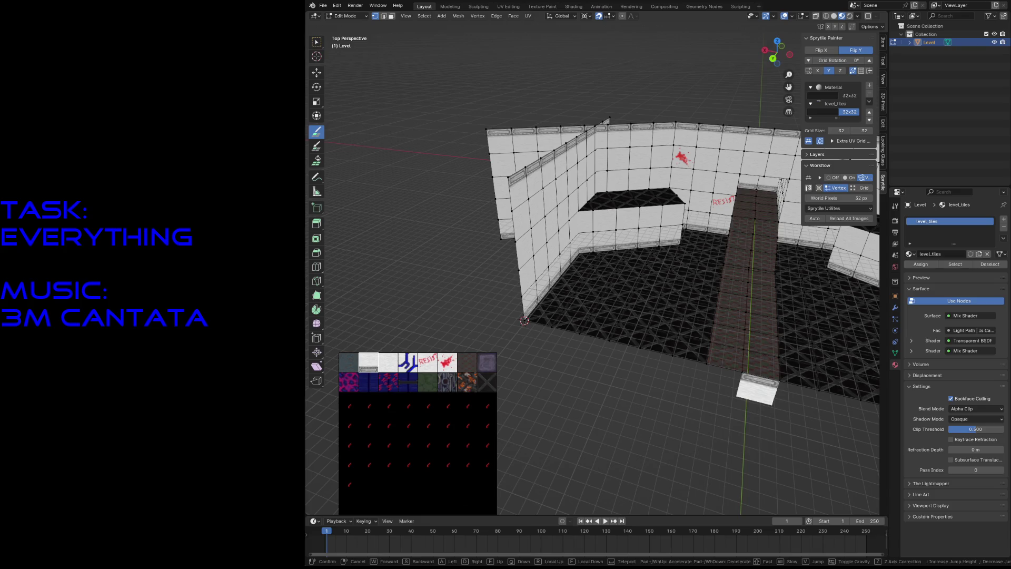
key(w)
key(w)
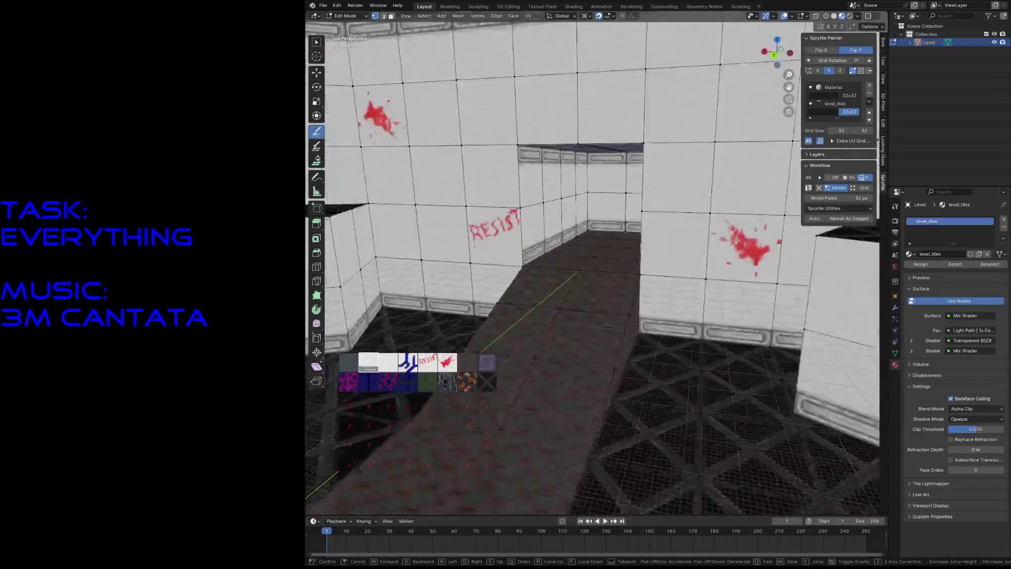
key(s)
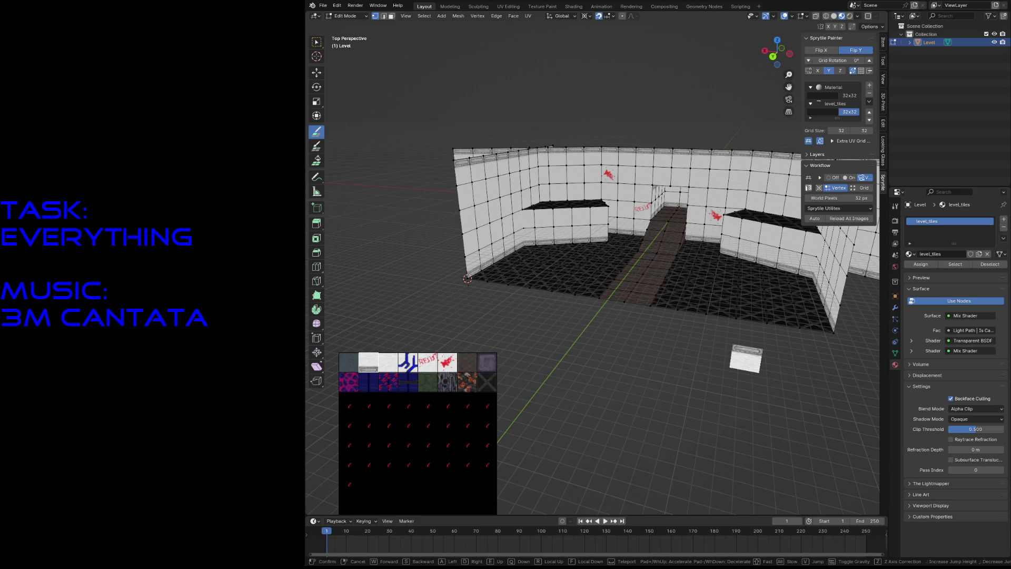
key(w)
key(s)
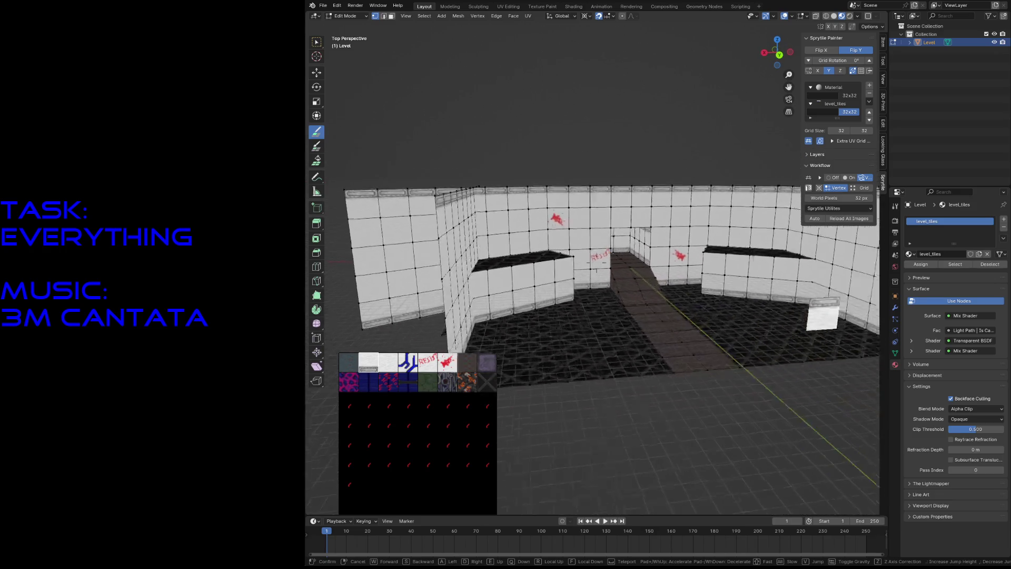
key(s)
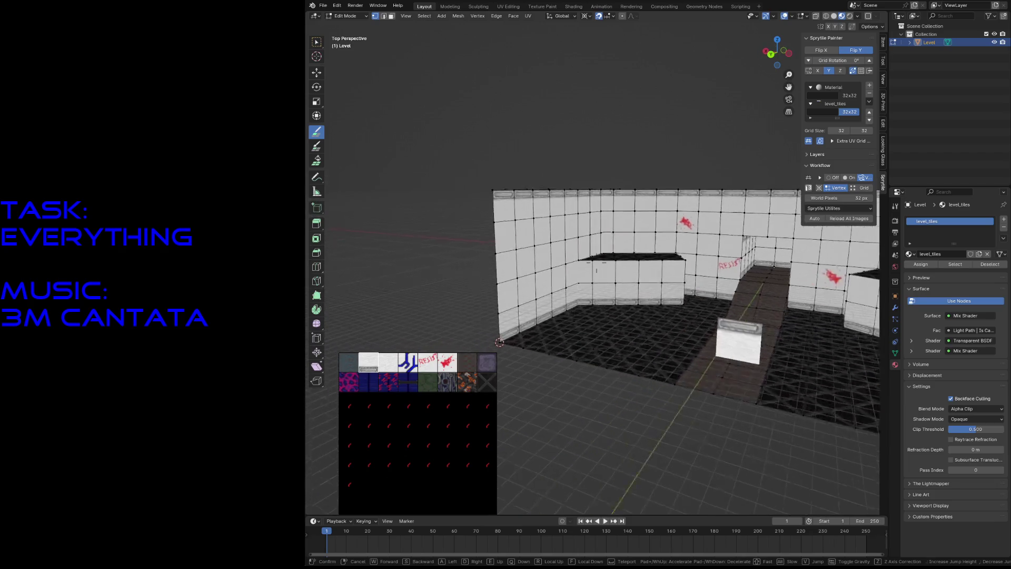
key(w)
key(s)
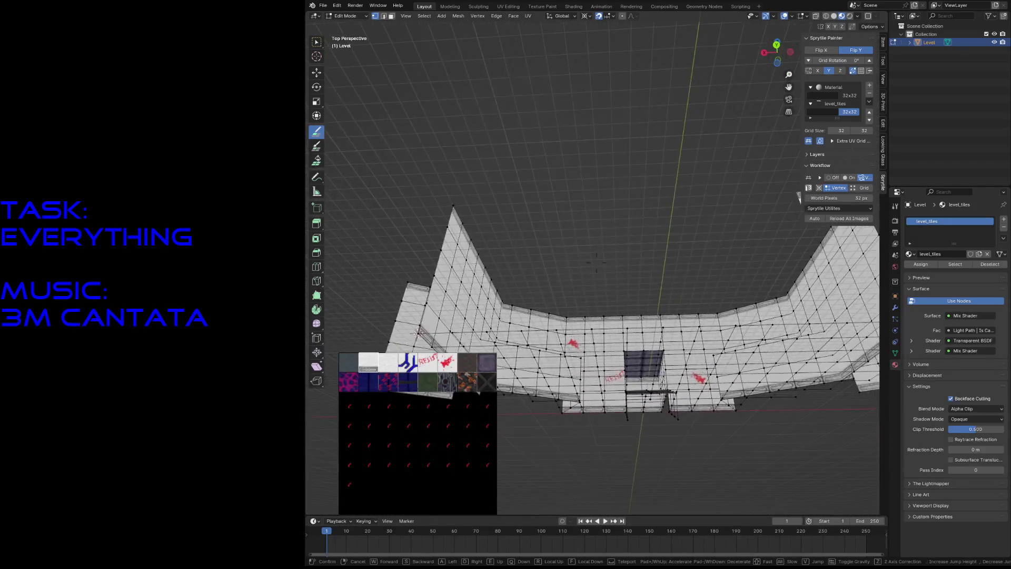
key(e)
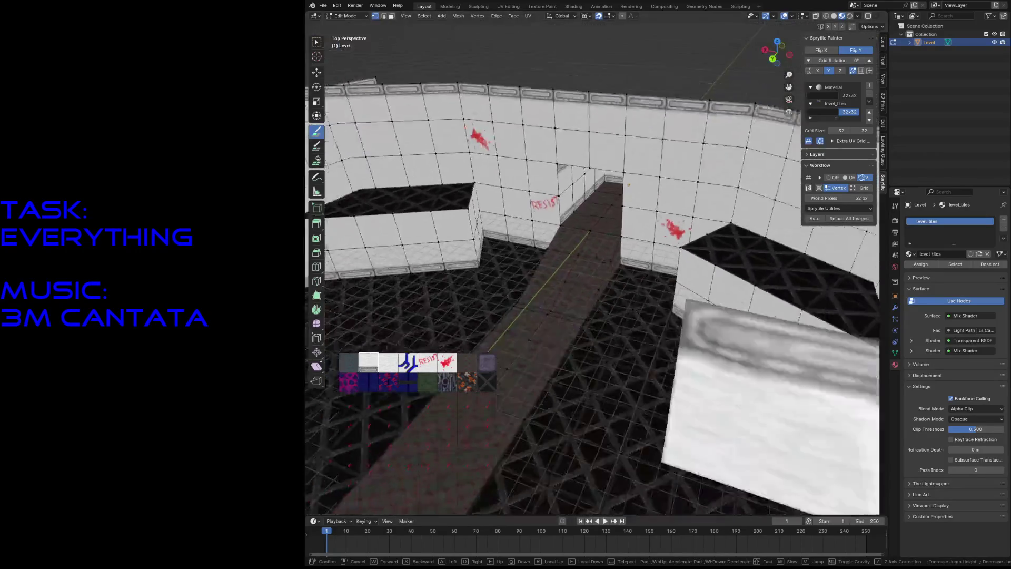
key(s)
key(Escape)
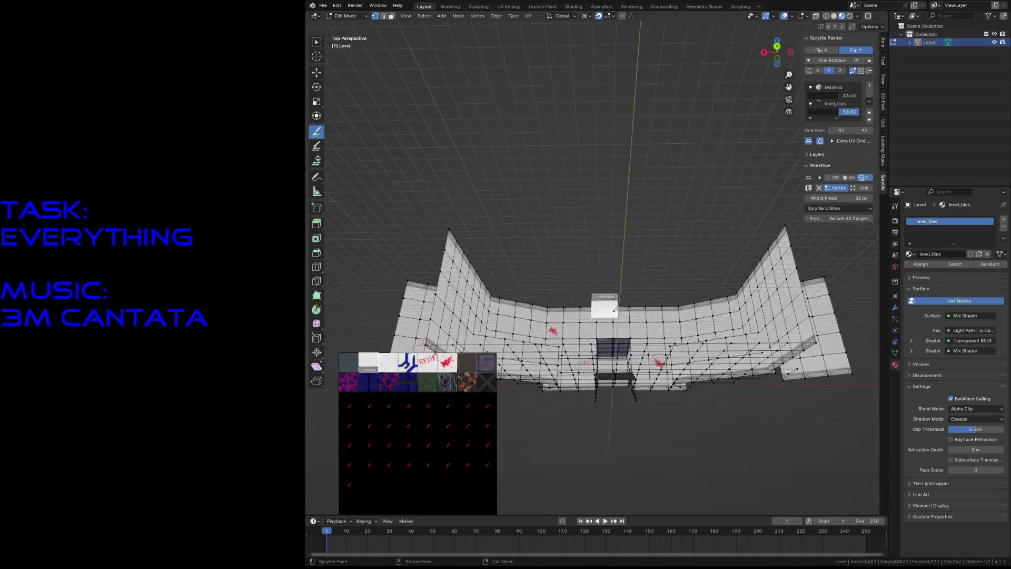
Step: Snap the 3D cursor to the selected ceiling vertex and return to Sprytile Paint
key(w)
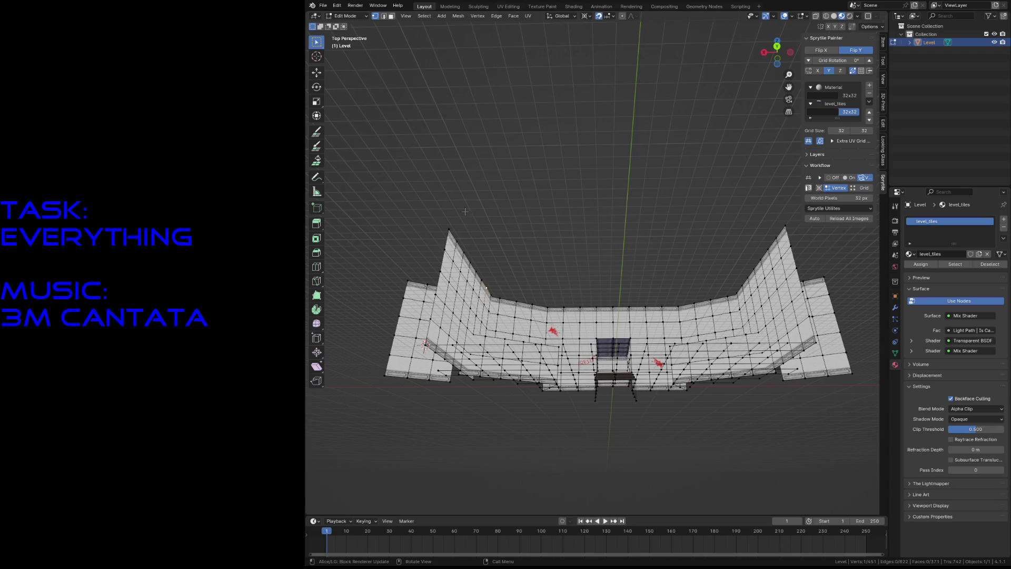
key(shift+s)
click(478, 256)
key(shift+space)
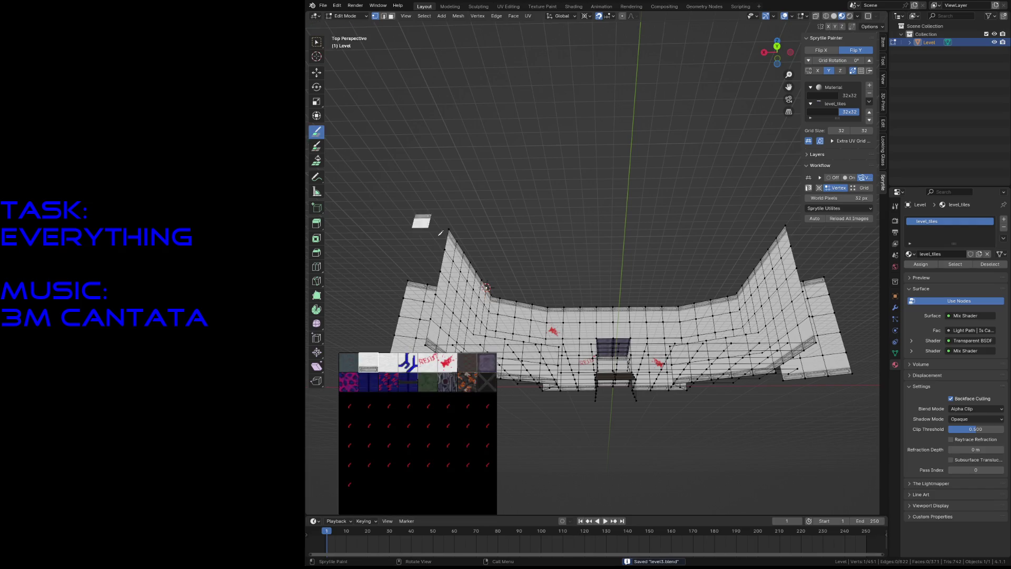
Step: Paint dark purple tiles along the ceiling border faces above the walls
key(shift+grave)
key(Escape)
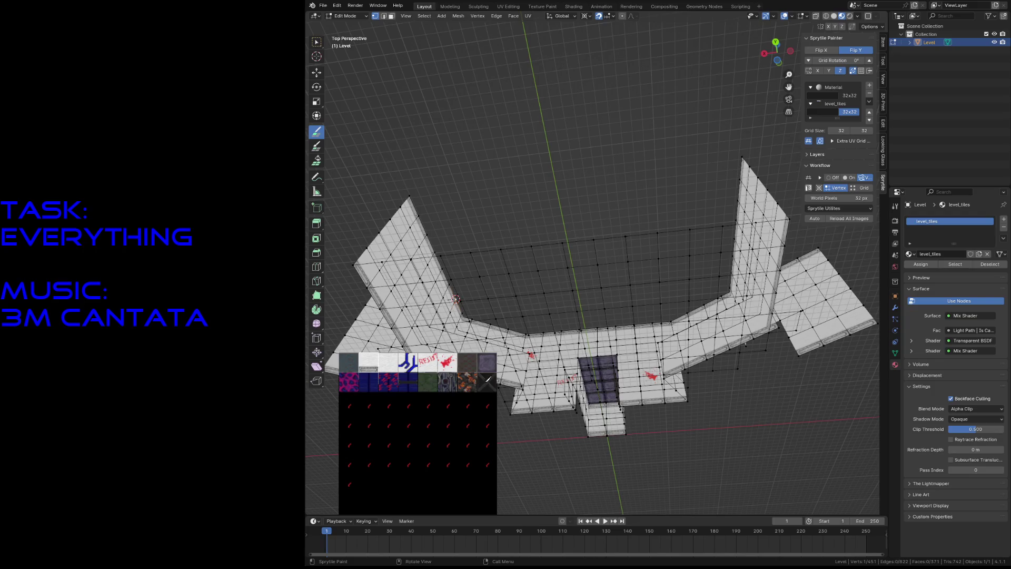
mouse_move(420, 204)
mouse_down()
mouse_move(680, 172)
mouse_move(726, 285)
mouse_move(526, 332)
mouse_move(468, 267)
mouse_up()
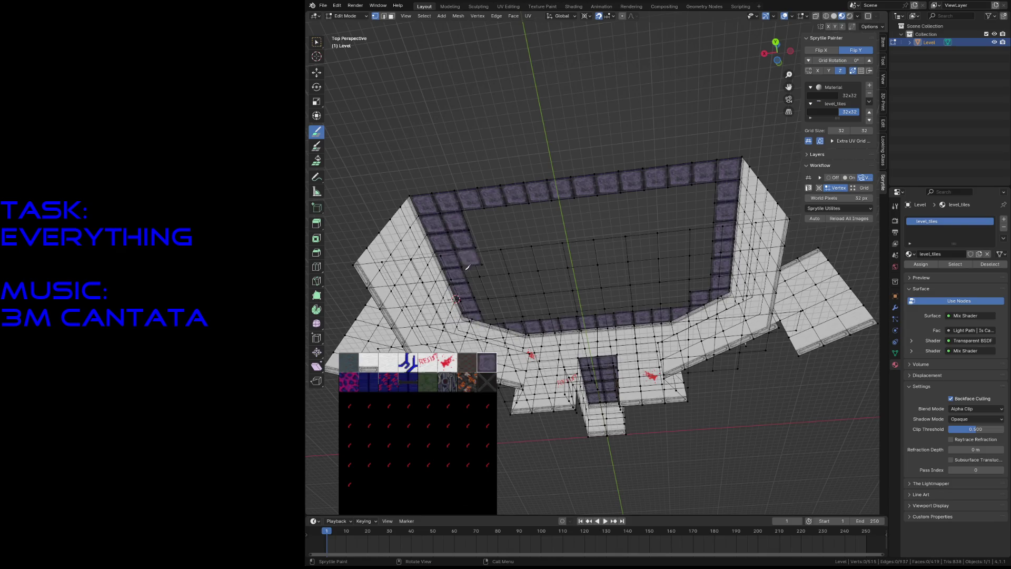
mouse_move(573, 292)
mouse_down()
mouse_move(667, 292)
mouse_move(680, 207)
mouse_move(668, 262)
mouse_move(552, 232)
mouse_move(527, 292)
mouse_up()
key(shift+grave)
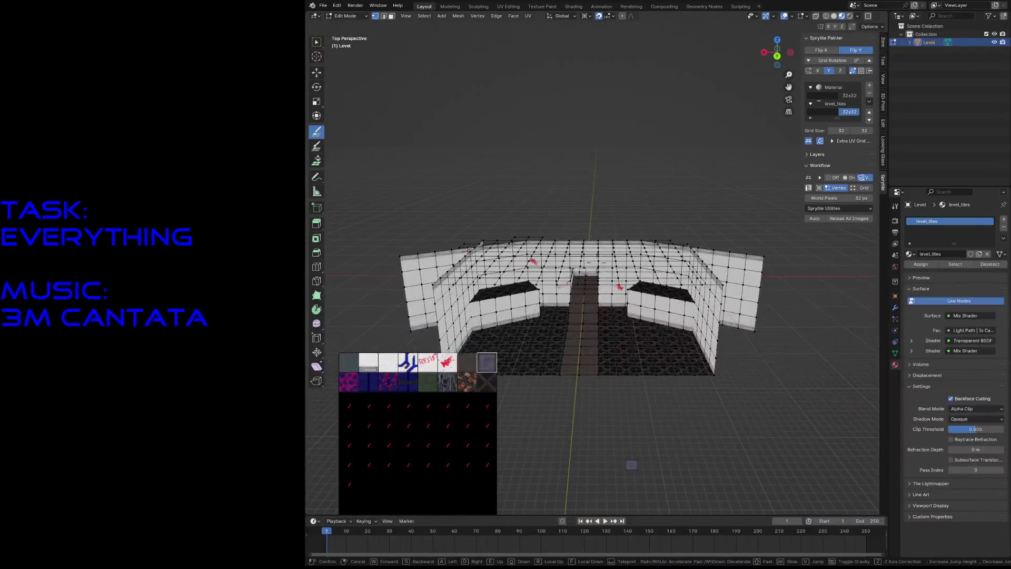
click(577, 258)
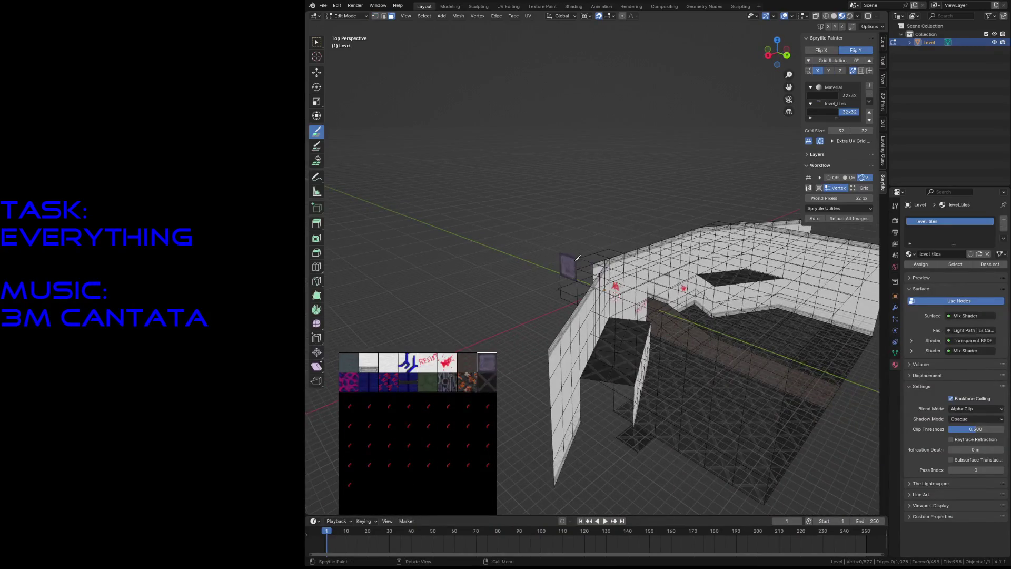
key(Tab)
key(z)
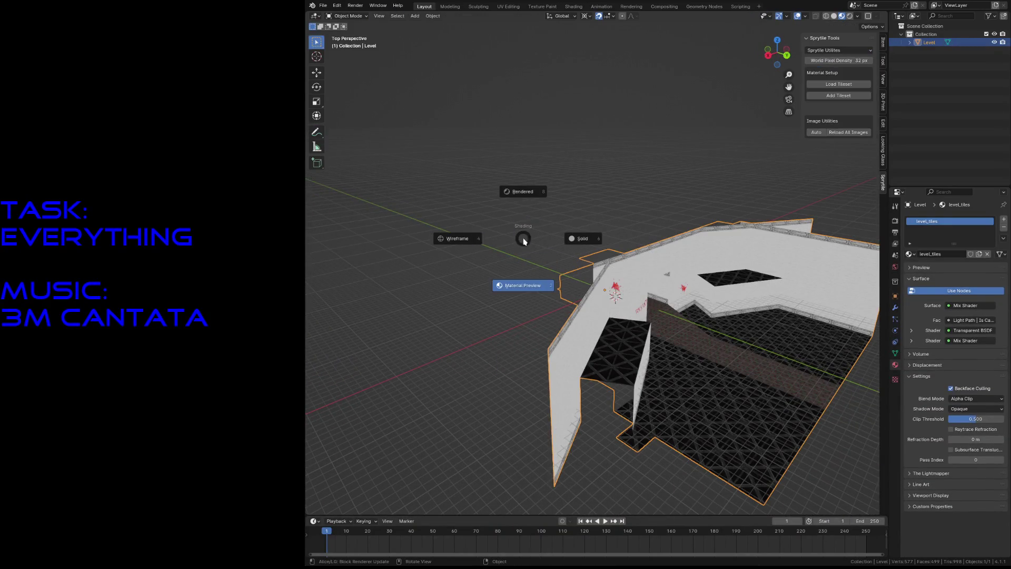
click(518, 289)
middle_drag(517, 290, 516, 286)
key(z)
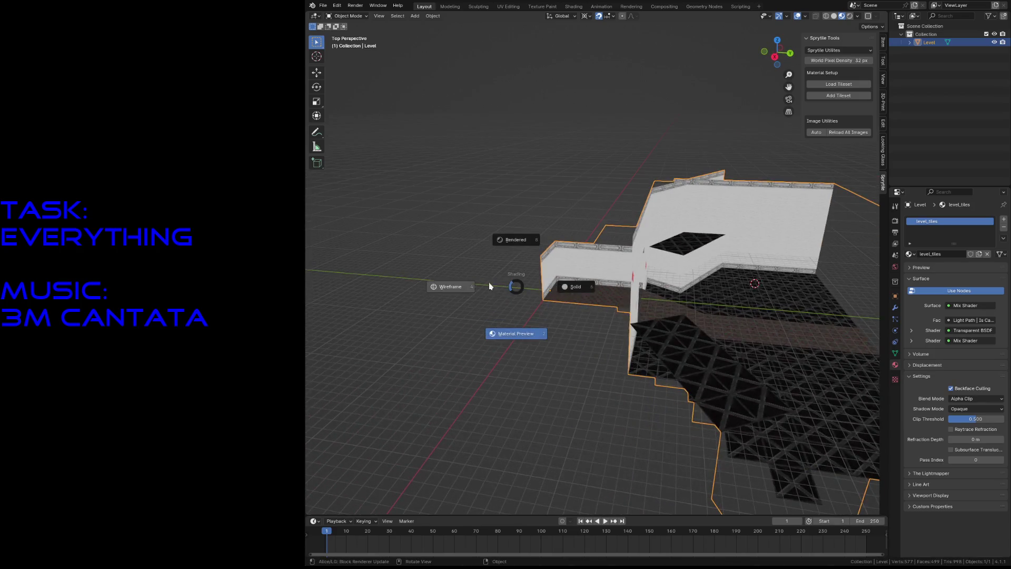
click(442, 288)
middle_drag(442, 289, 441, 289)
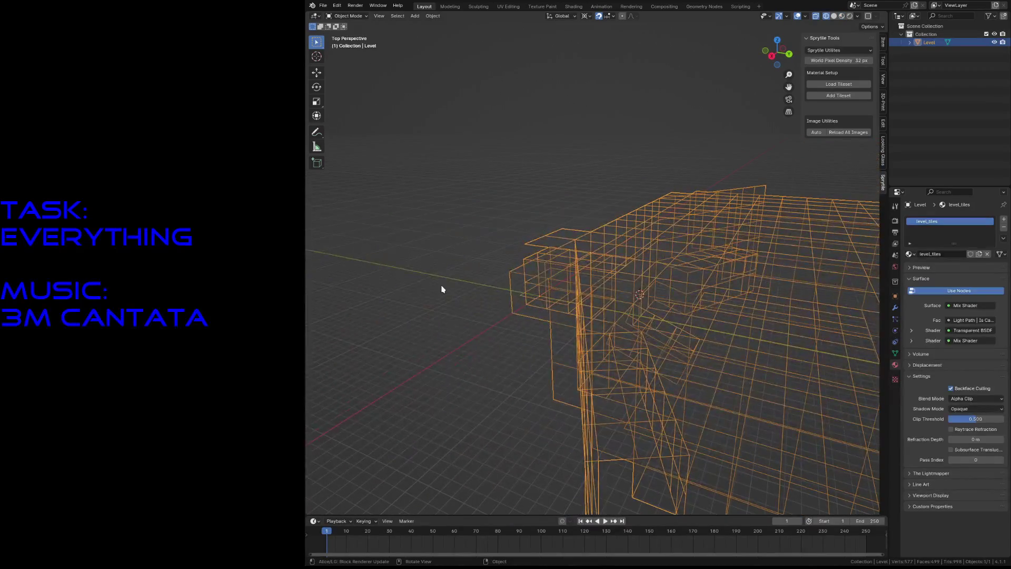
key(z)
click(498, 294)
key(z)
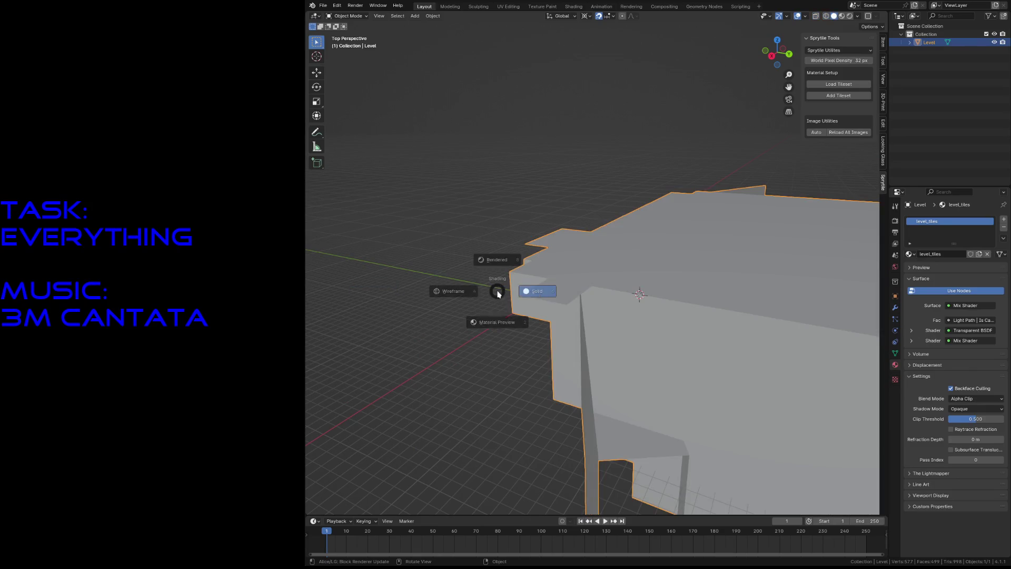
click(497, 333)
key(shift+grave)
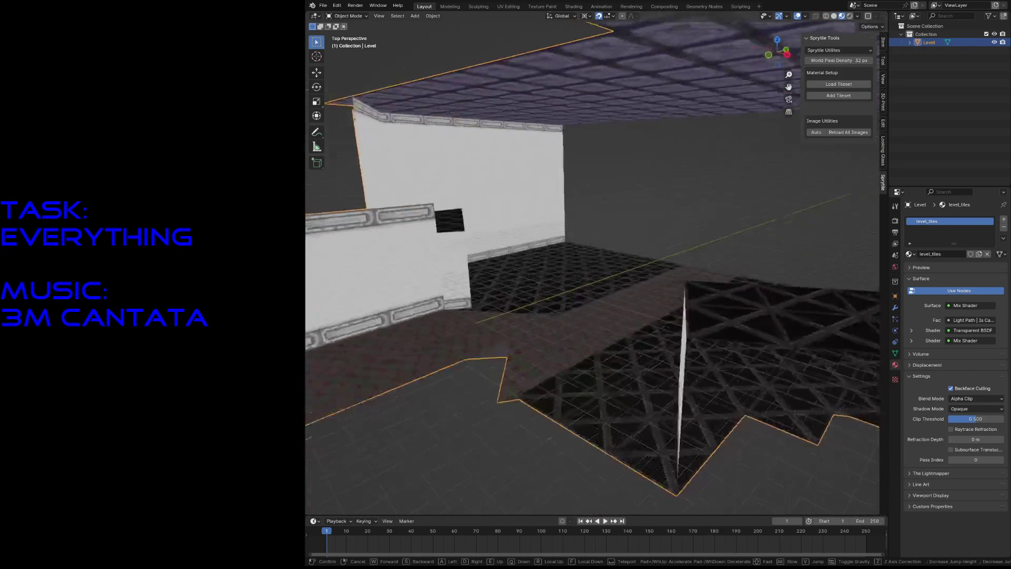
key(w)
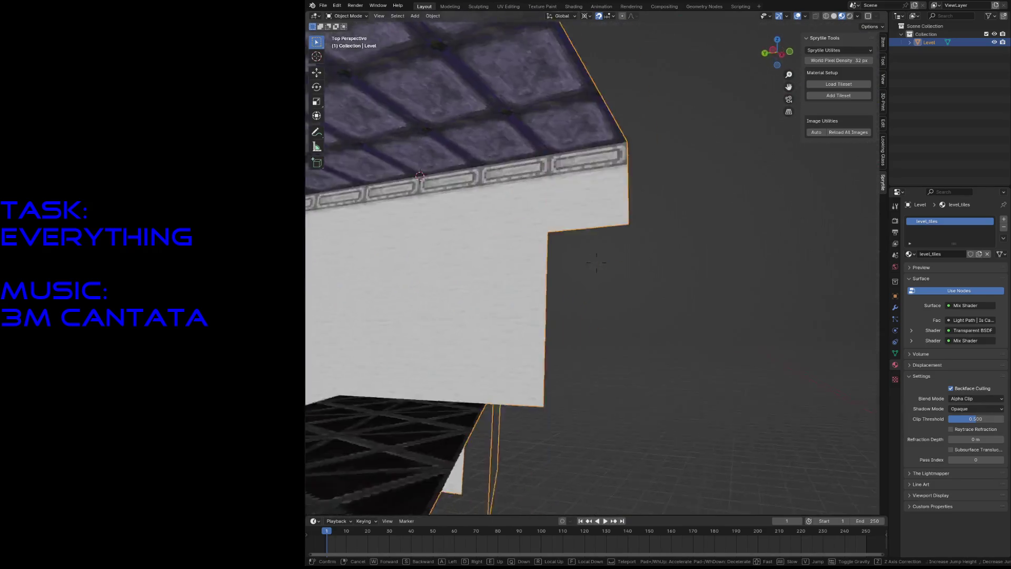
key(s)
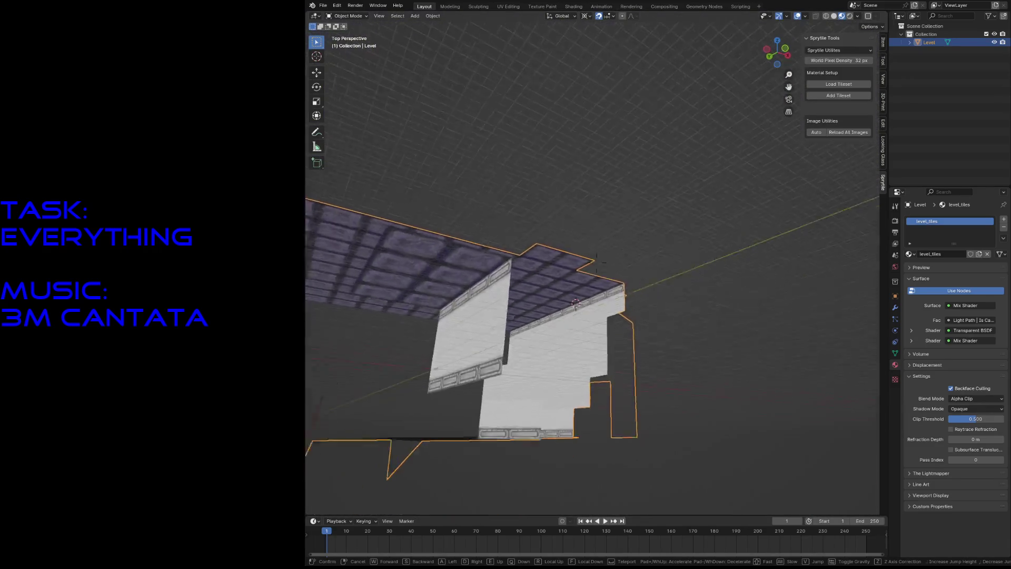
click(470, 209)
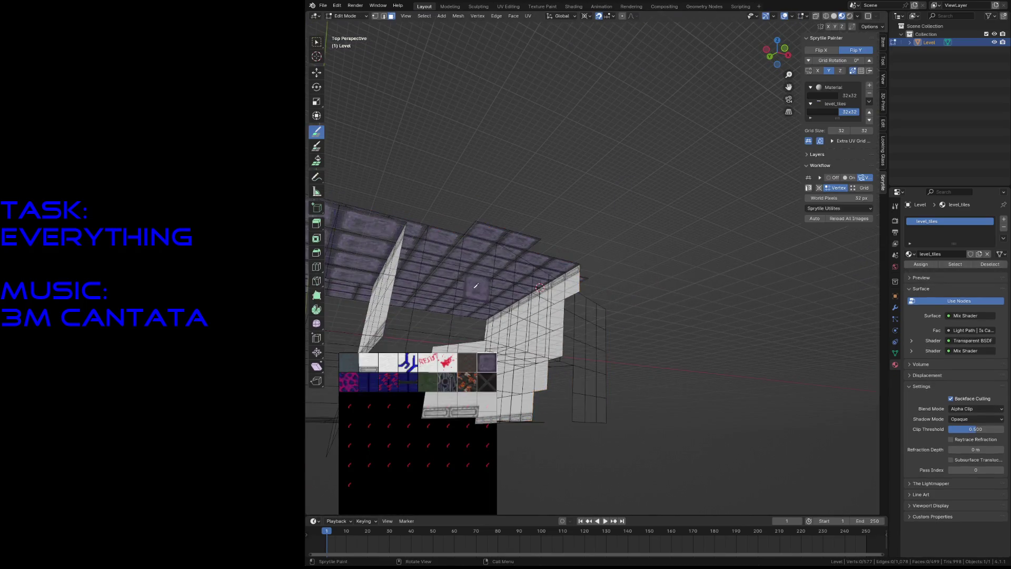
Step: In Edit Mode, box-select and delete two unwanted ceiling faces, then save the file
key(Tab)
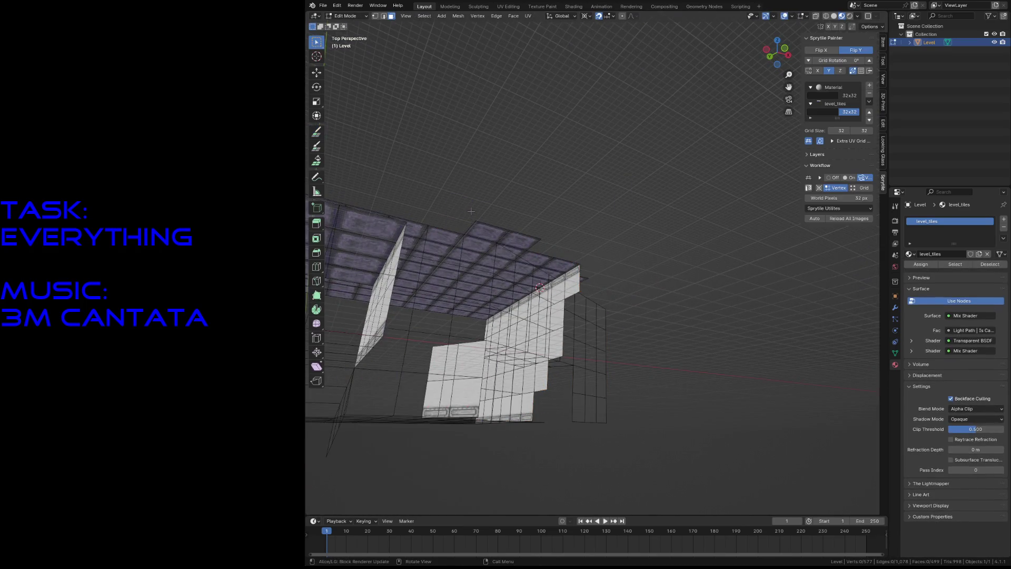
drag(490, 231, 521, 234)
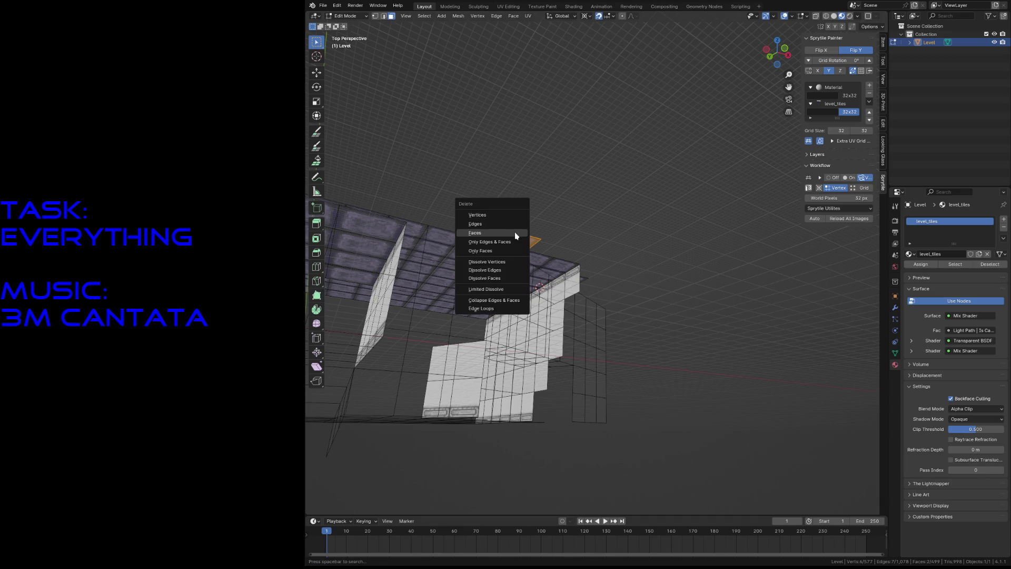
key(shift+grave)
key(w)
key(w)
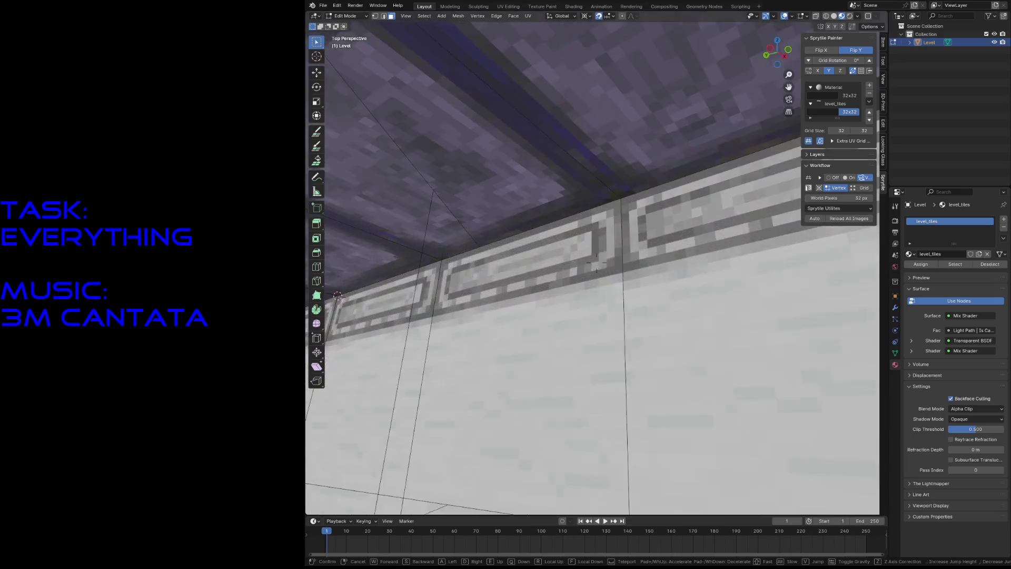
click(515, 232)
key(ctrl+s)
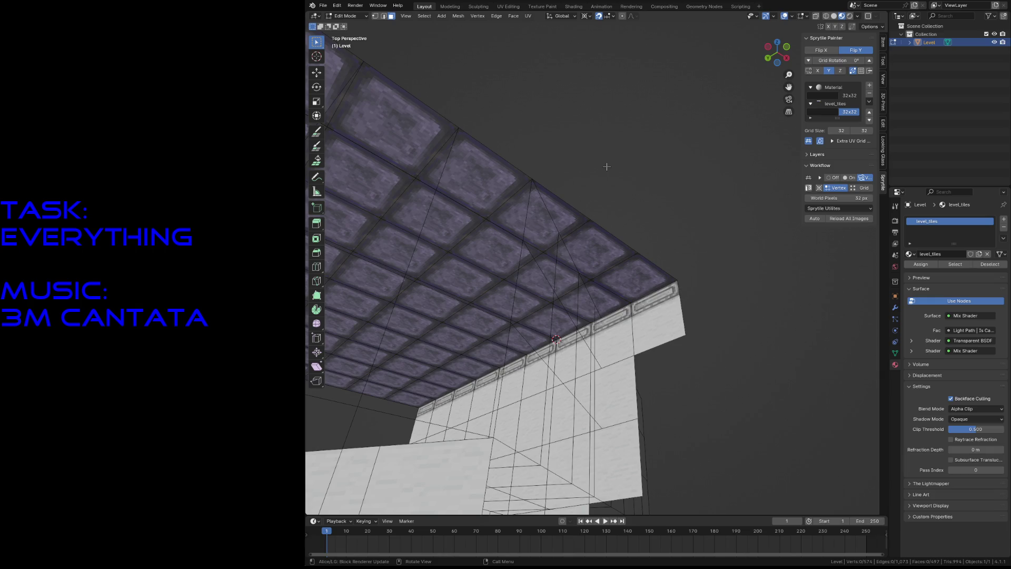
Step: Try a knife cut from a ceiling vertex and cancel it
key(k)
click(532, 178)
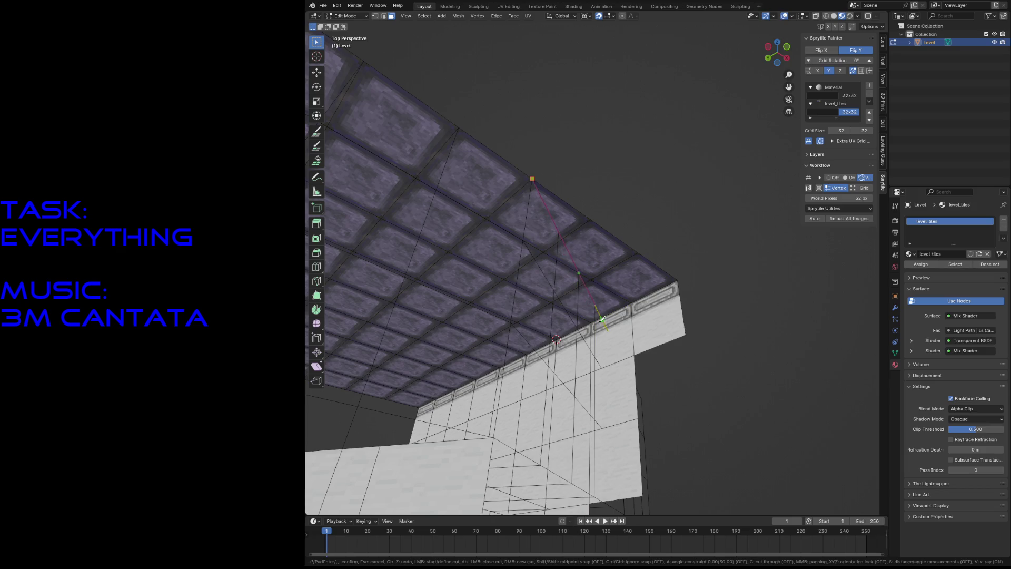
key(Return)
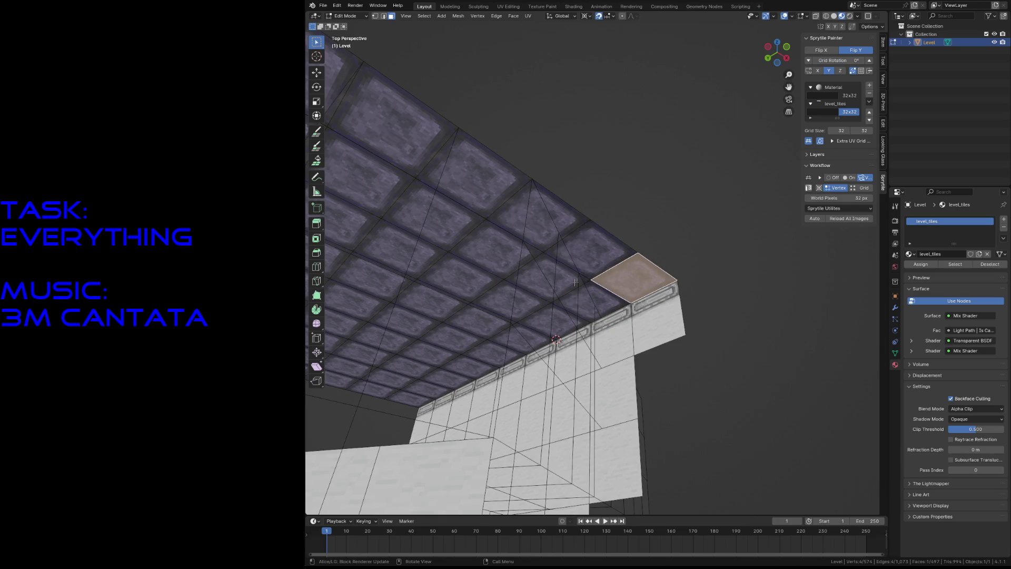
Step: Select the purple ceiling squares at the wall corner and start a knife cut from the corner vertex
click(539, 251)
click(561, 235)
shift+click(593, 257)
shift+click(636, 277)
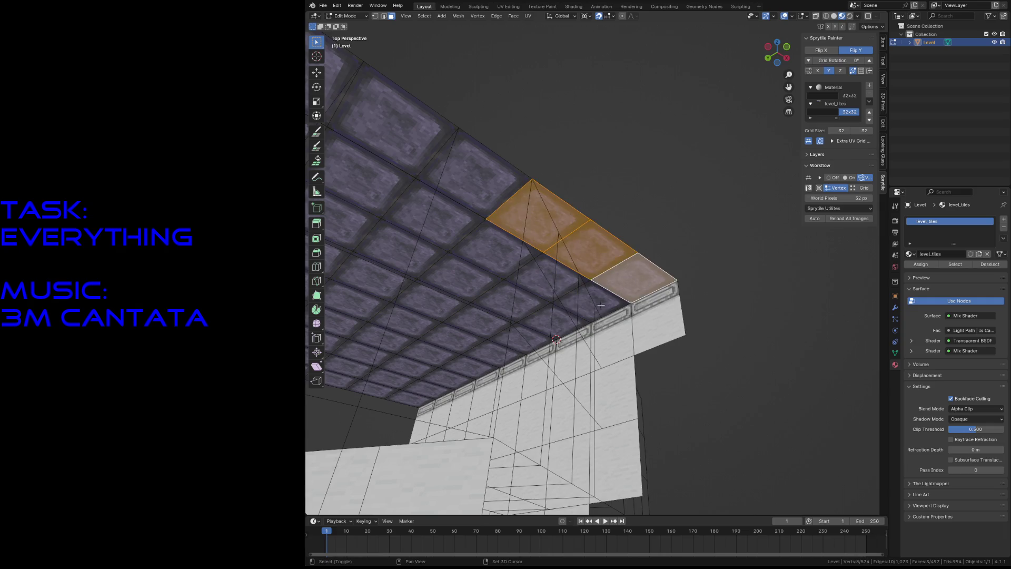
shift+click(599, 306)
shift+click(566, 273)
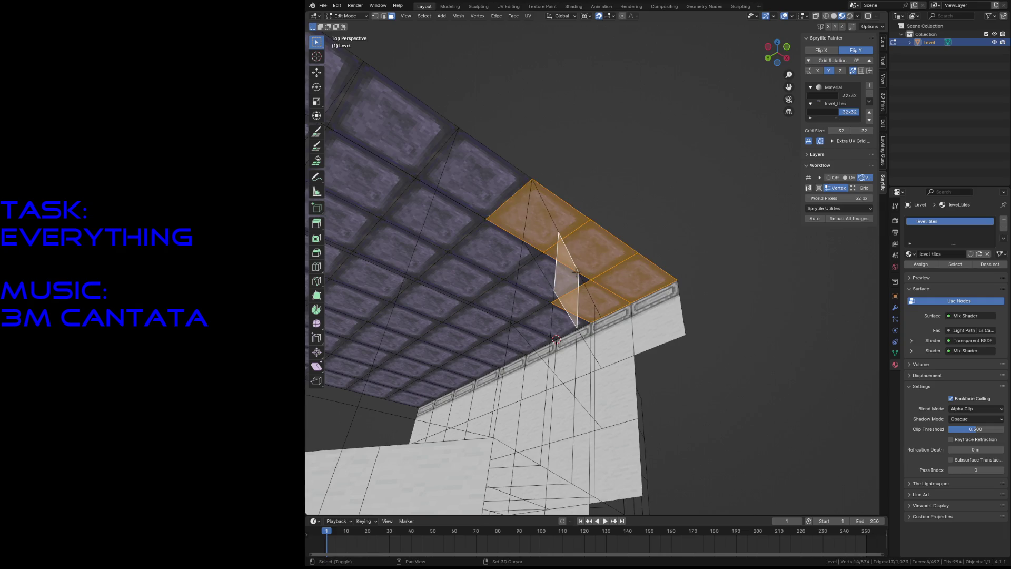
key(ctrl+z)
shift+click(578, 271)
key(k)
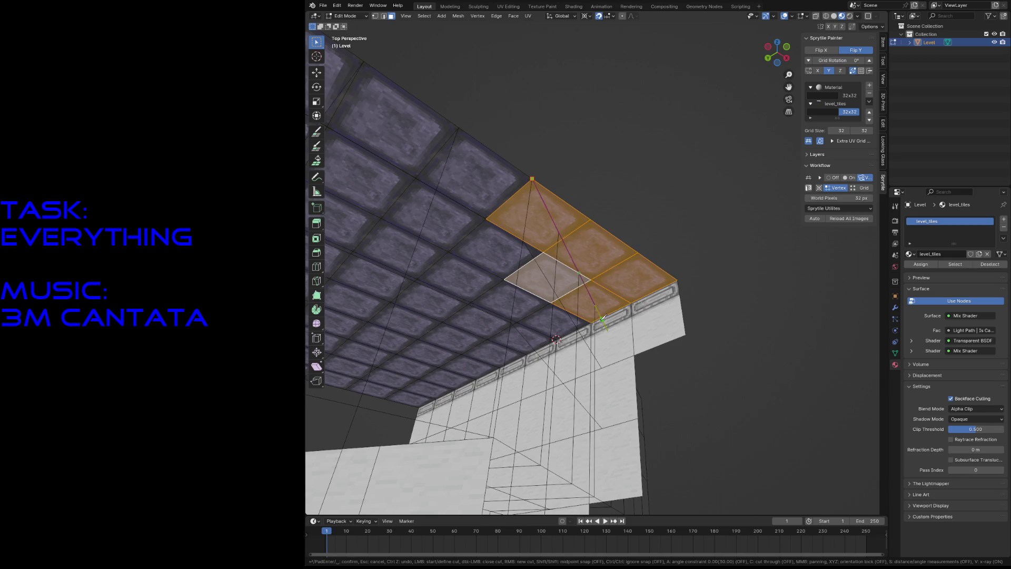
Step: Check individual ceiling faces by selecting them while walking around the level view
key(Escape)
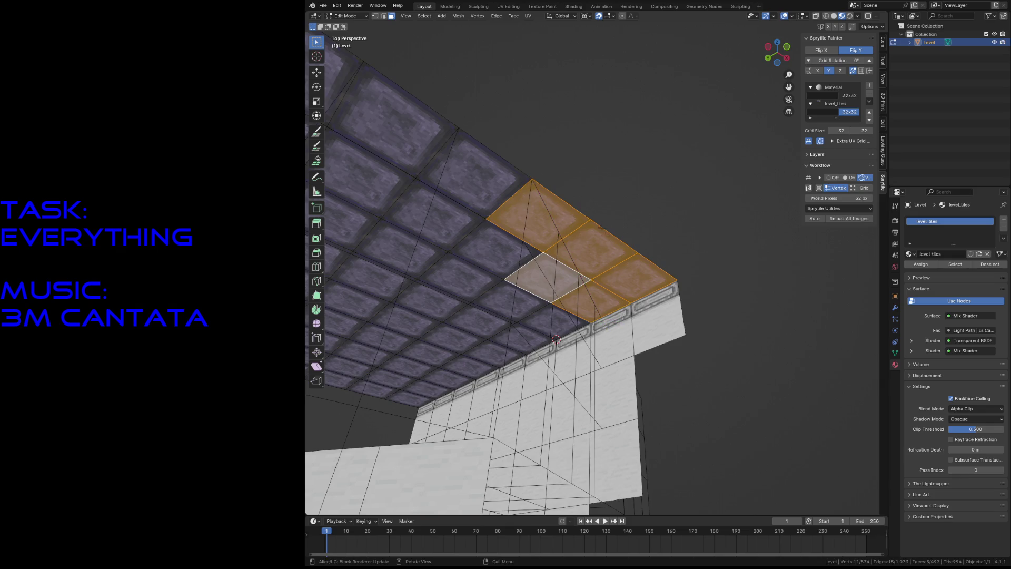
key(alt+a)
click(592, 247)
click(537, 216)
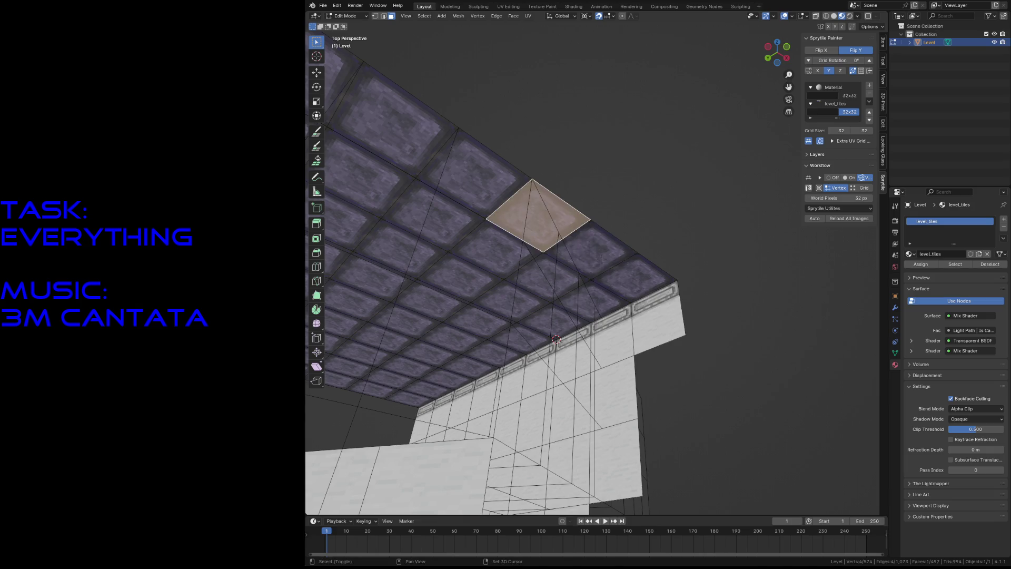
key(shift+grave)
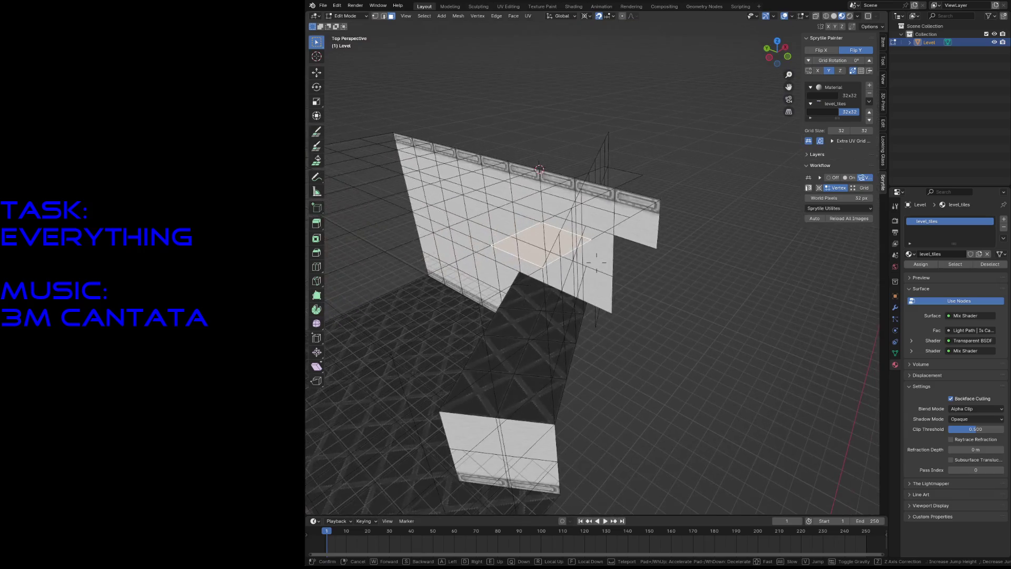
click(603, 256)
click(599, 176)
click(541, 230)
click(561, 252)
Step: Walk to a new viewpoint, check the large upper-left ceiling face and save level3.blend
key(shift+grave)
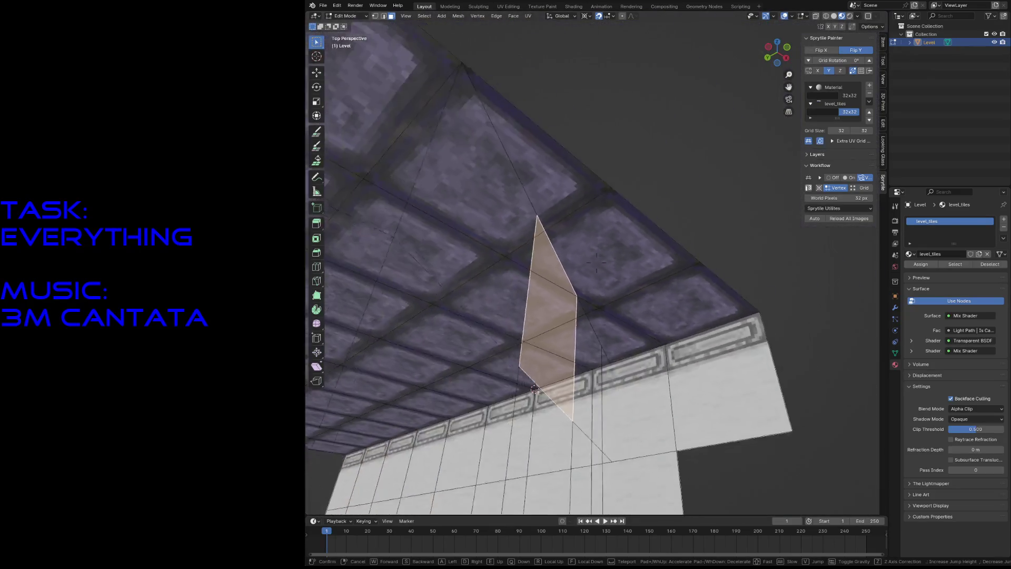
click(596, 261)
click(519, 218)
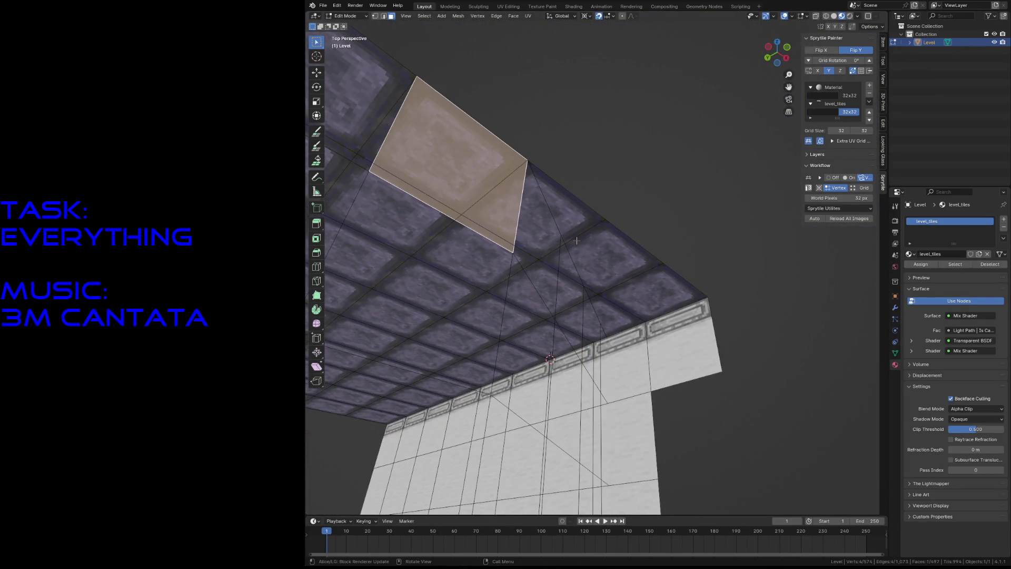
click(677, 279)
key(ctrl+s)
Step: Knife-cut new edges across the ceiling tiles near the wall and save level3.blend
key(k)
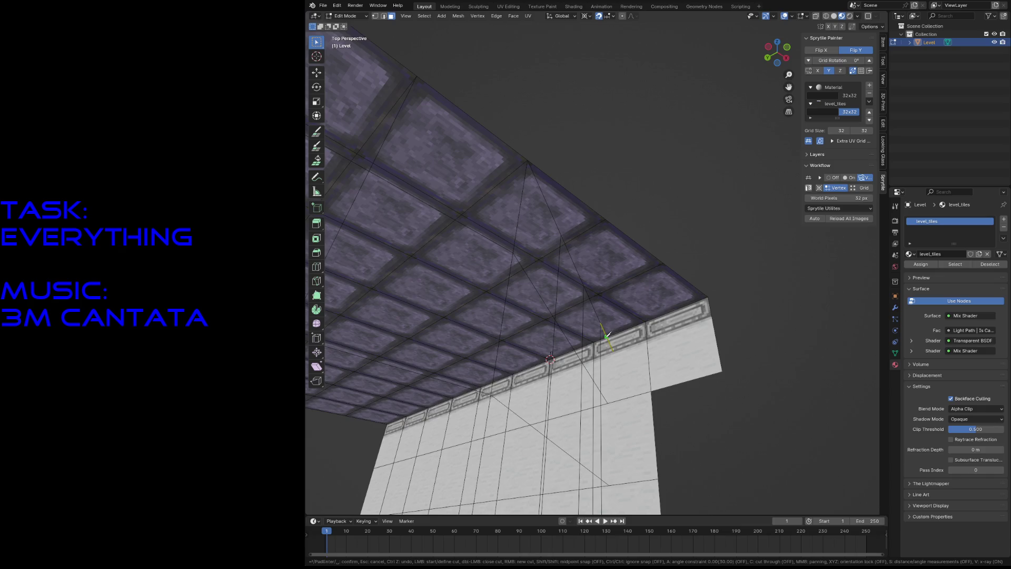
click(608, 337)
key(Return)
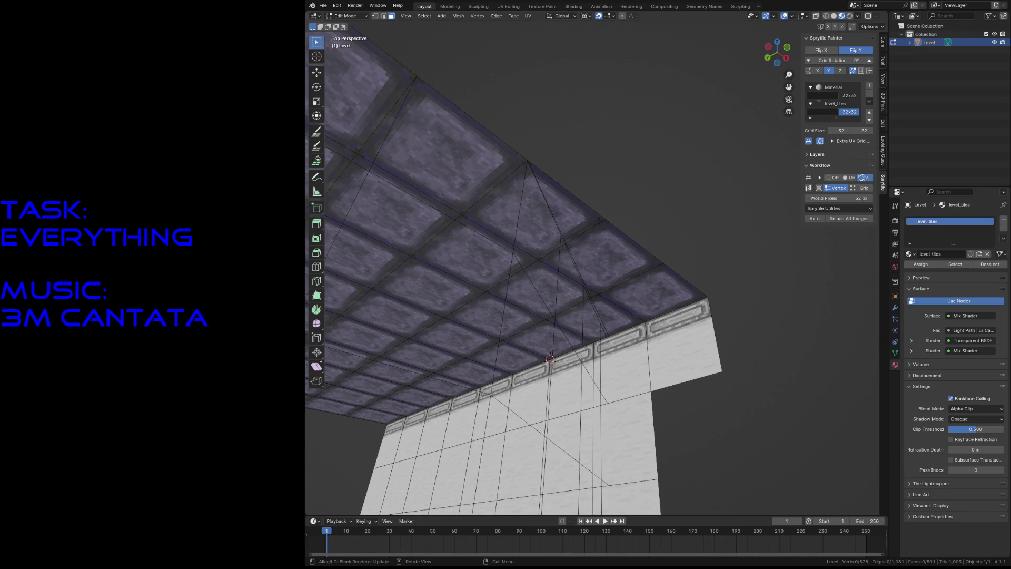
click(595, 248)
click(655, 293)
key(ctrl+z)
key(ctrl+z)
key(ctrl+shift+z)
click(671, 217)
key(ctrl+s)
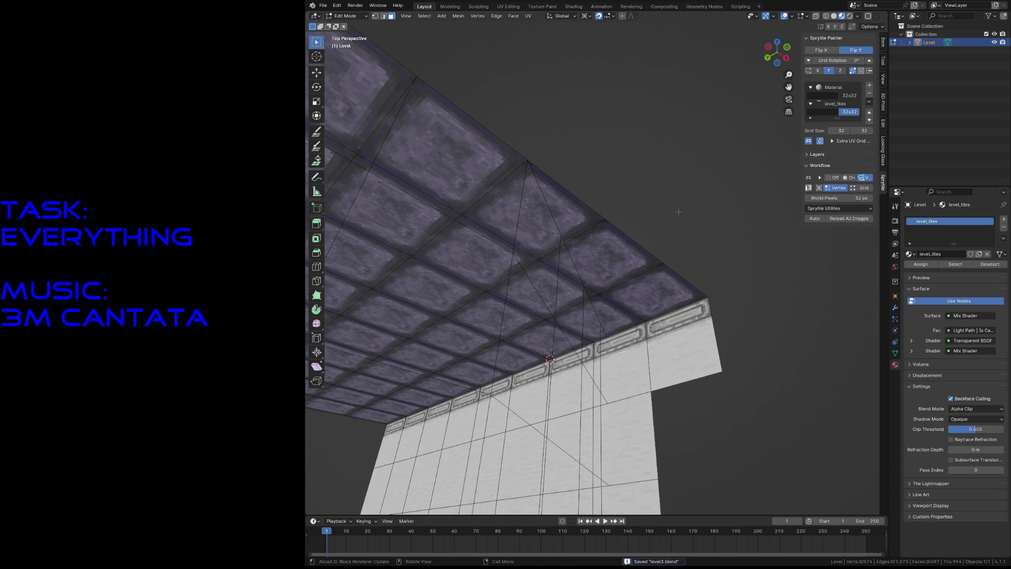
click(619, 328)
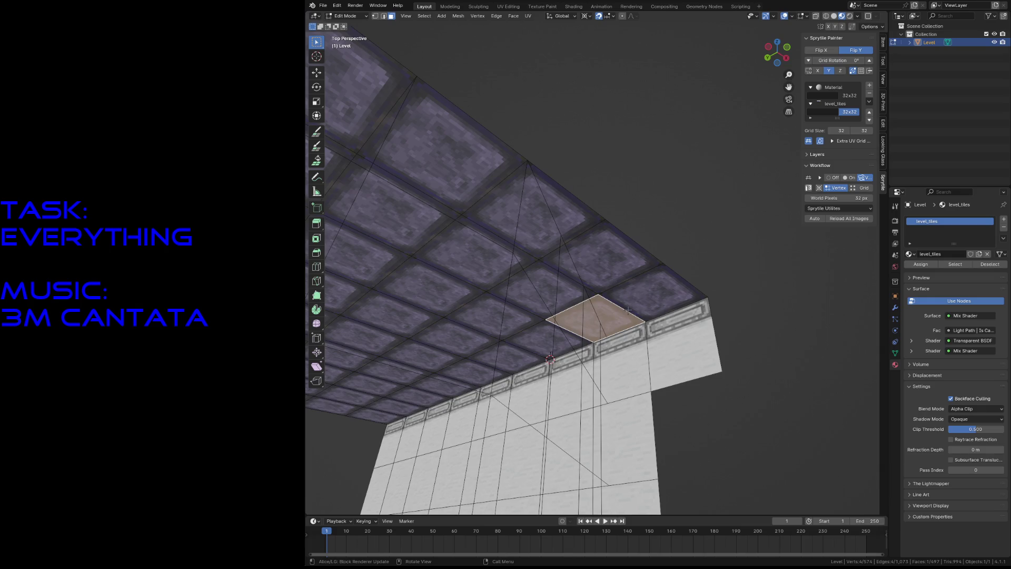
key(alt+a)
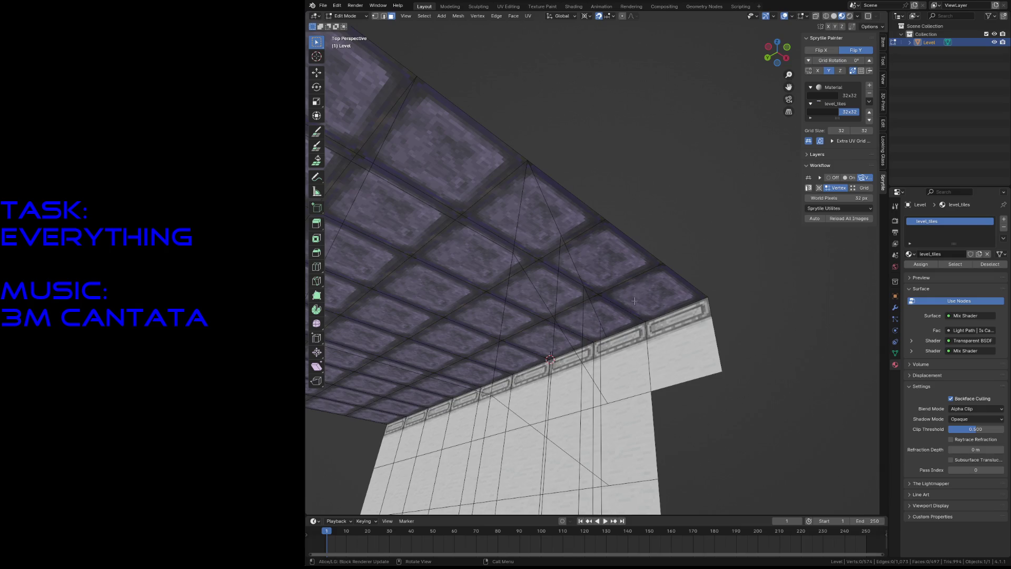
Step: Walk closer to the wall, delete the unwanted ceiling face and save level3.blend
key(shift+grave)
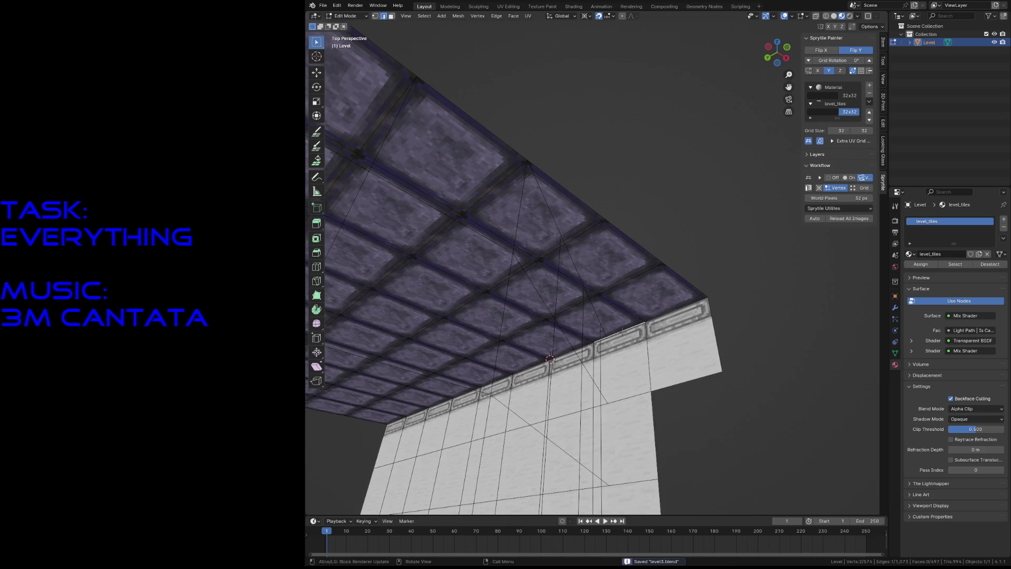
key(w)
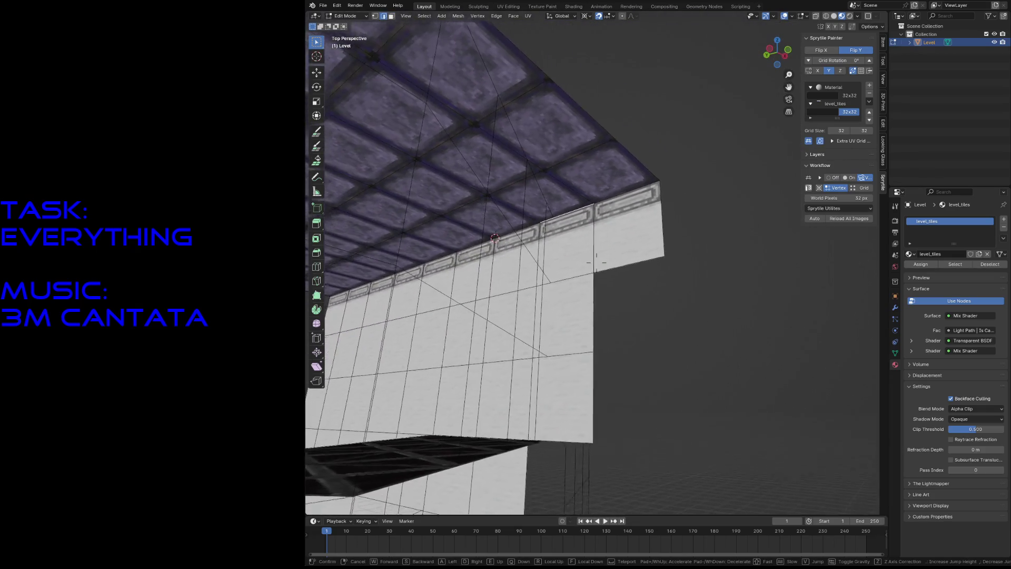
key(w)
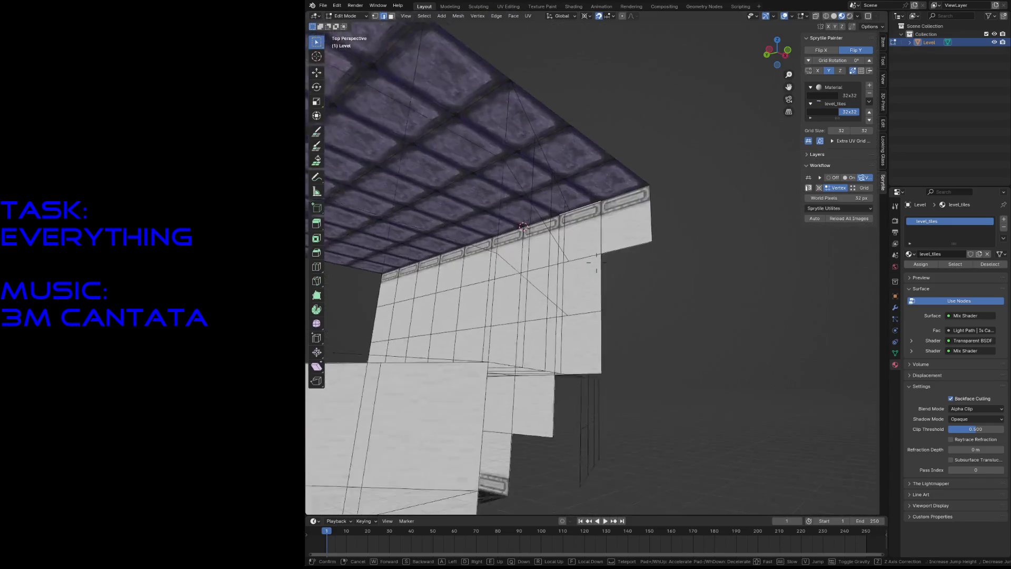
key(Return)
click(628, 163)
key(x)
click(594, 166)
key(ctrl+s)
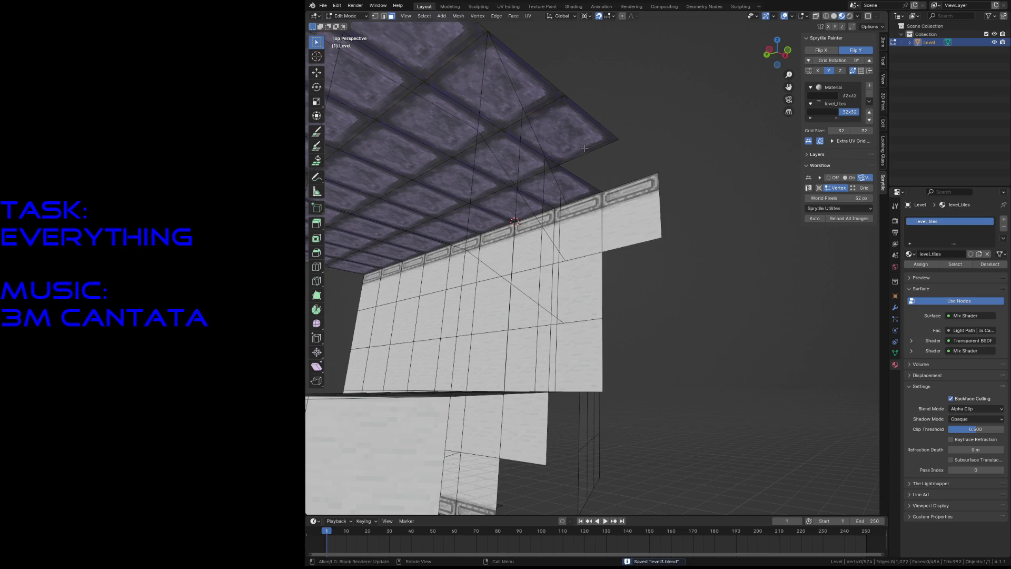
Step: Delete the right wall face from the level mesh
click(586, 148)
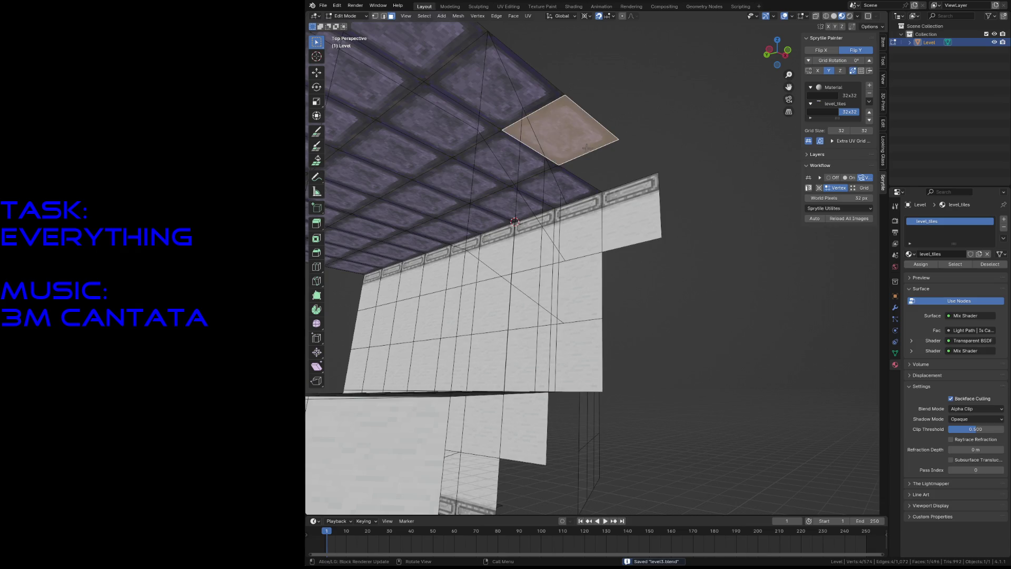
click(615, 162)
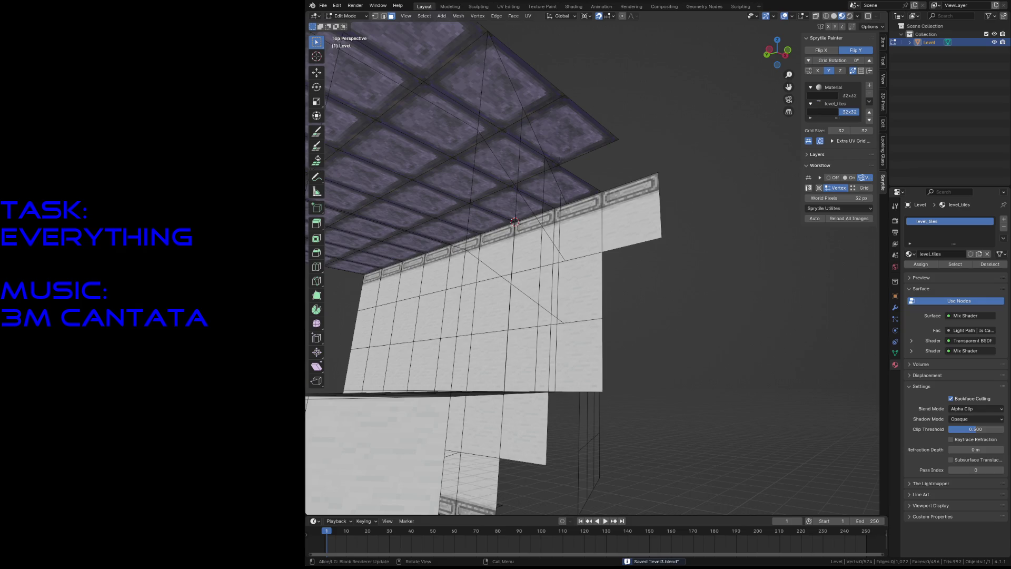
click(611, 231)
key(x)
click(606, 230)
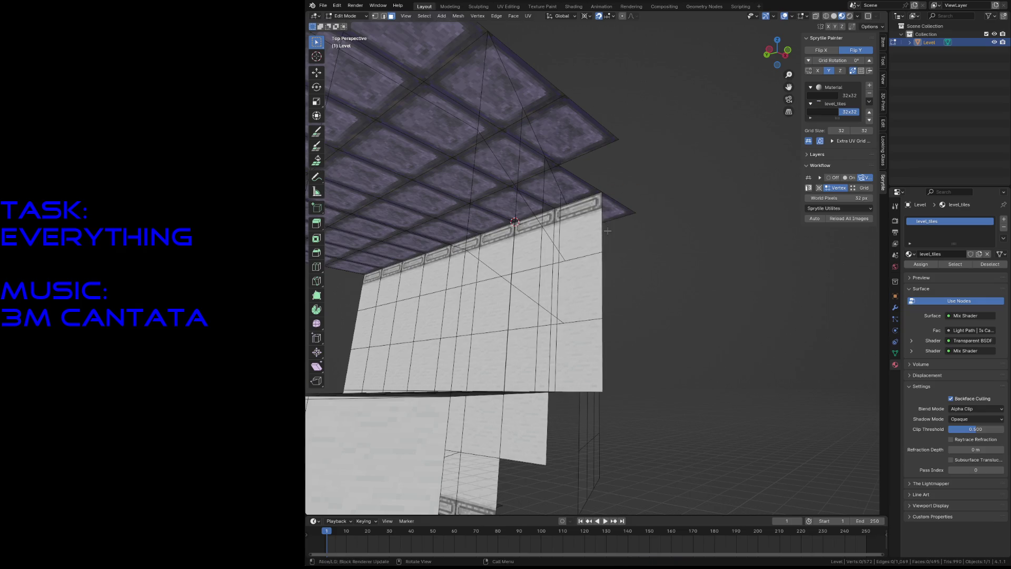
Step: Walk back to face the ceiling tiles and begin a knife cut across the overhang
key(shift+grave)
key(w)
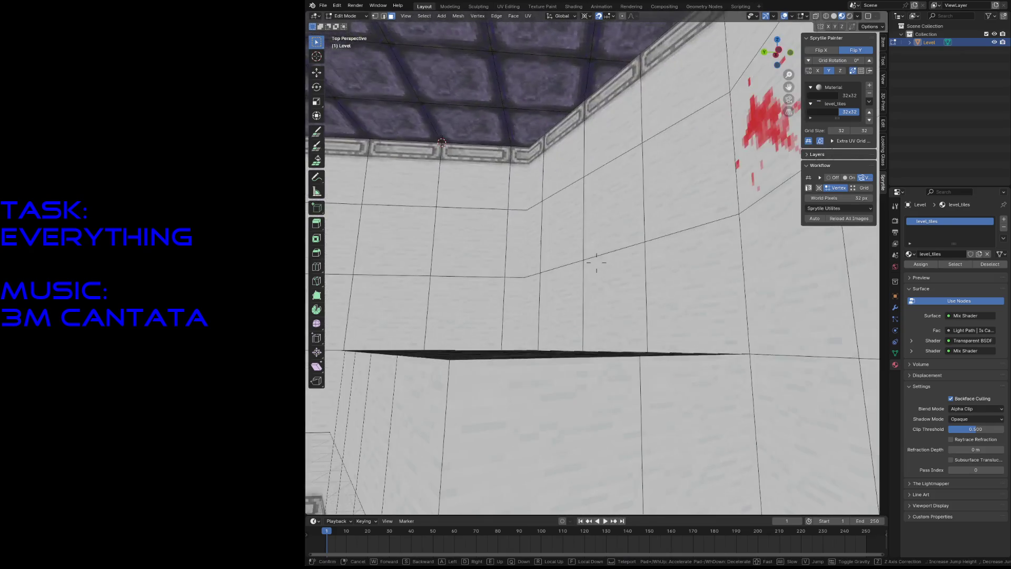
key(s)
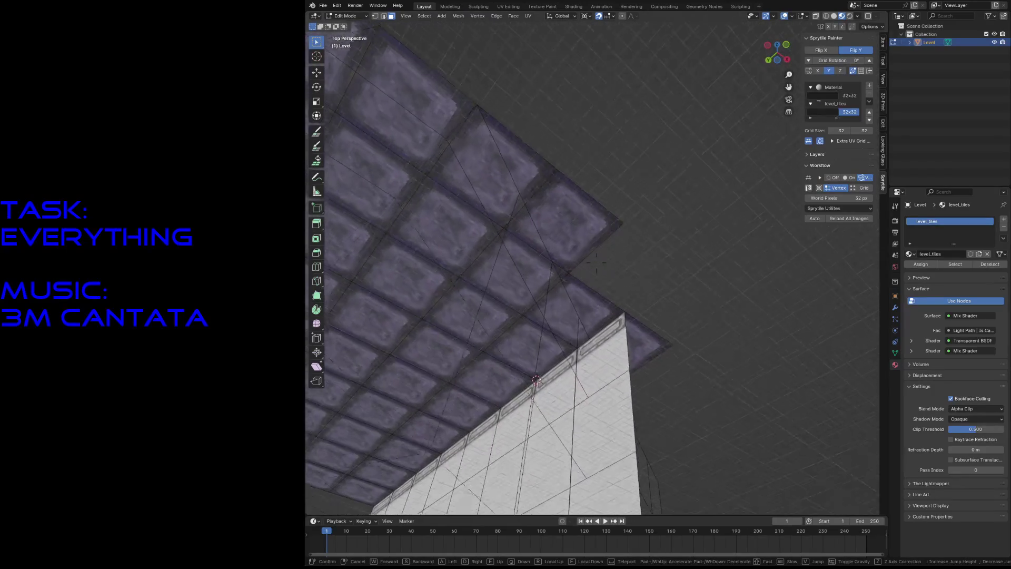
key(Return)
key(k)
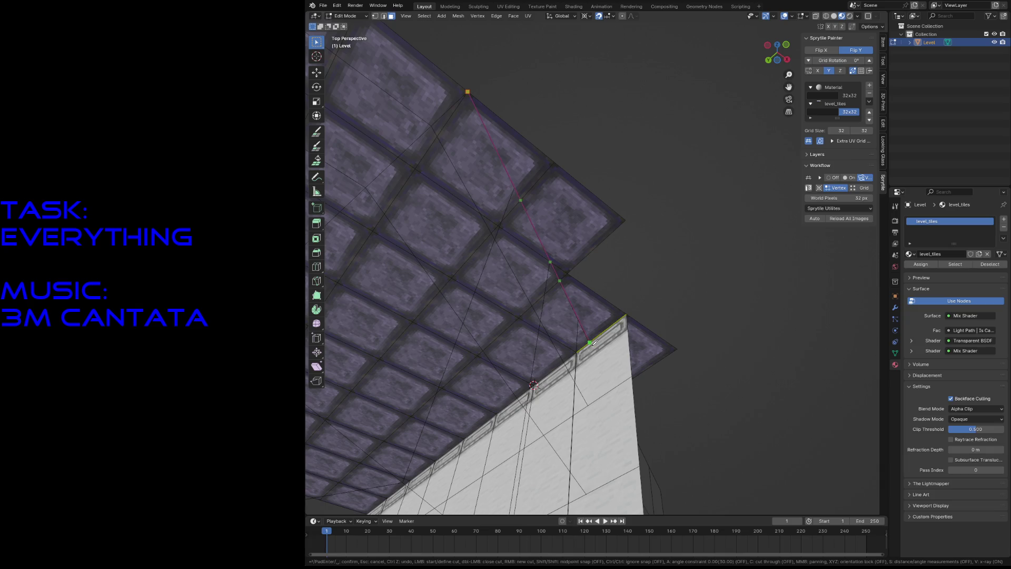
Step: Confirm the ceiling cut and delete the three overhanging faces beyond it
key(Return)
click(593, 325)
shift+click(573, 217)
shift+click(523, 157)
key(x)
click(524, 162)
Step: Walk around the wall and ceiling to inspect where the tiles now end above the trim
key(shift+grave)
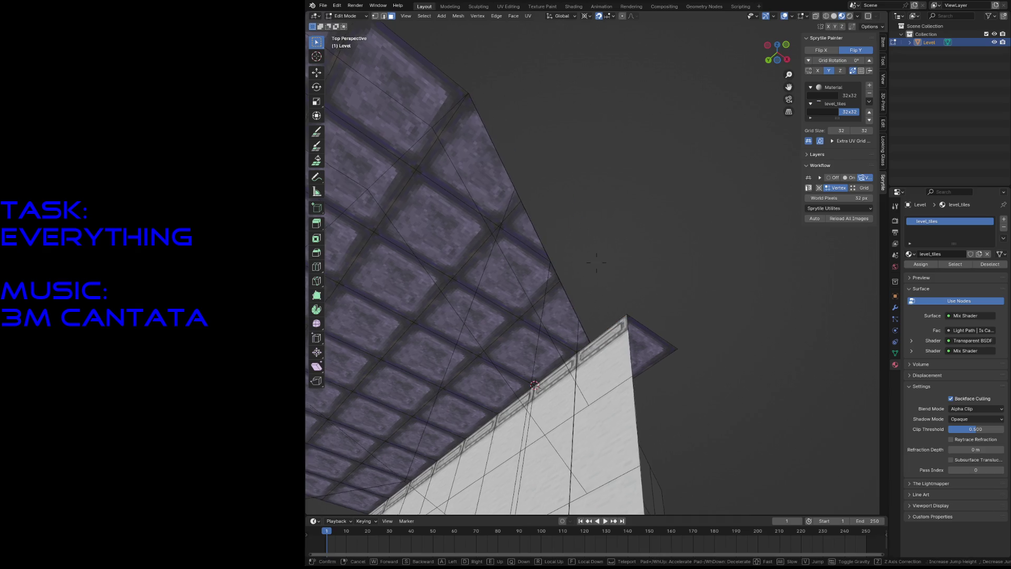
key(w)
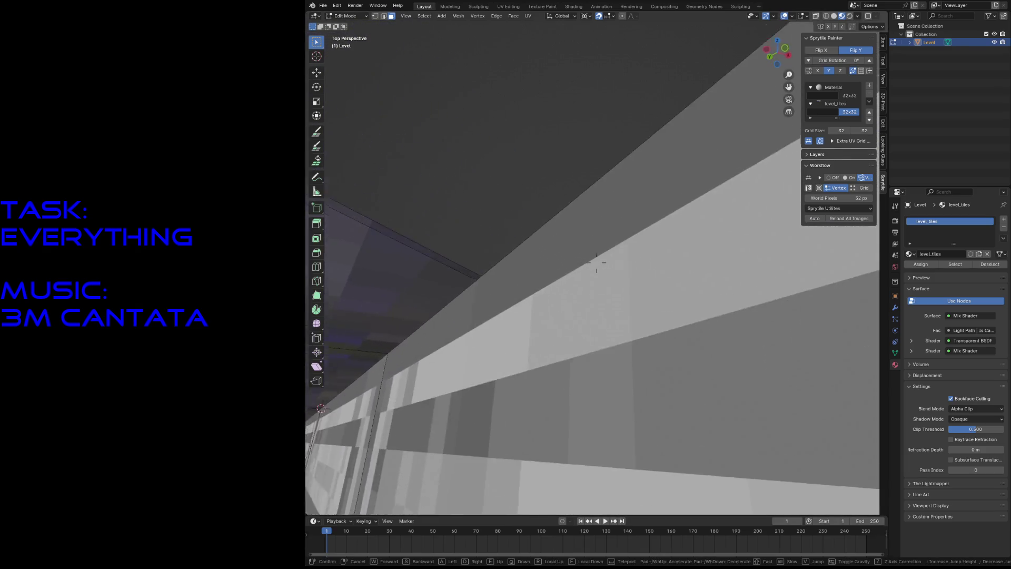
key(s)
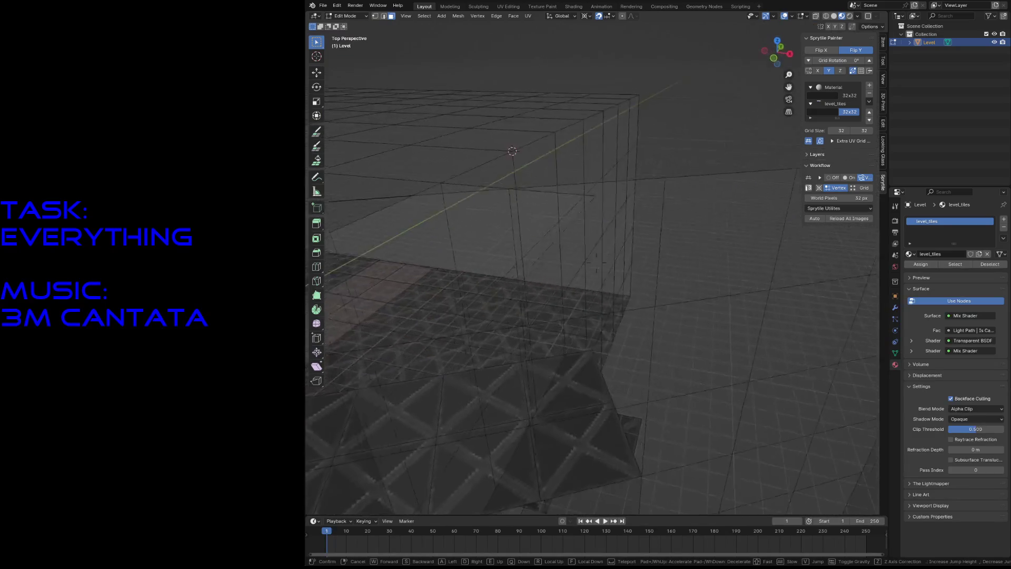
key(w)
key(s)
click(605, 249)
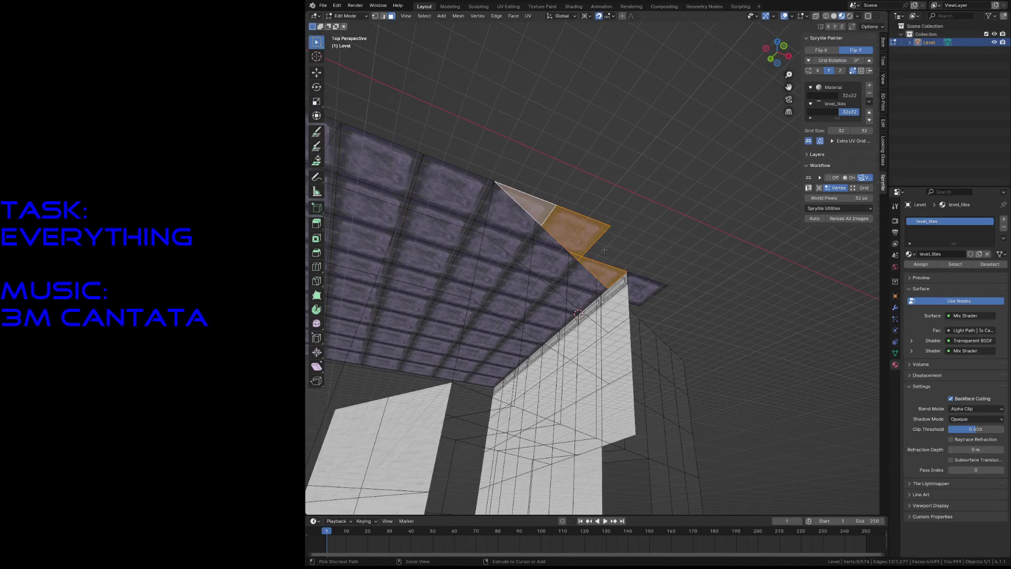
key(ctrl+z)
key(ctrl+z)
key(ctrl+z)
key(shift+grave)
key(w)
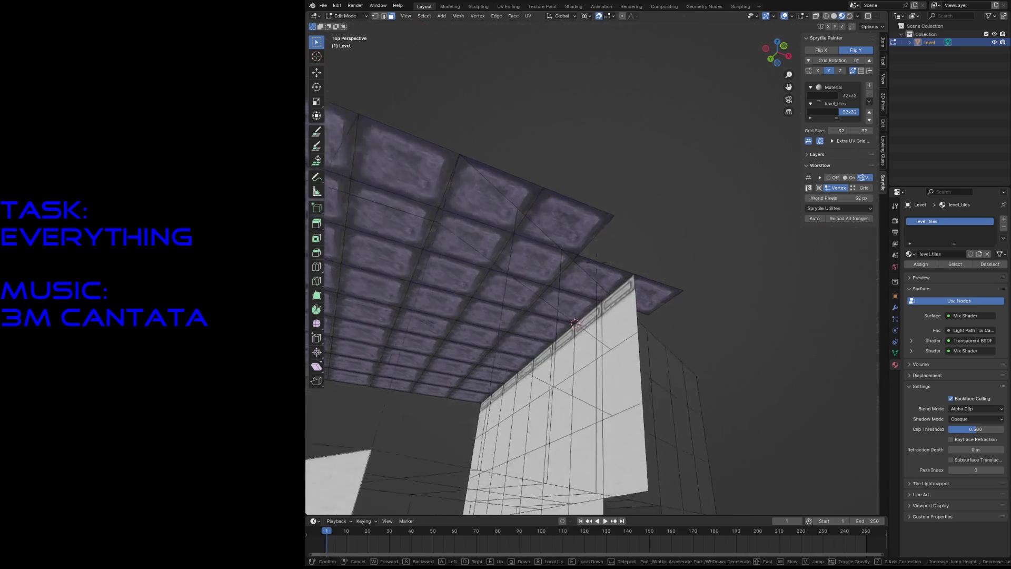
click(663, 207)
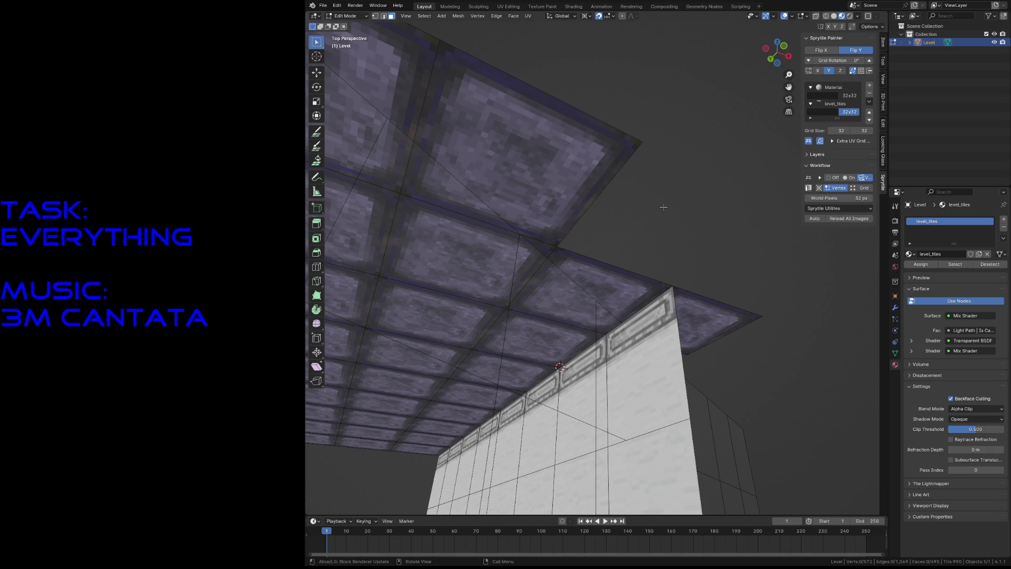
key(shift+grave)
key(s)
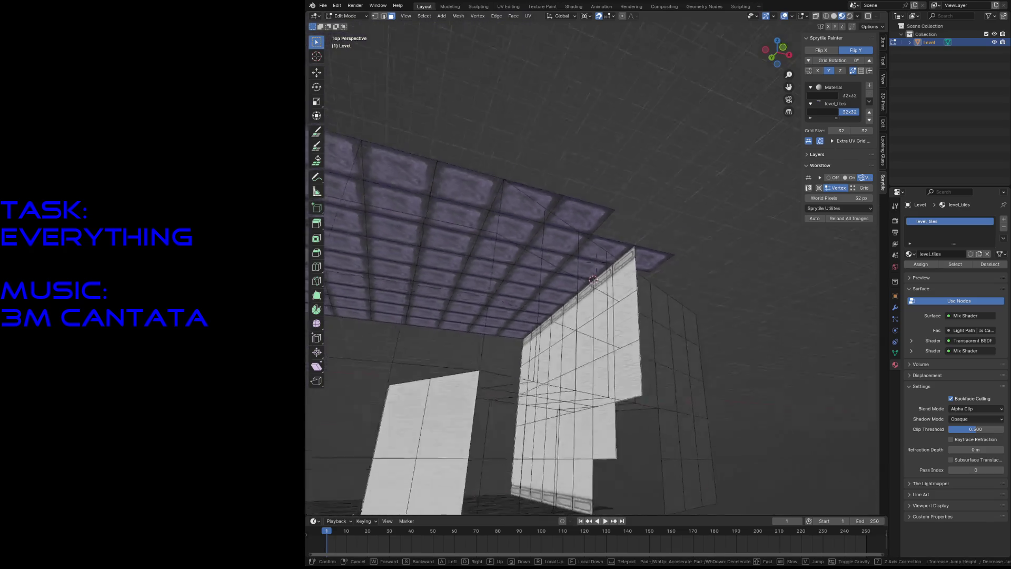
key(w)
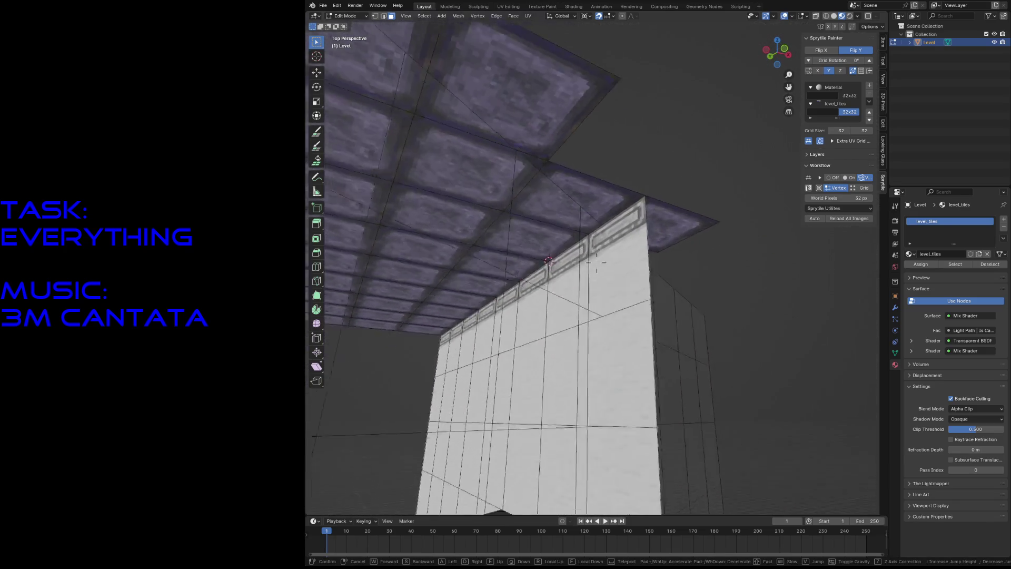
key(s)
key(w)
key(s)
click(587, 205)
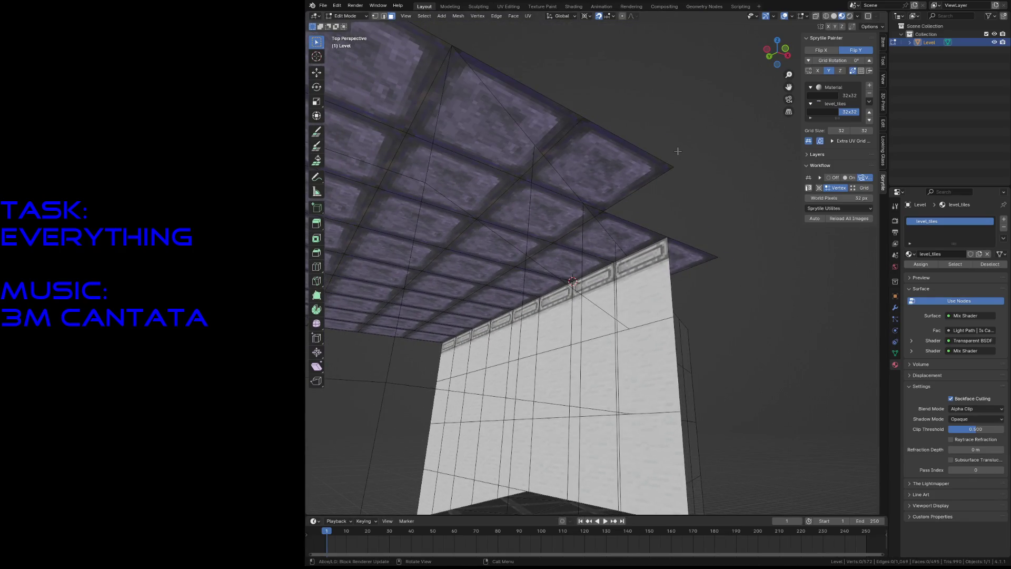
key(shift+grave)
key(w)
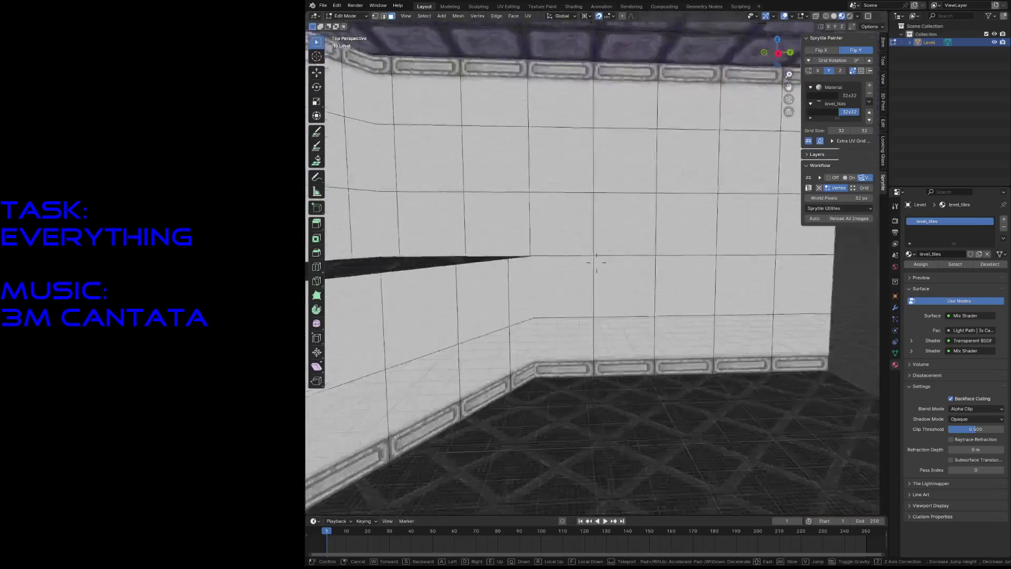
key(w)
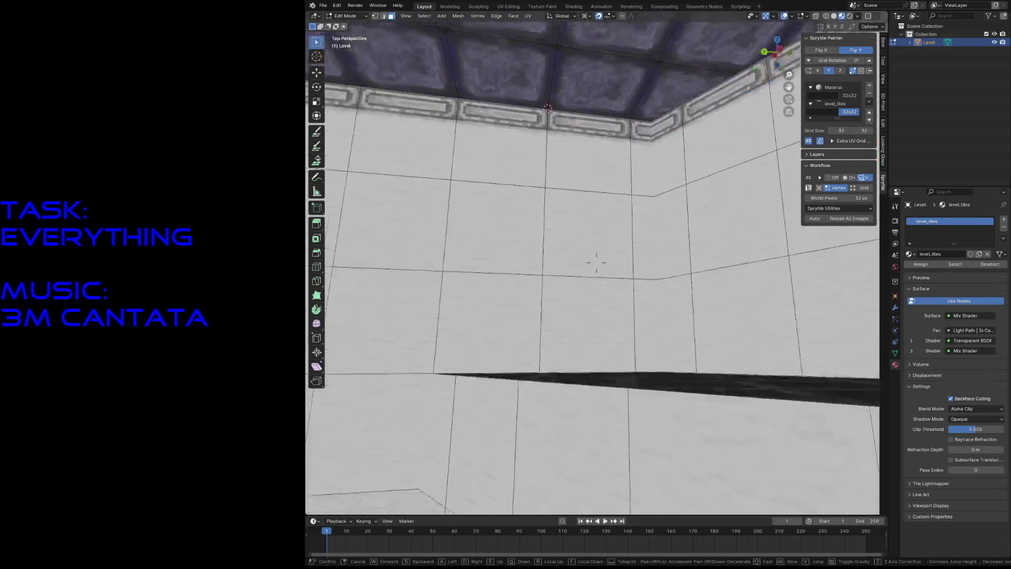
key(s)
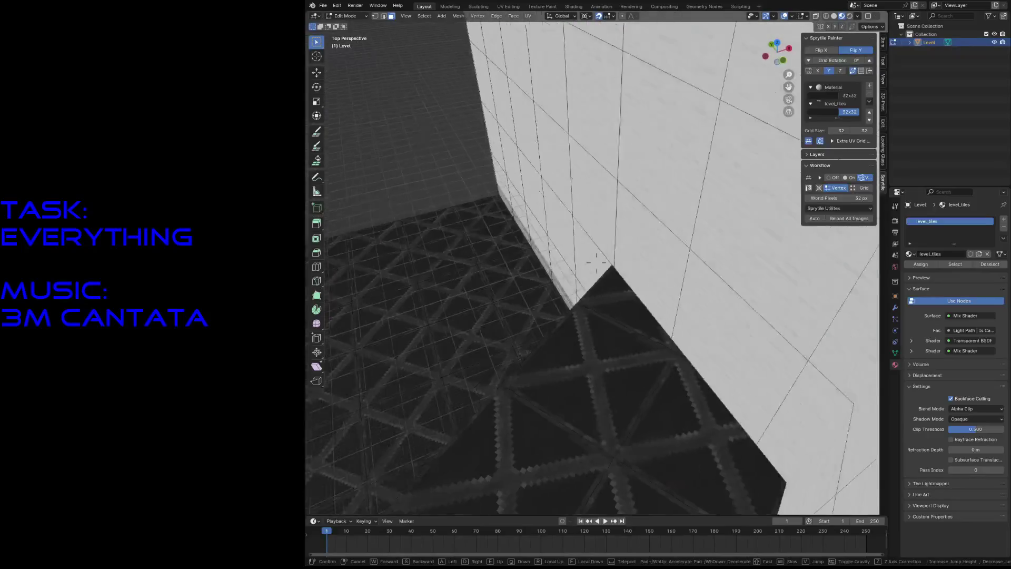
key(w)
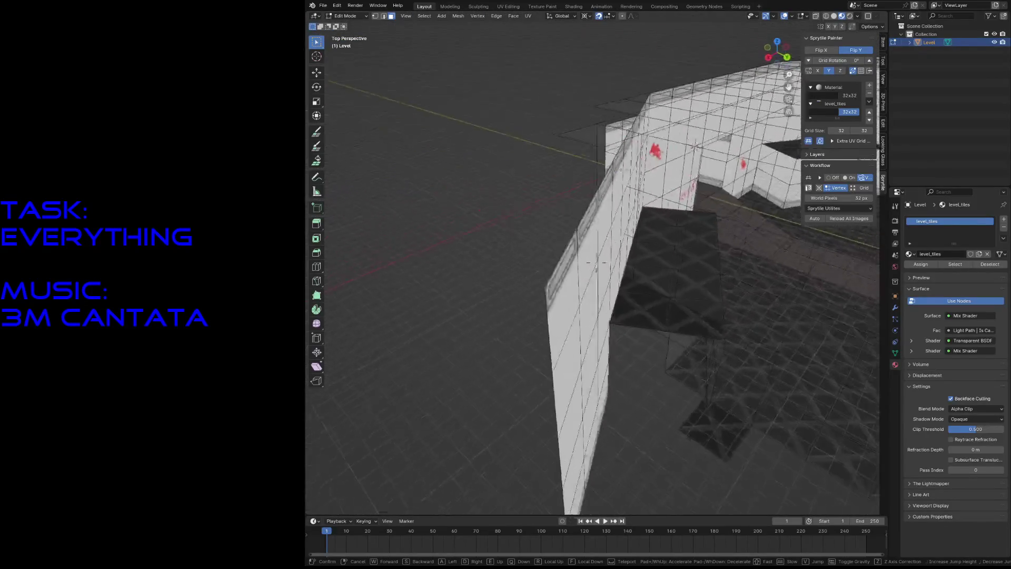
Step: Circle-select the protruding wall panel faces and the floor face below the ledge
key(Return)
key(c)
drag(530, 374, 582, 238)
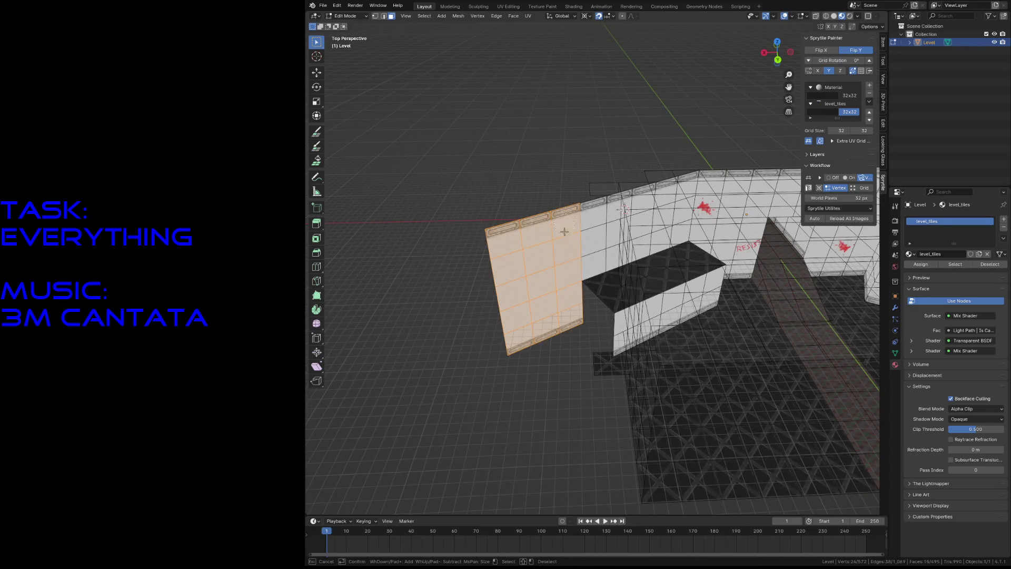
drag(588, 304, 593, 303)
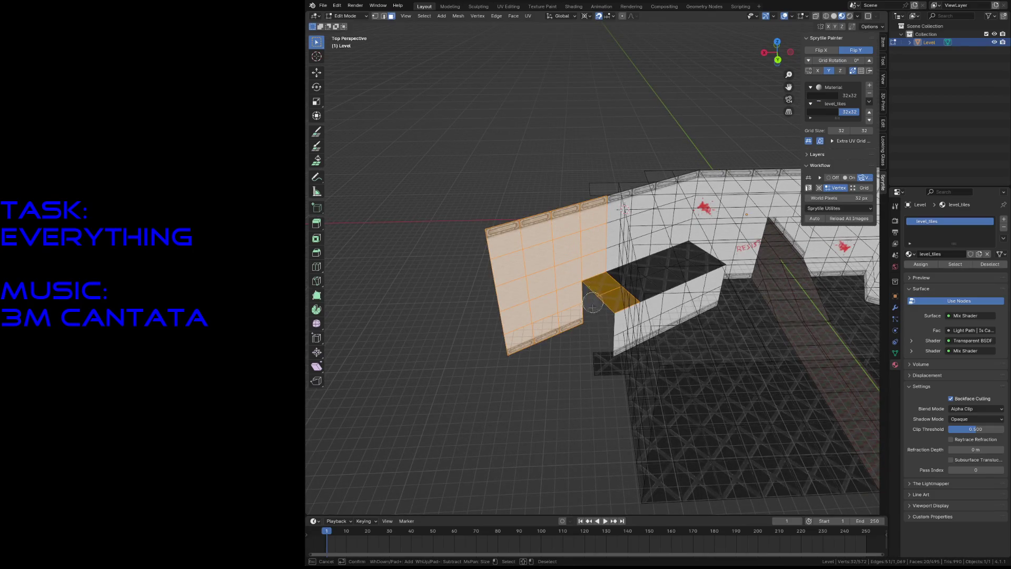
middle_drag(594, 295, 597, 297)
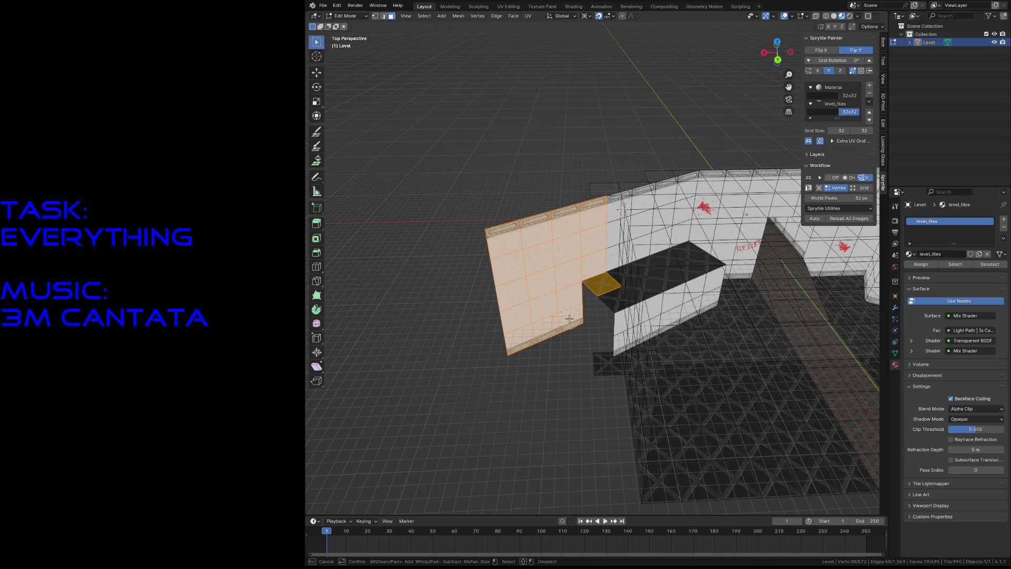
drag(570, 319, 585, 380)
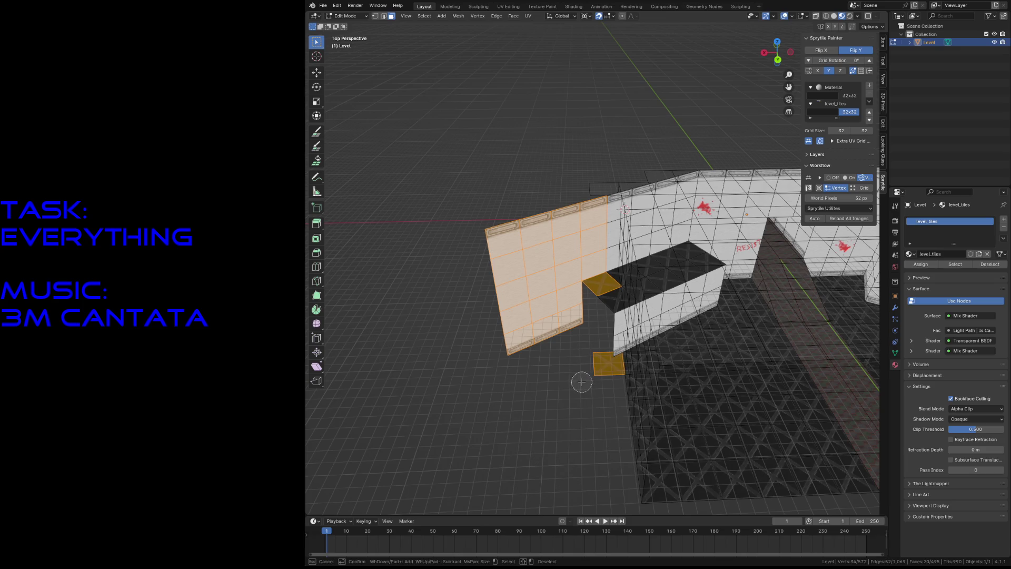
Step: Walk around to verify the selection, then delete the wall panel and floor faces
key(Escape)
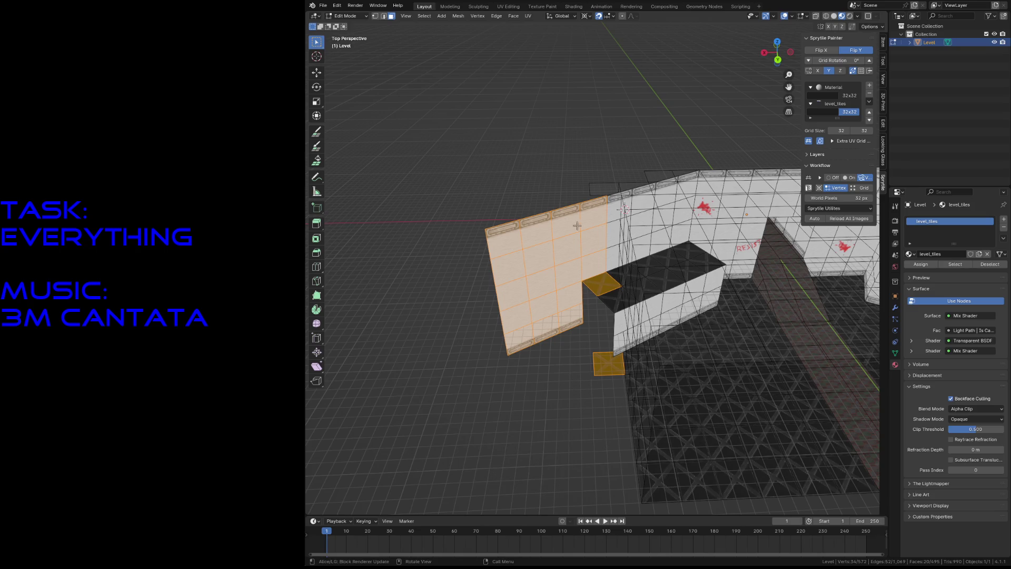
key(shift+grave)
key(w)
click(497, 330)
key(shift+grave)
key(s)
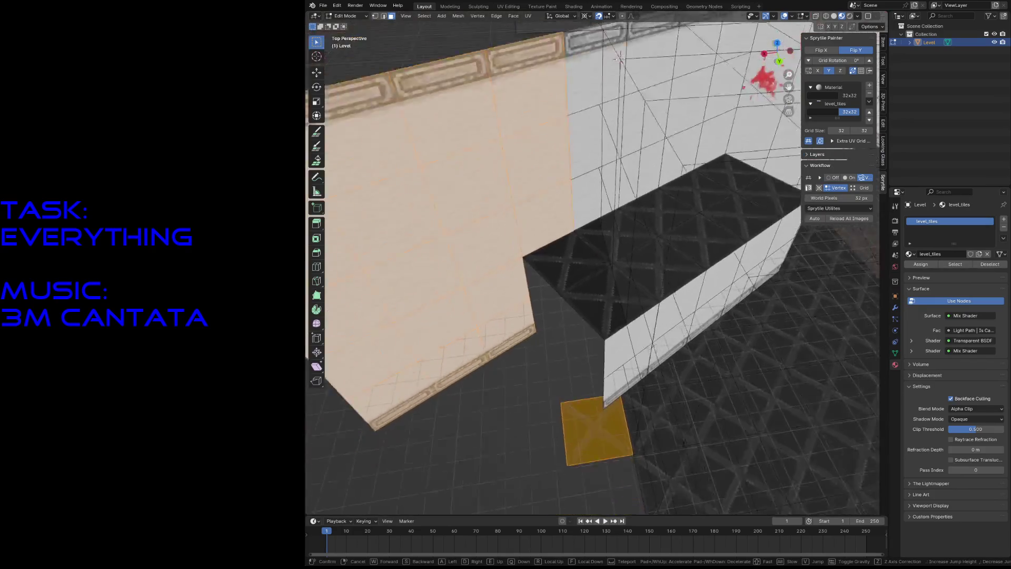
key(x)
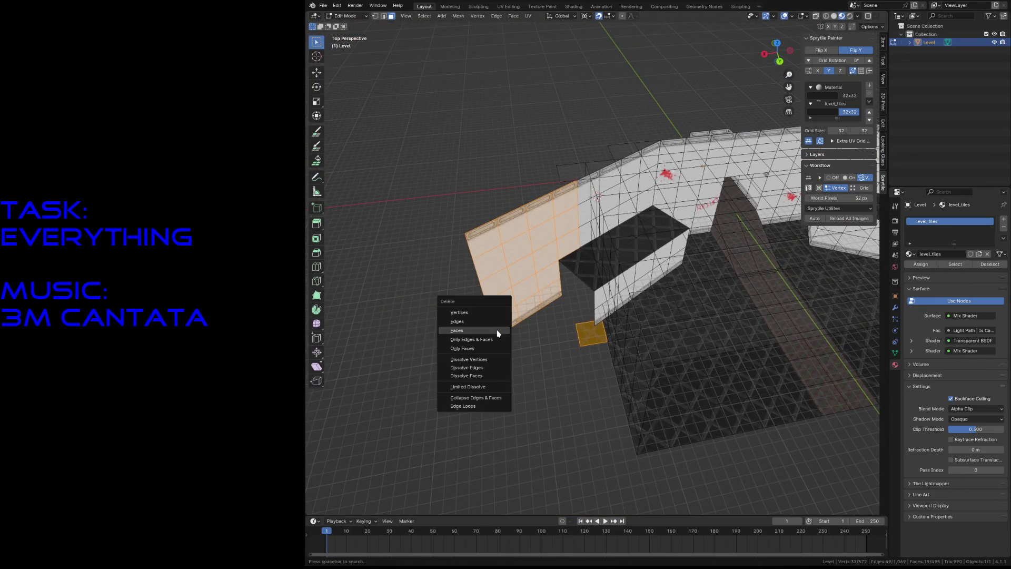
click(500, 332)
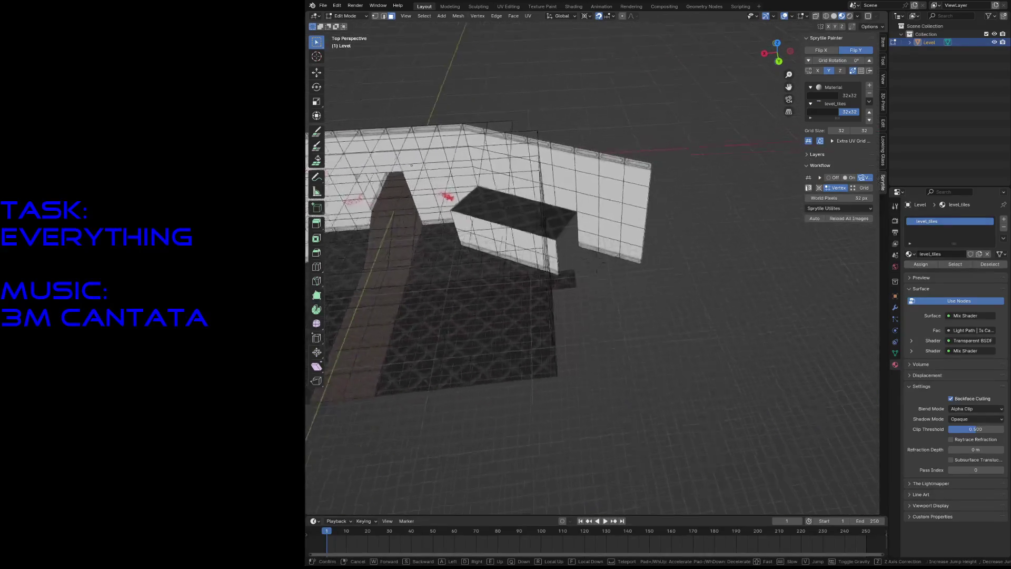
click(555, 289)
Step: Circle-select all faces of the right wall, then walk up above the ceiling to look down
key(c)
drag(575, 248, 572, 215)
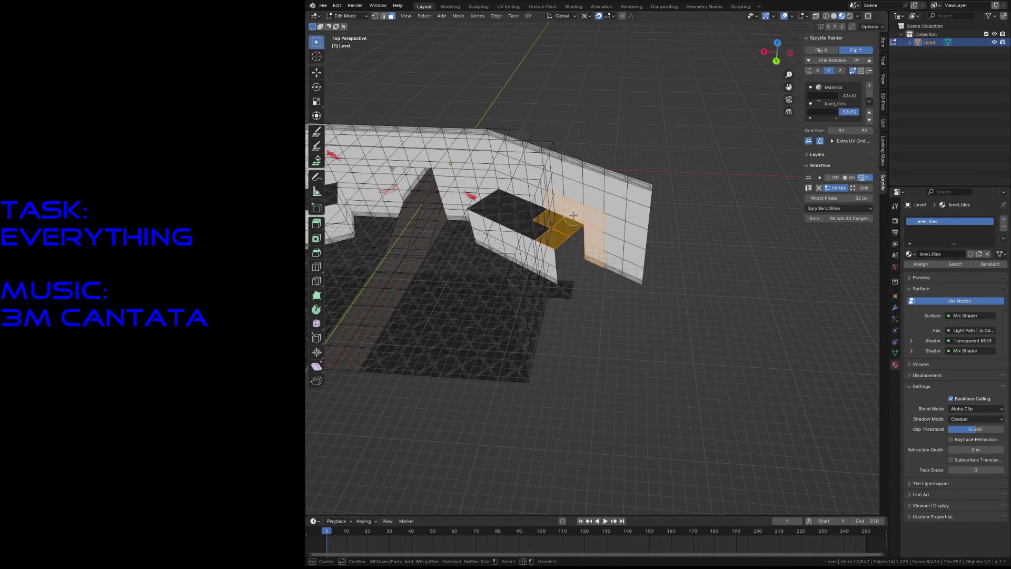
middle_drag(545, 236, 558, 228)
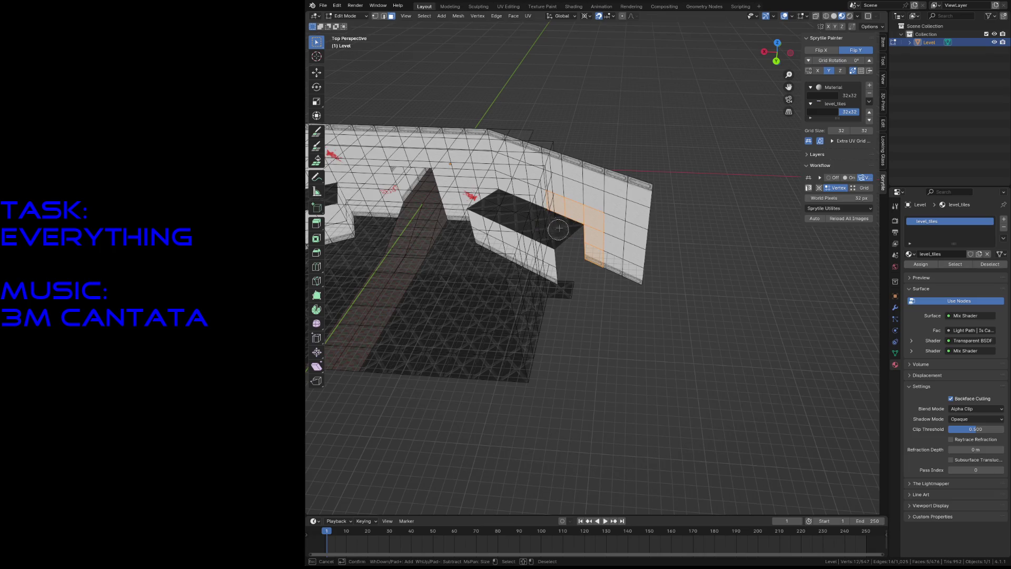
mouse_move(579, 179)
mouse_down()
mouse_move(617, 217)
mouse_move(617, 278)
mouse_up()
key(Escape)
scroll(579, 305, up, 6)
middle_drag(579, 304, 582, 308)
right_click(582, 307)
key(Escape)
key(shift+grave)
key(w)
key(e)
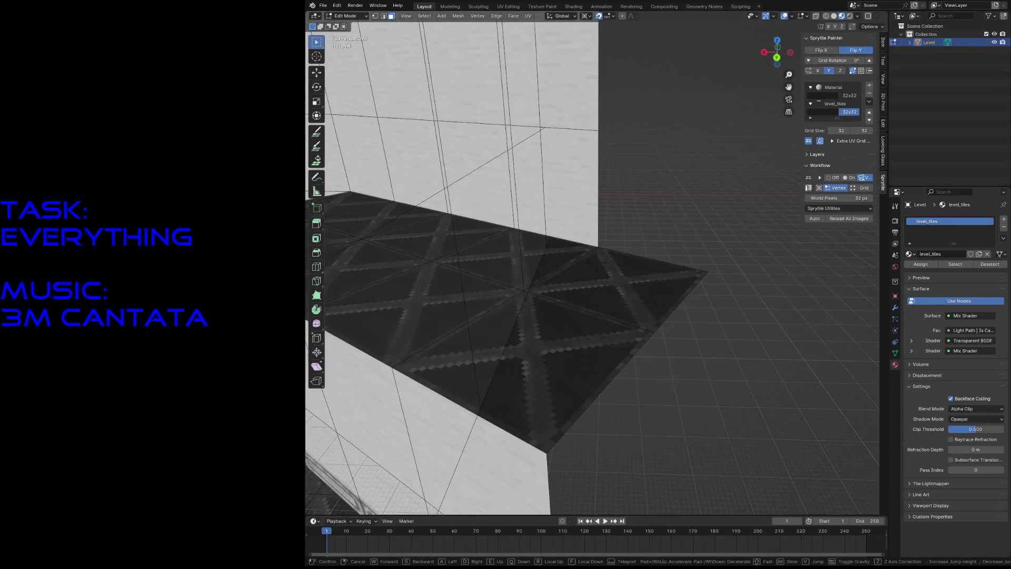
Step: Walk outside to view the whole level and save level3.blend
key(q)
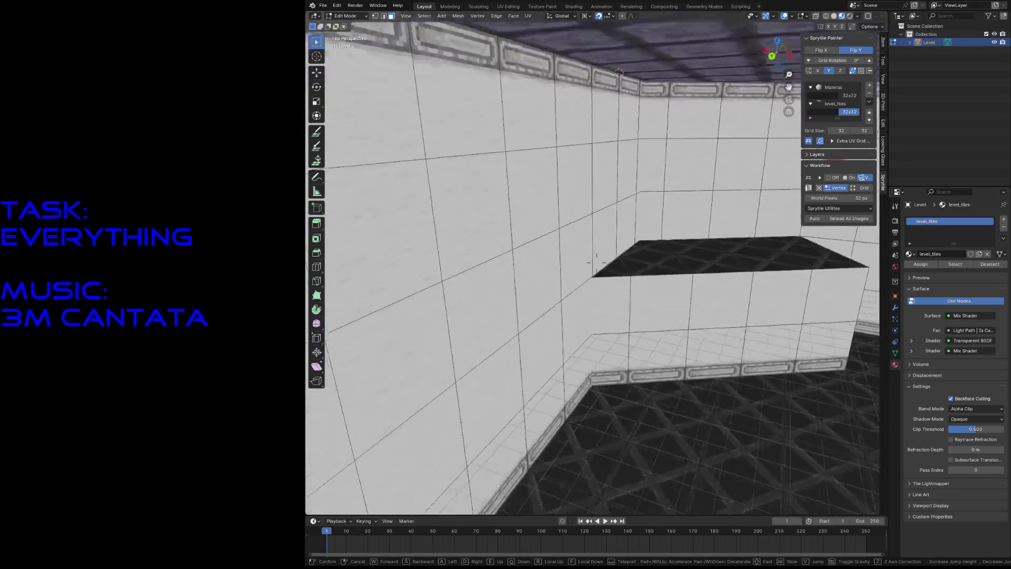
key(w)
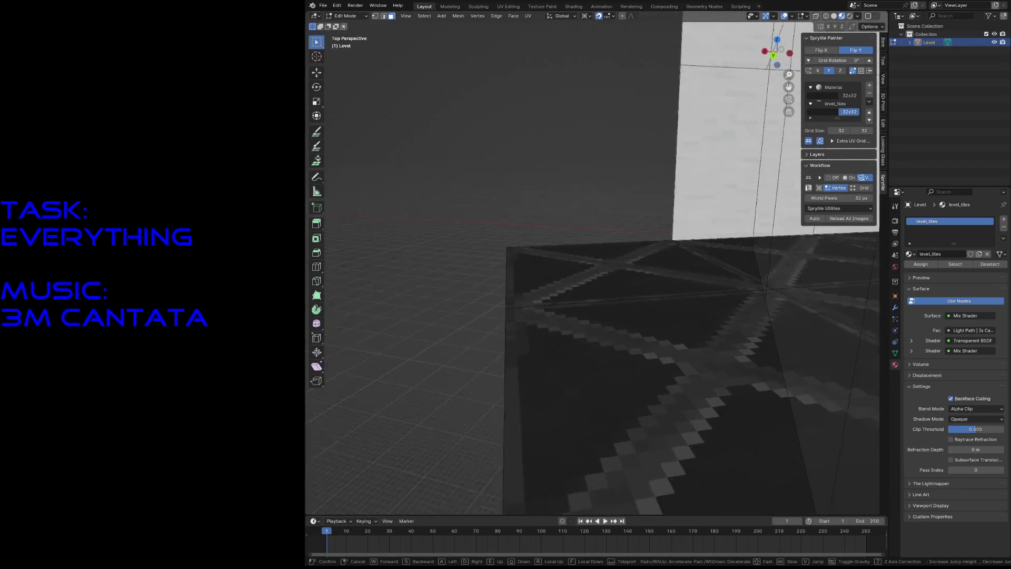
key(s)
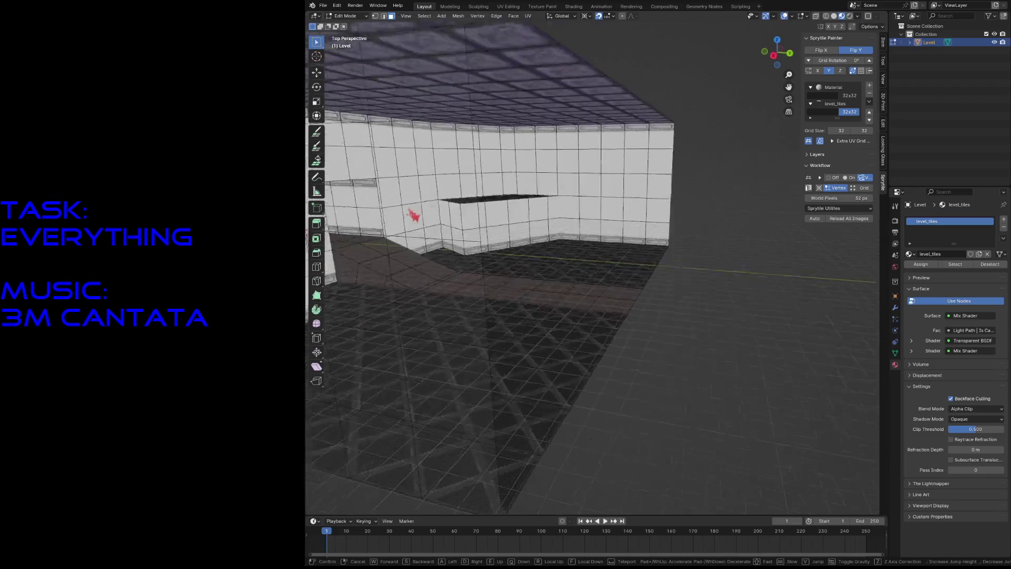
click(581, 308)
key(ctrl+s)
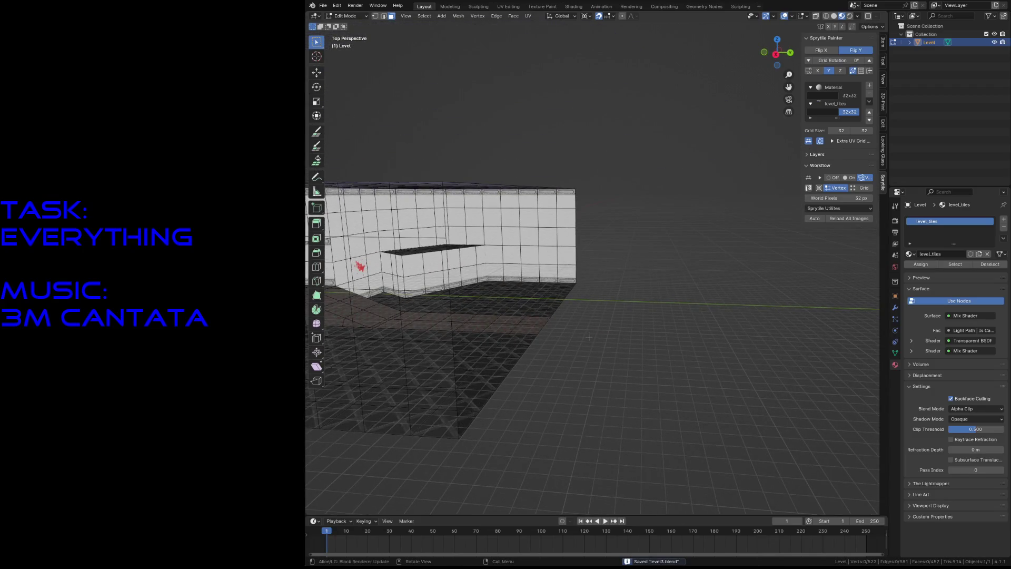
Step: Walk through the tiled room, corridor and RESIST room to inspect the enclosed level
key(shift+grave)
key(w)
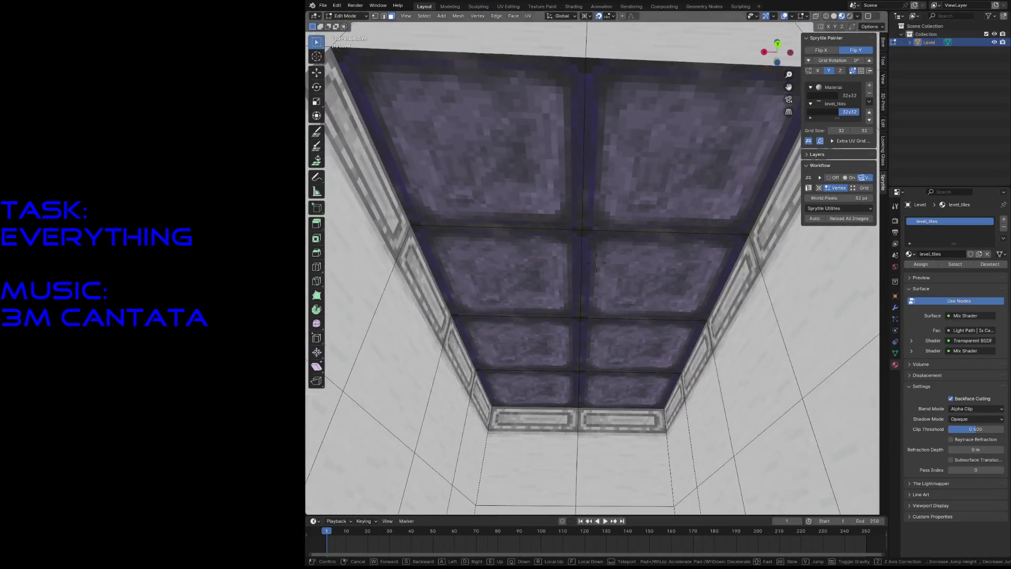
key(s)
key(w)
key(s)
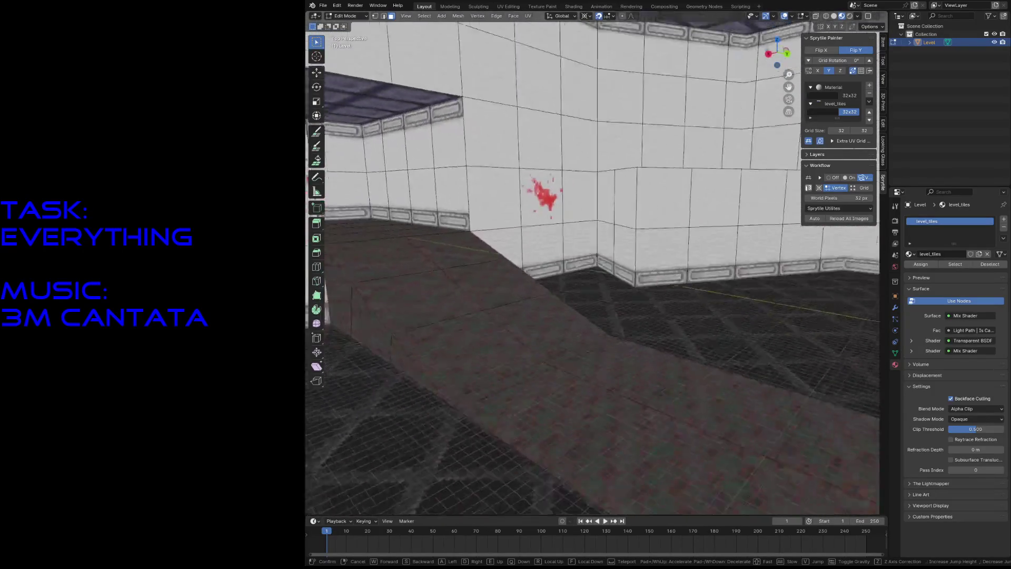
key(w)
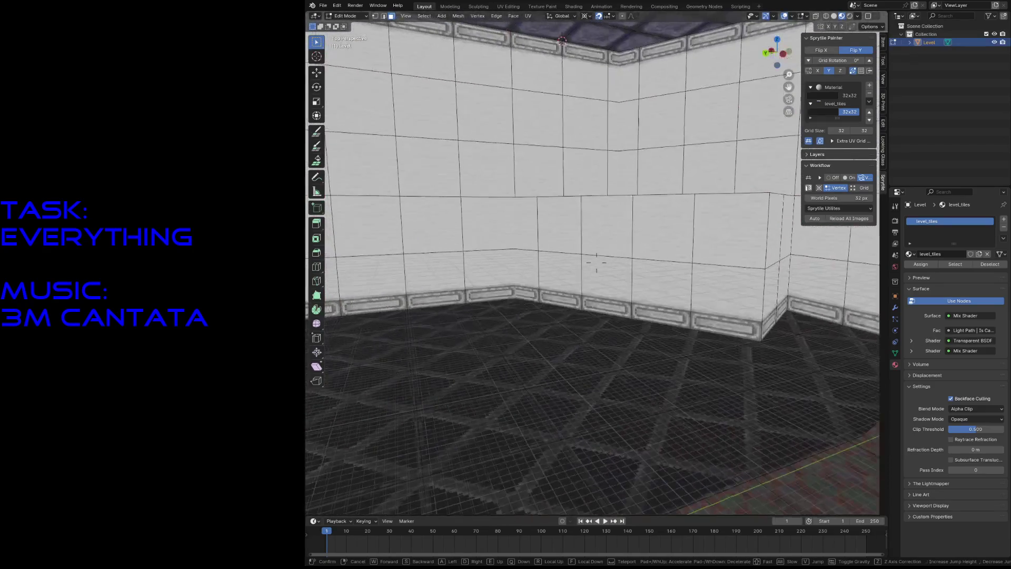
key(s)
key(w)
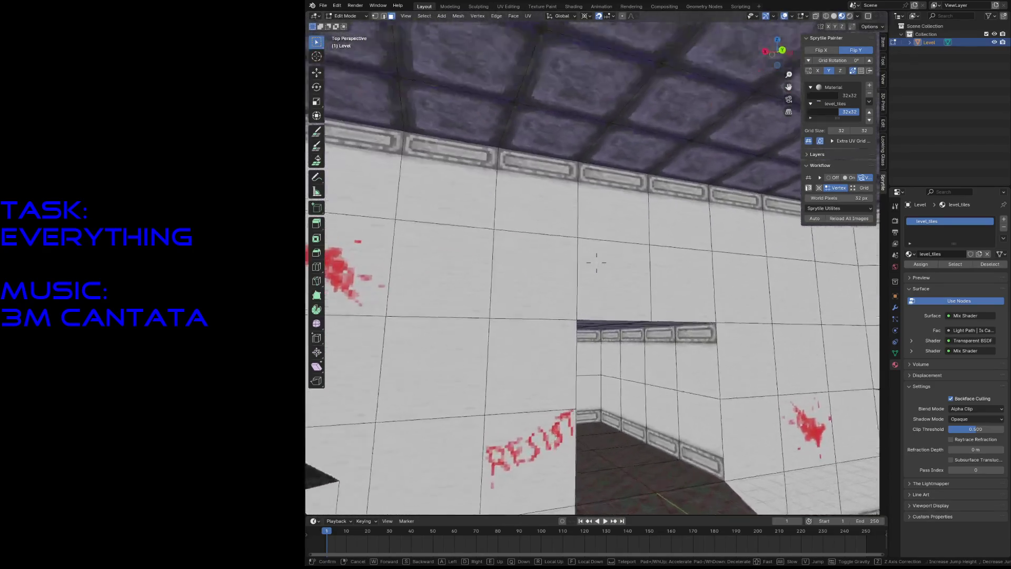
key(w)
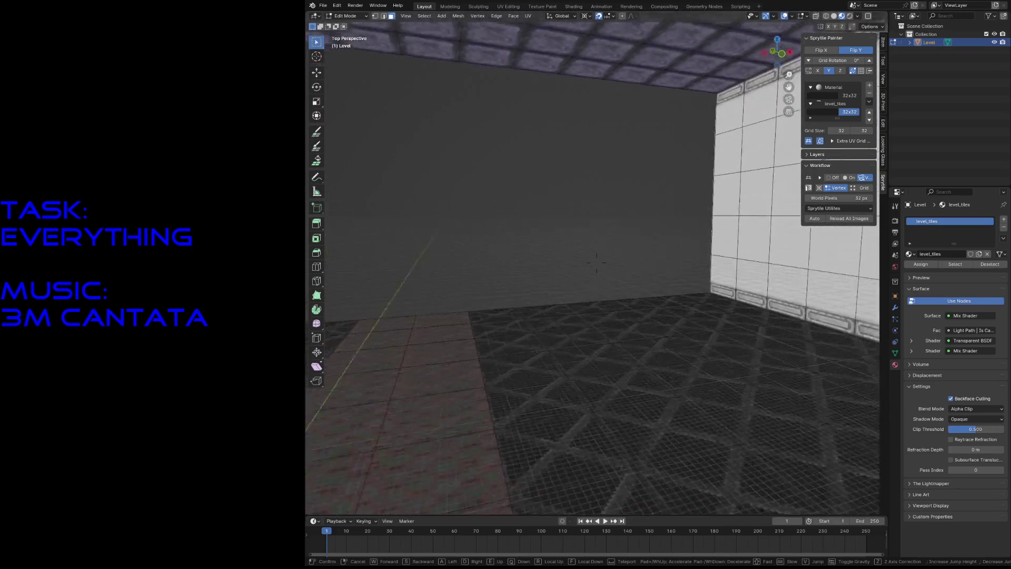
key(s)
key(e)
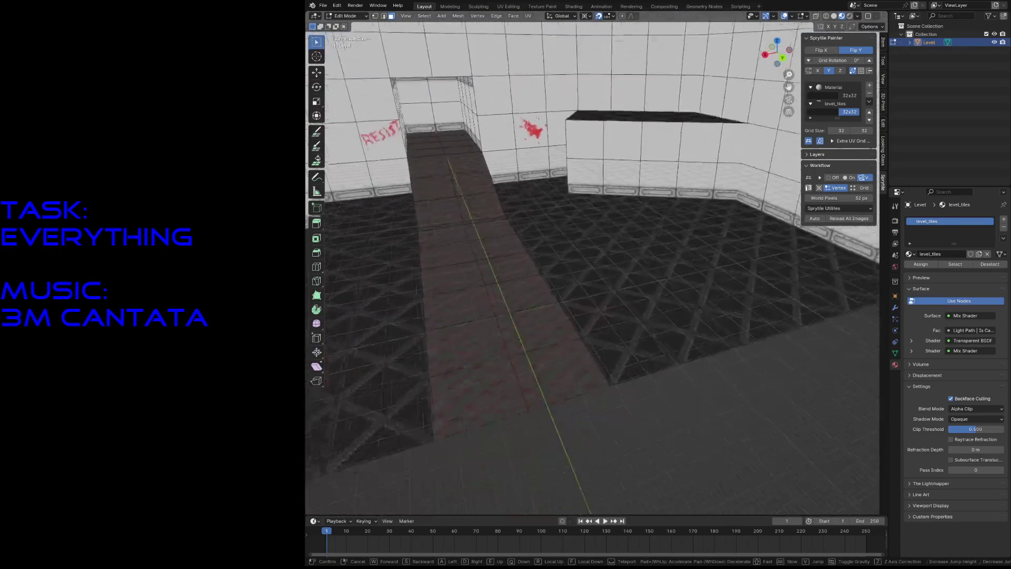
key(q)
key(w)
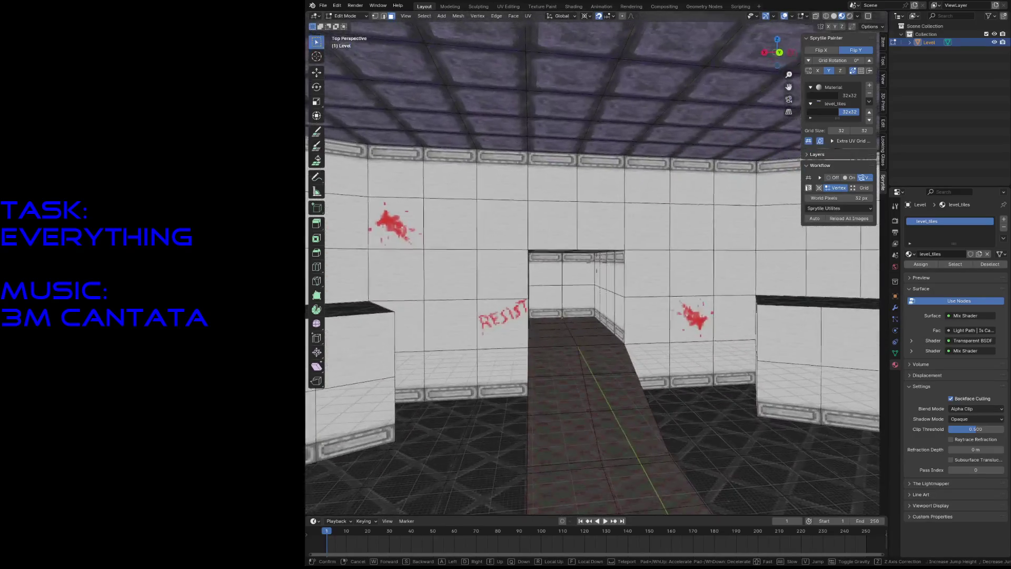
key(s)
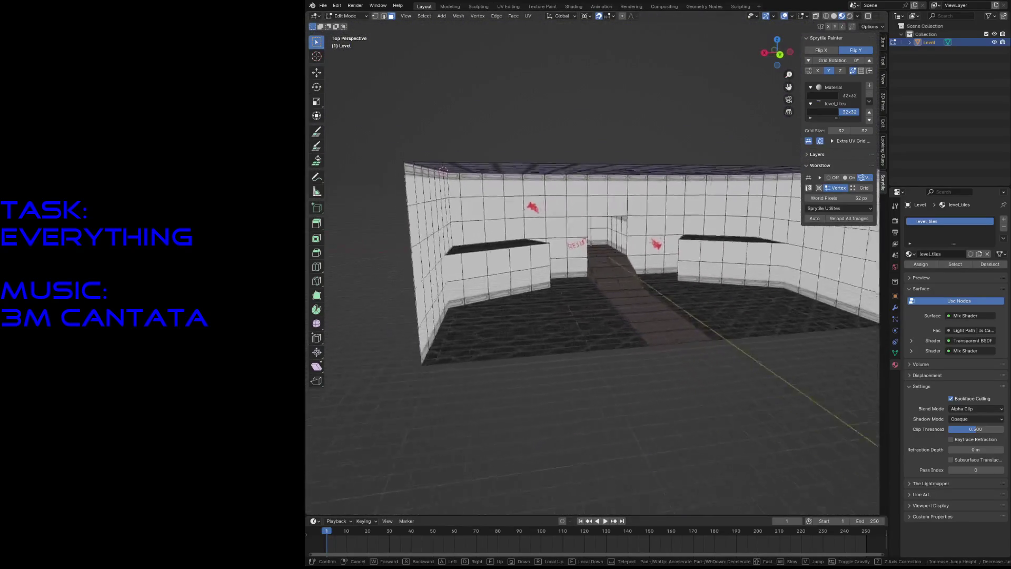
key(w)
key(w)
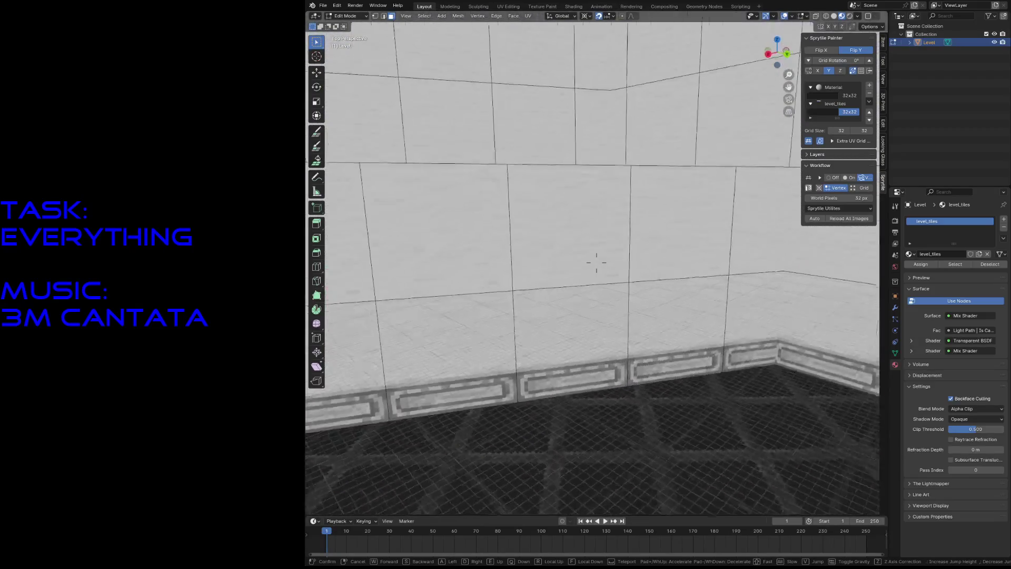
key(w)
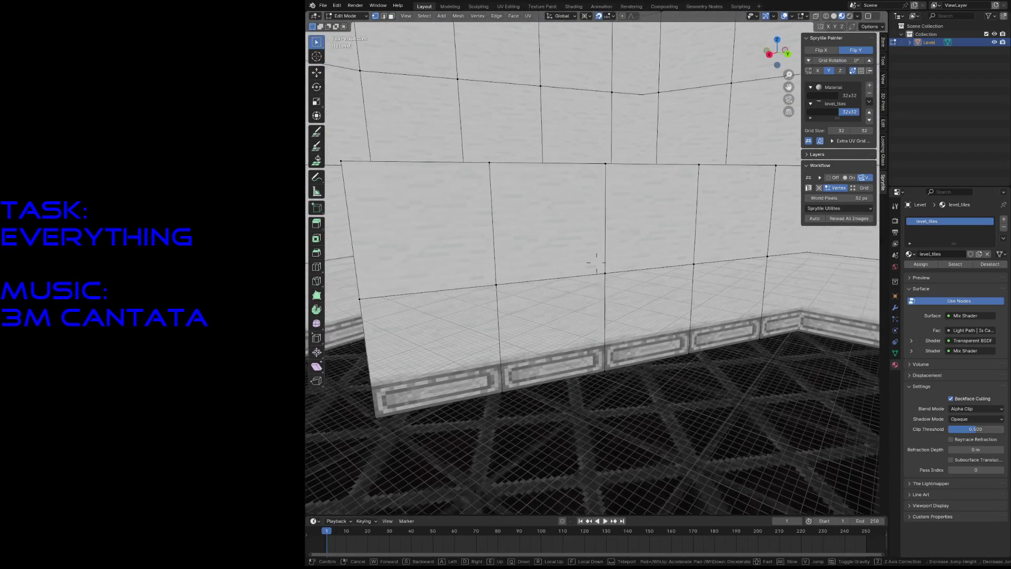
key(w)
click(606, 282)
Step: Select a vertex on the tiled room's far wall and save level3.blend
click(689, 243)
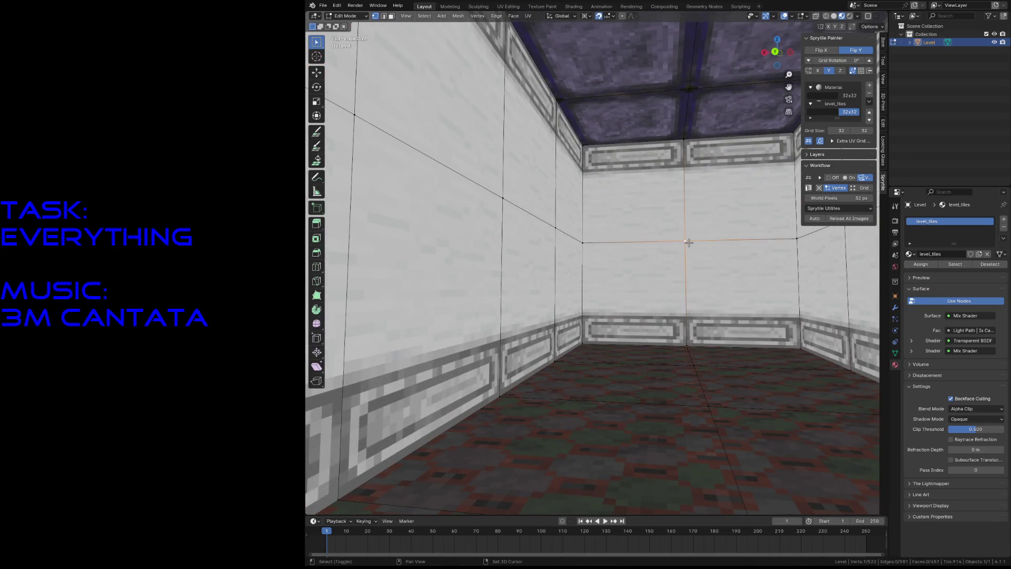
key(shift+a)
key(Escape)
key(ctrl+s)
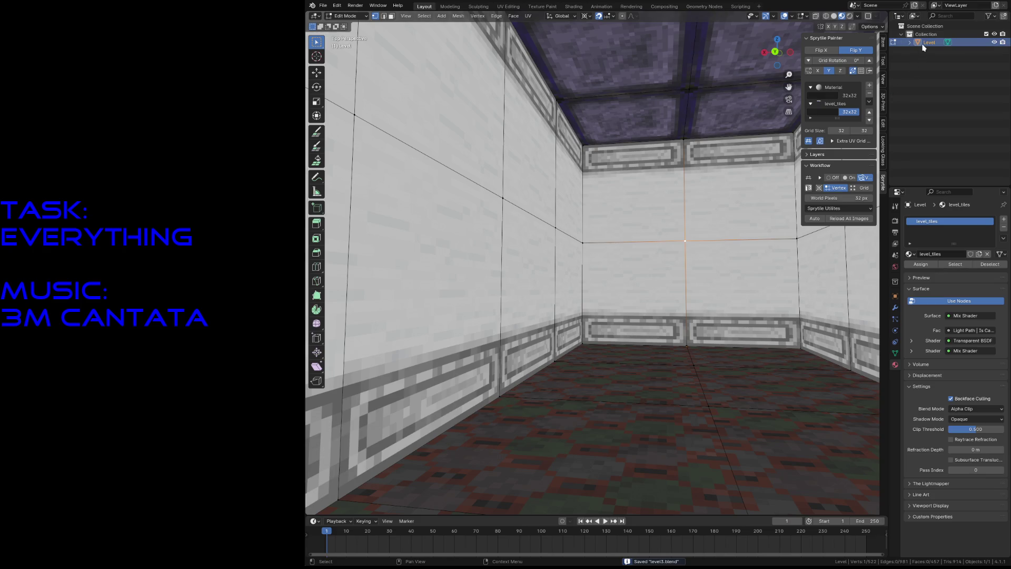
key(shift+a)
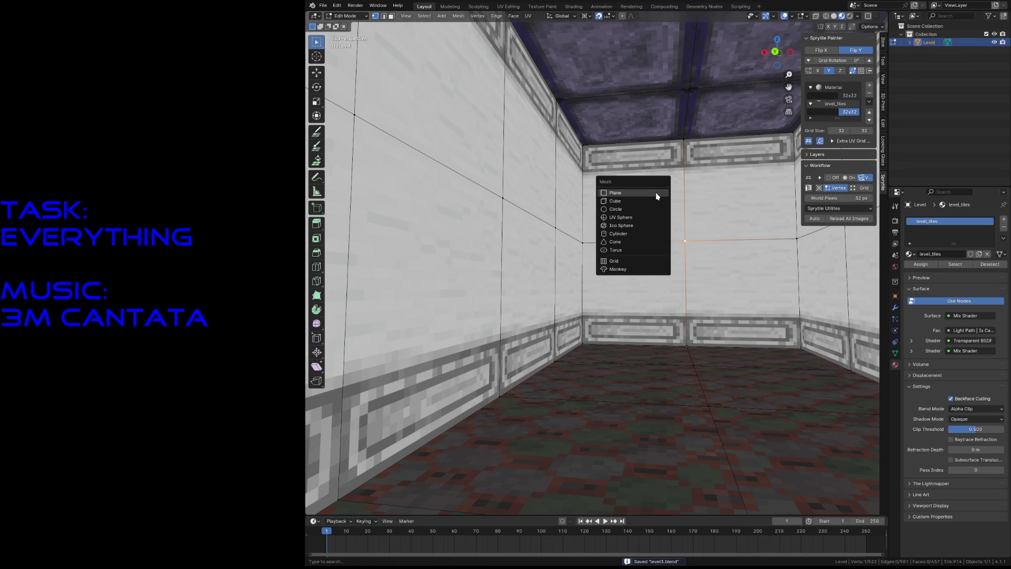
key(Escape)
Step: Snap the 3D cursor to the selected wall vertex and switch to Object Mode for adding objects
key(Tab)
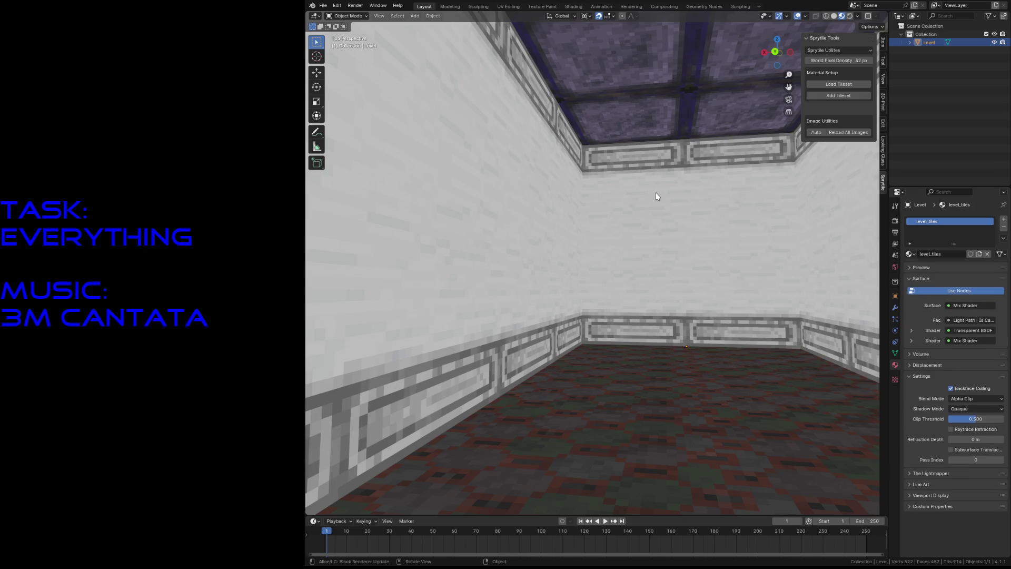
key(Tab)
key(shift+s)
click(690, 272)
key(Tab)
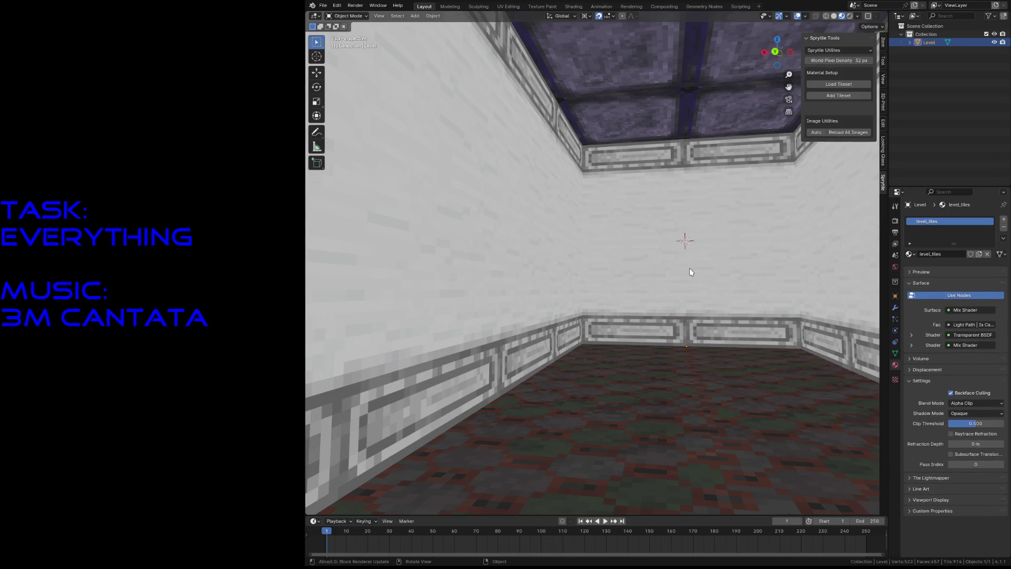
key(shift+a)
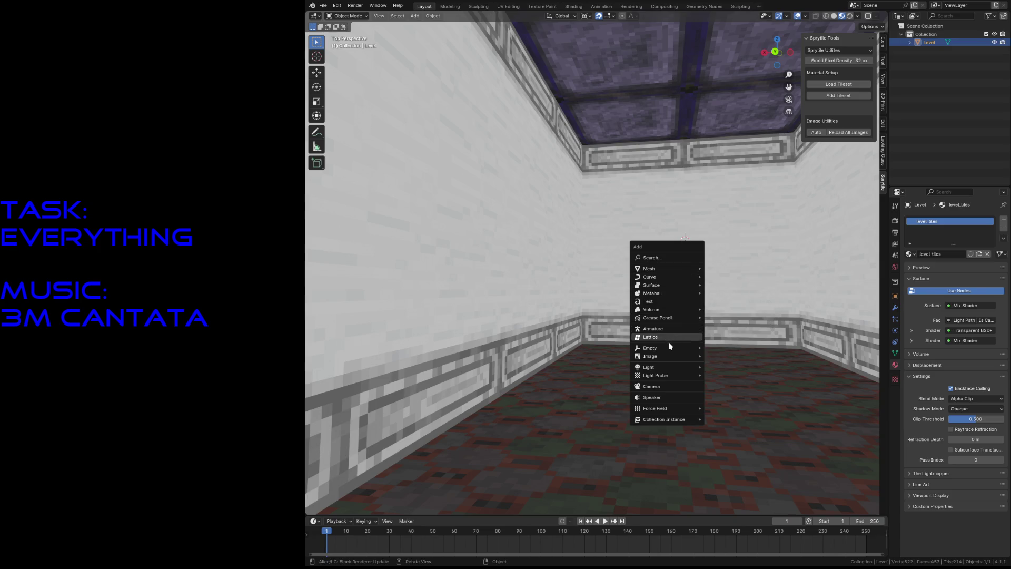
Step: Add an arrows empty at the 3D cursor and set its display size to 0.5 m
mouse_move(650, 347)
click(721, 356)
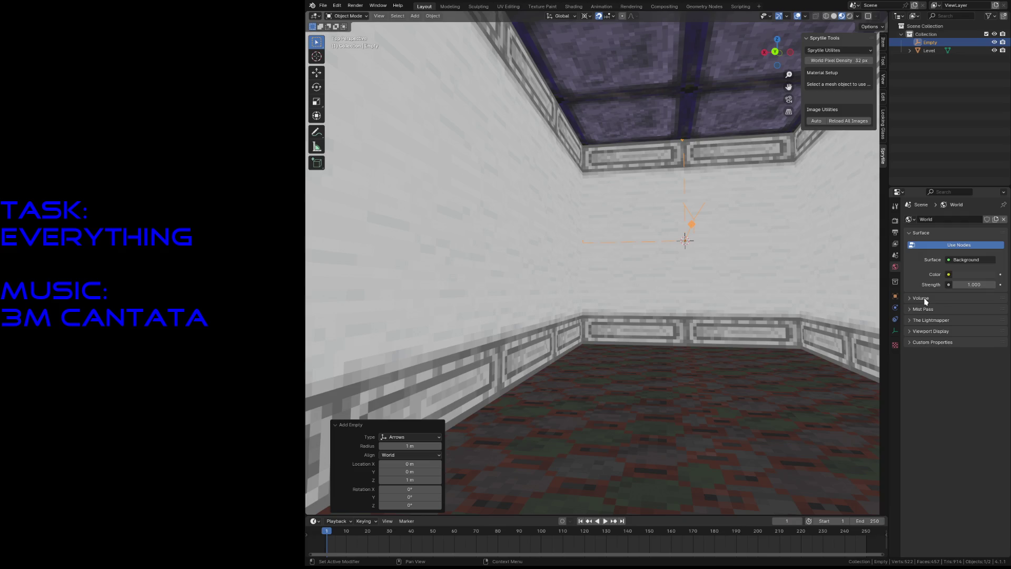
click(896, 331)
click(976, 241)
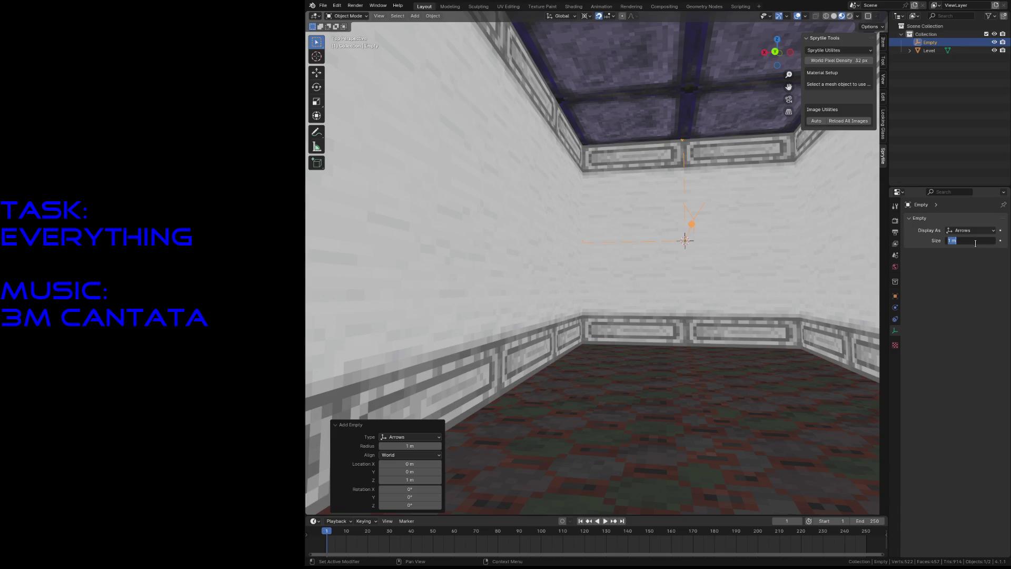
text(.5)
key(Return)
Step: Back the view out of the room and start moving the empty along the Y axis
key(shift+grave)
key(s)
click(642, 68)
key(g)
key(y)
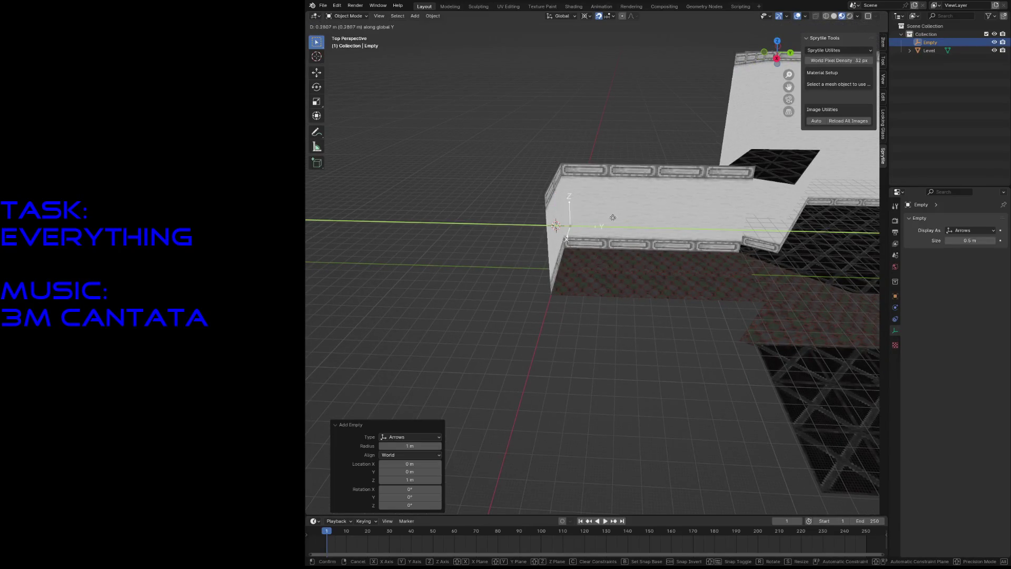
Step: Place the empty at Y 0.875 m inside the corridor end, view it from top, and select the Level mesh
click(642, 223)
key(KP_7)
key(KP_Decimal)
scroll(666, 226, down, 3)
scroll(690, 229, down, 4)
scroll(618, 297, down, 1)
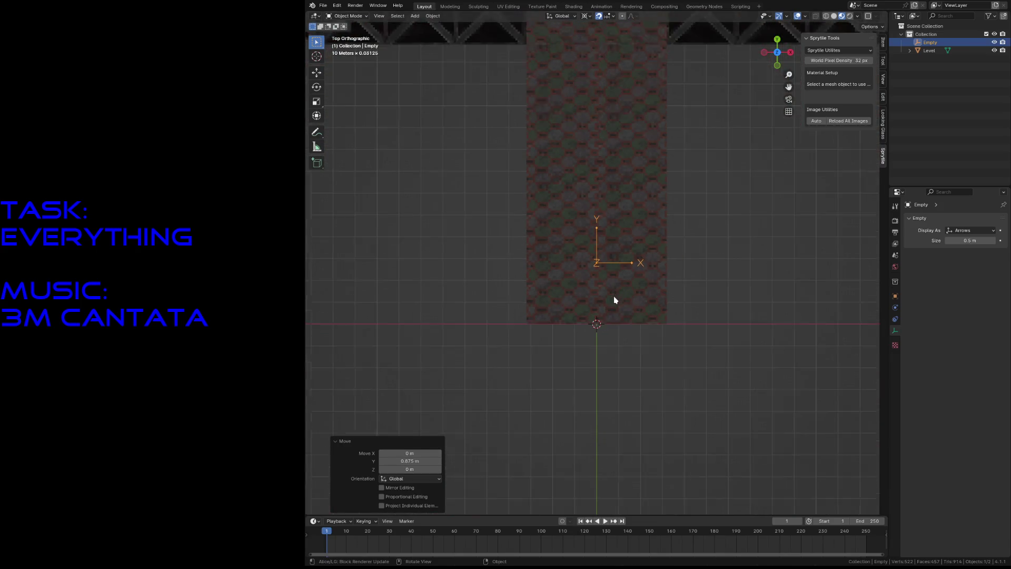
scroll(614, 300, down, 1)
scroll(613, 301, down, 2)
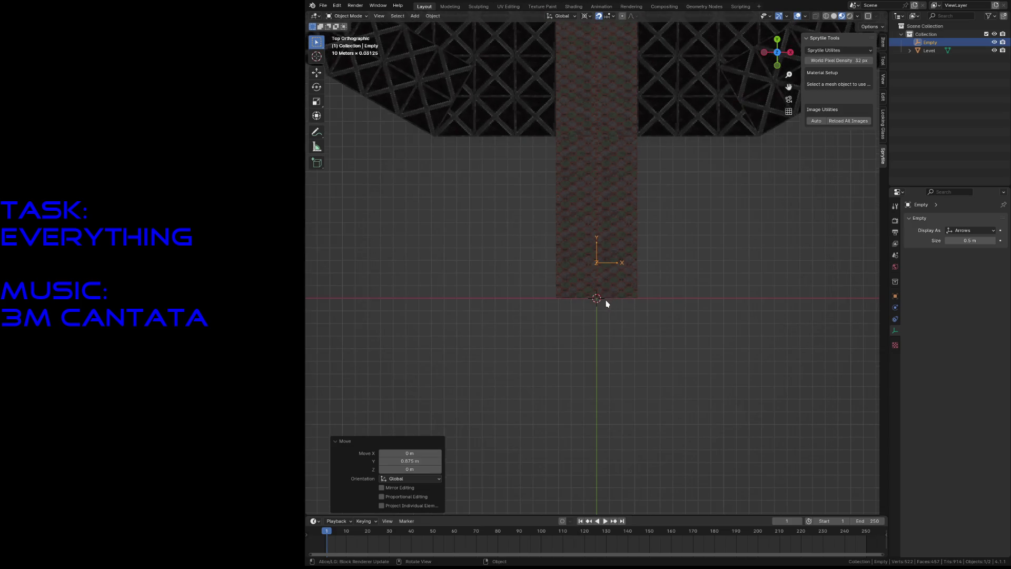
scroll(605, 304, down, 1)
scroll(604, 304, down, 1)
scroll(604, 305, down, 1)
scroll(605, 304, up, 1)
scroll(605, 305, up, 2)
click(618, 295)
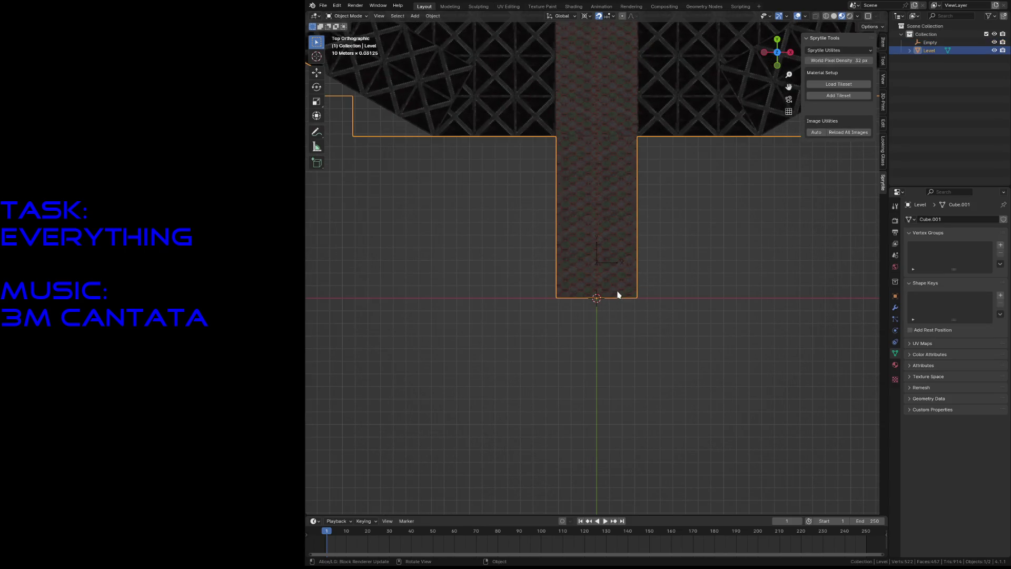
key(Tab)
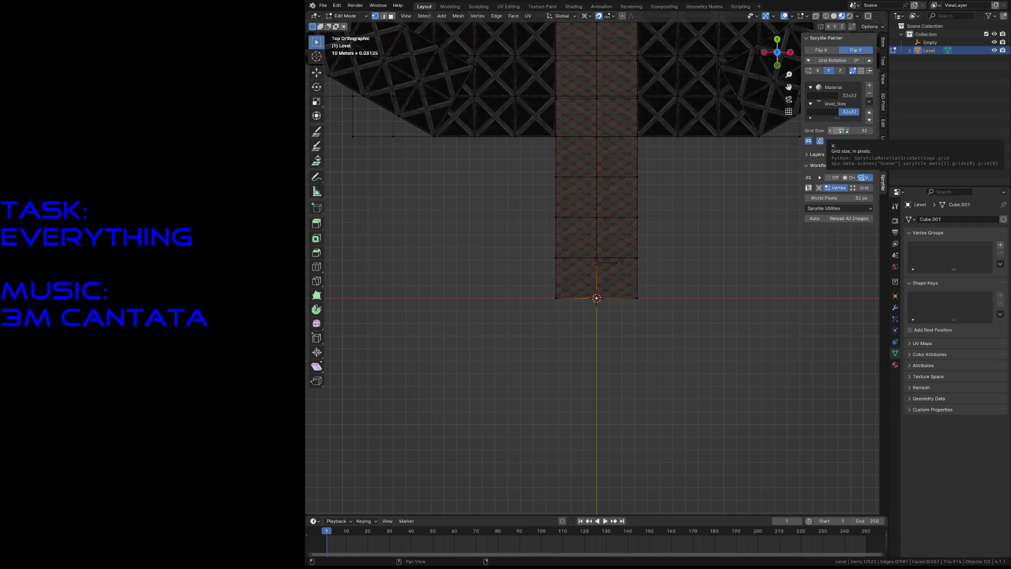
key(Escape)
click(862, 96)
double_click(824, 96)
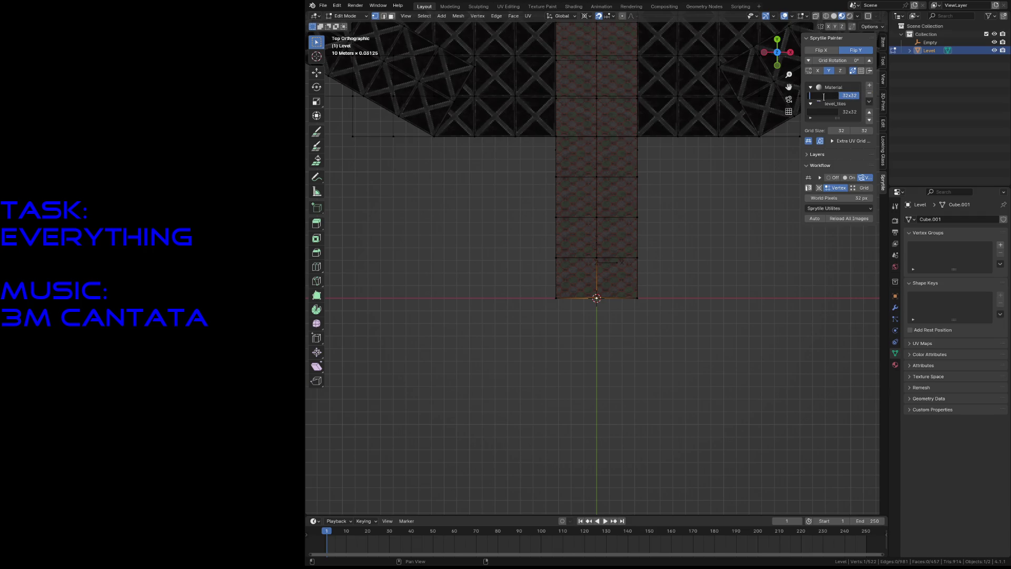
click(810, 88)
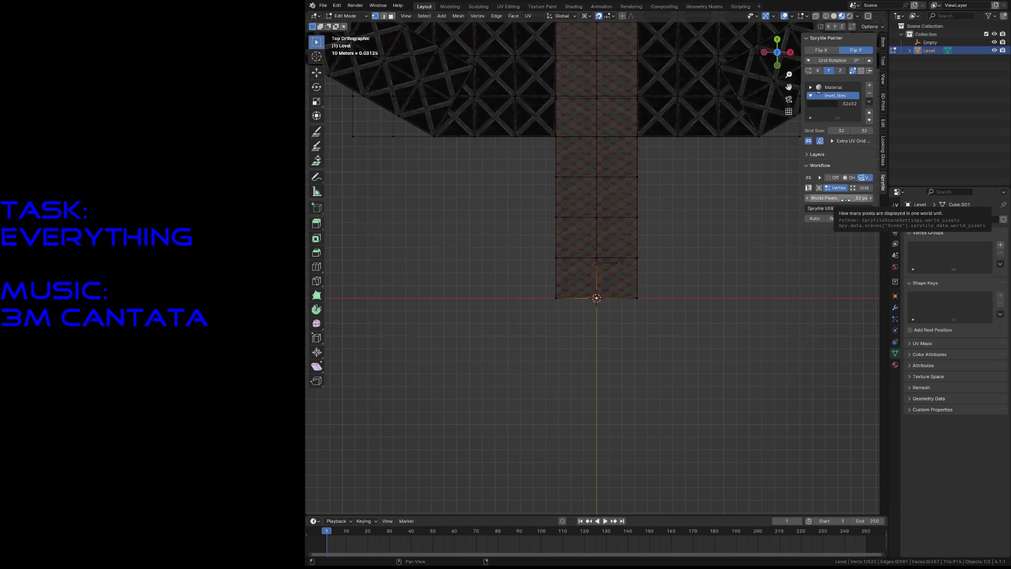
scroll(596, 290, down, 4)
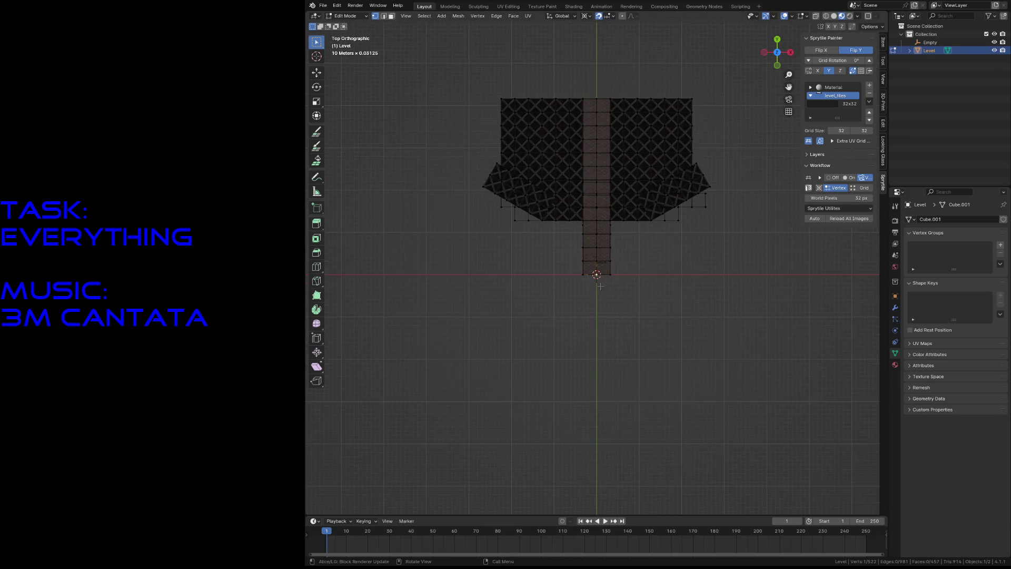
scroll(597, 290, up, 4)
scroll(600, 286, up, 3)
click(628, 351)
key(shift+a)
key(Tab)
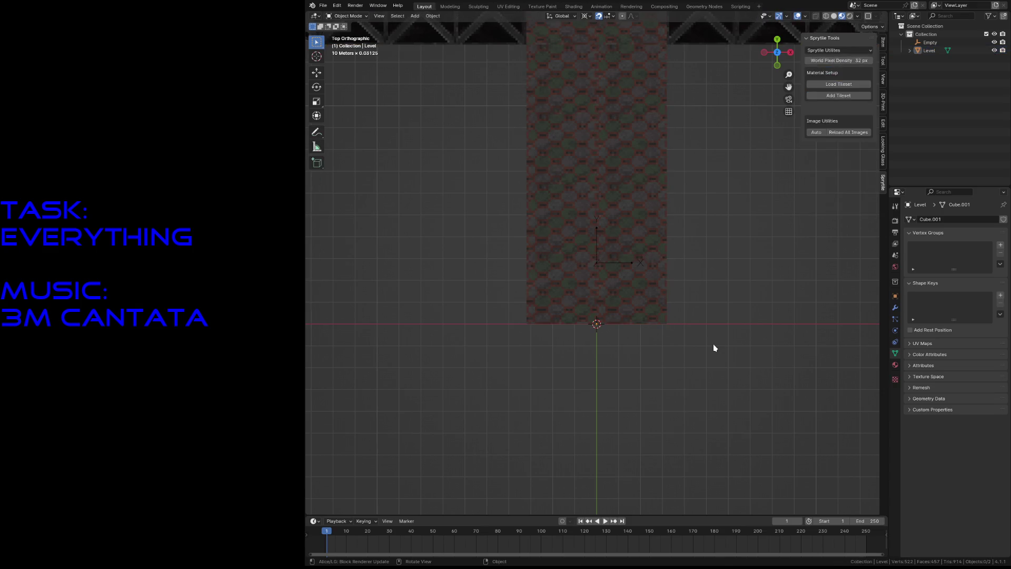
Step: Add a test cube at the origin, delete it again, and save level3.blend
key(shift+a)
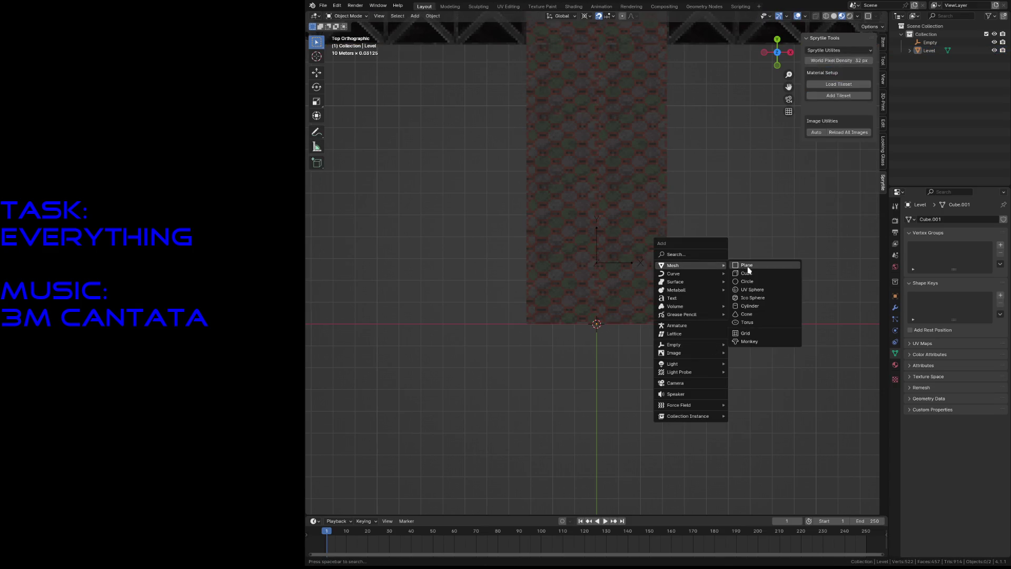
click(752, 272)
key(x)
click(751, 273)
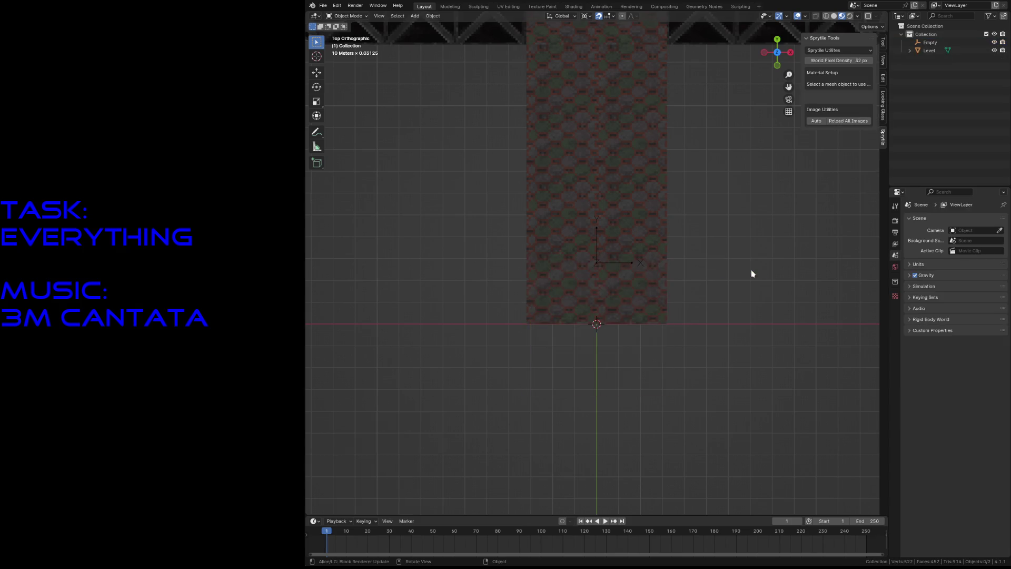
scroll(752, 274, down, 2)
key(ctrl+s)
Step: Set the PlayerStart empty's Location Y to 1 m in the Item panel
click(599, 264)
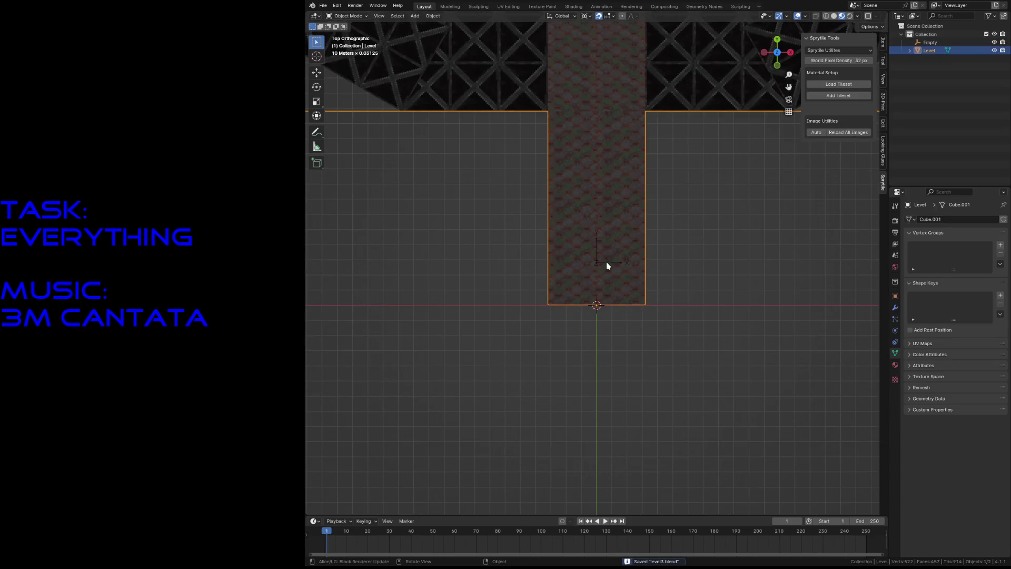
scroll(609, 264, up, 3)
scroll(617, 264, up, 2)
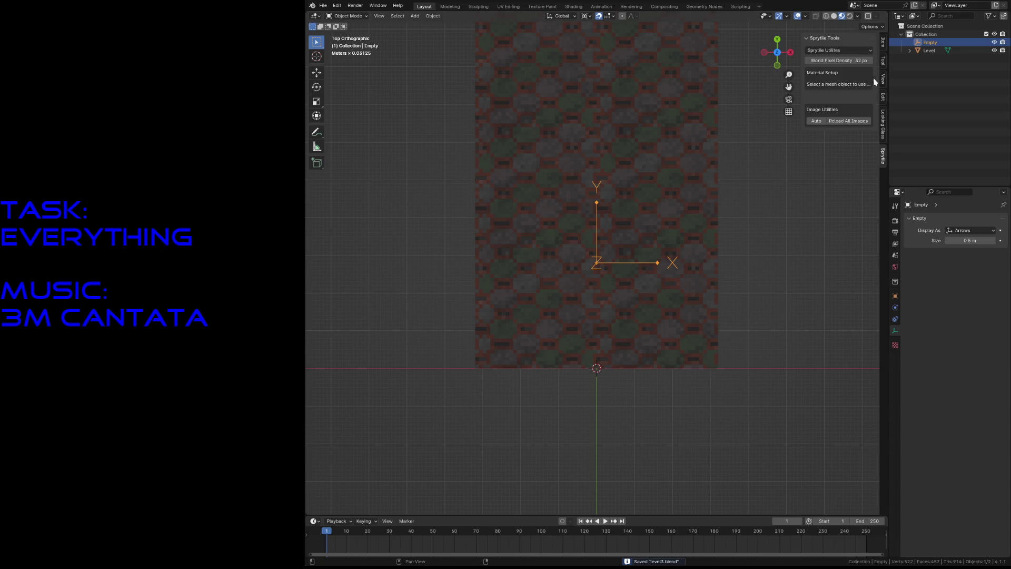
click(882, 48)
click(839, 65)
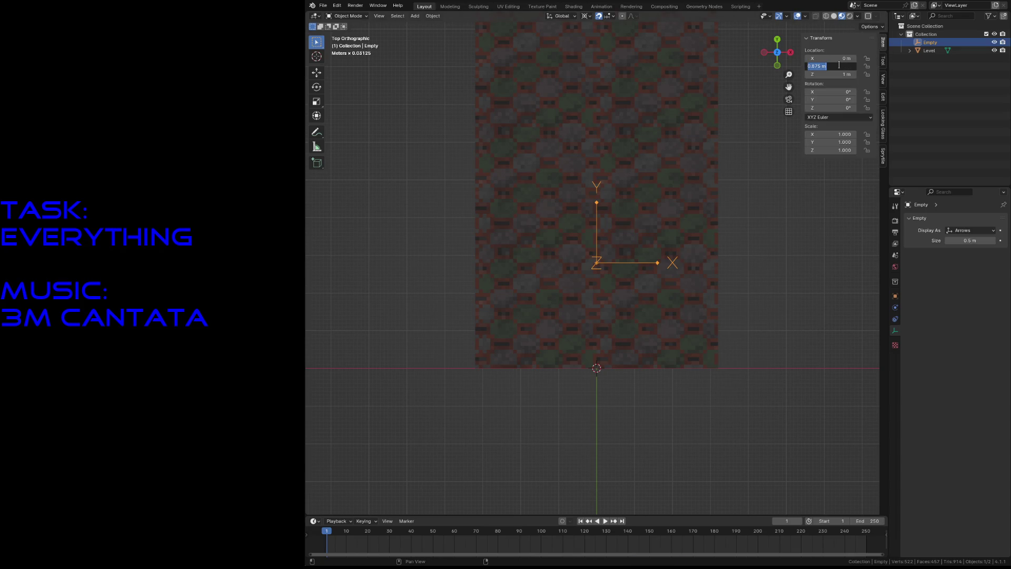
text(0)
key(Return)
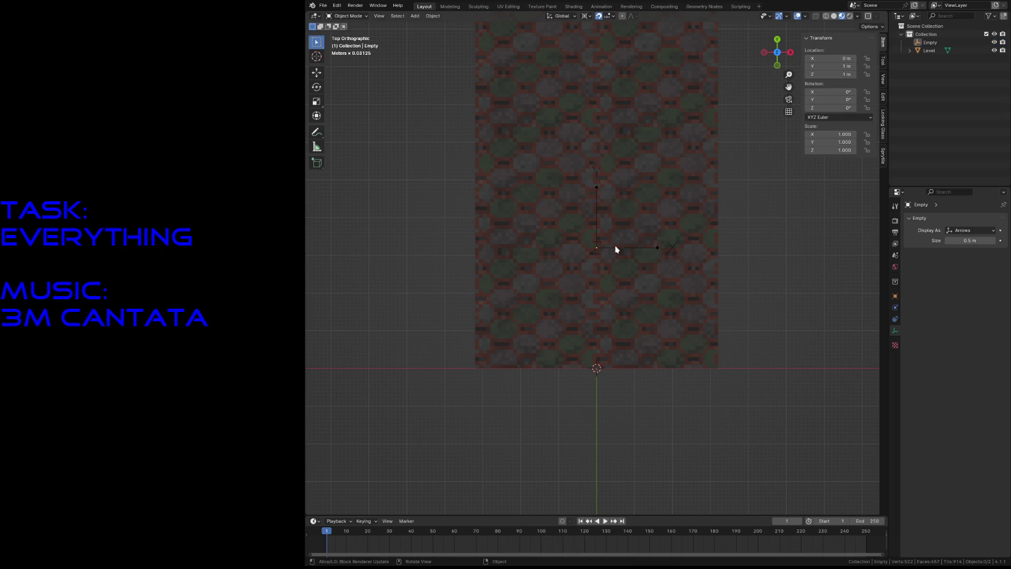
click(600, 253)
click(933, 50)
key(shift+grave)
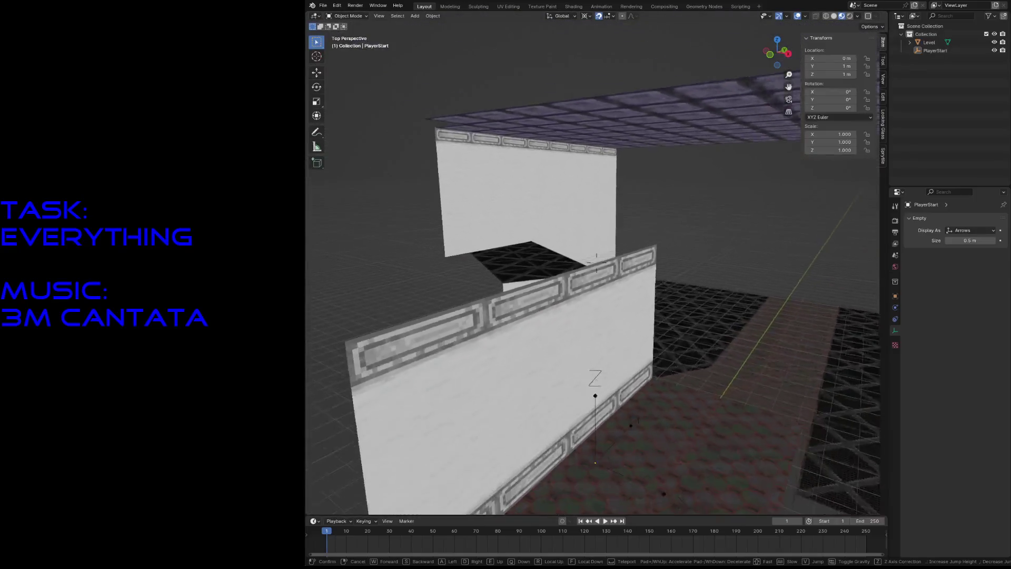
Step: Fly above the level, select PlayerStart and duplicate it as PlayerStart.001
key(s)
key(e)
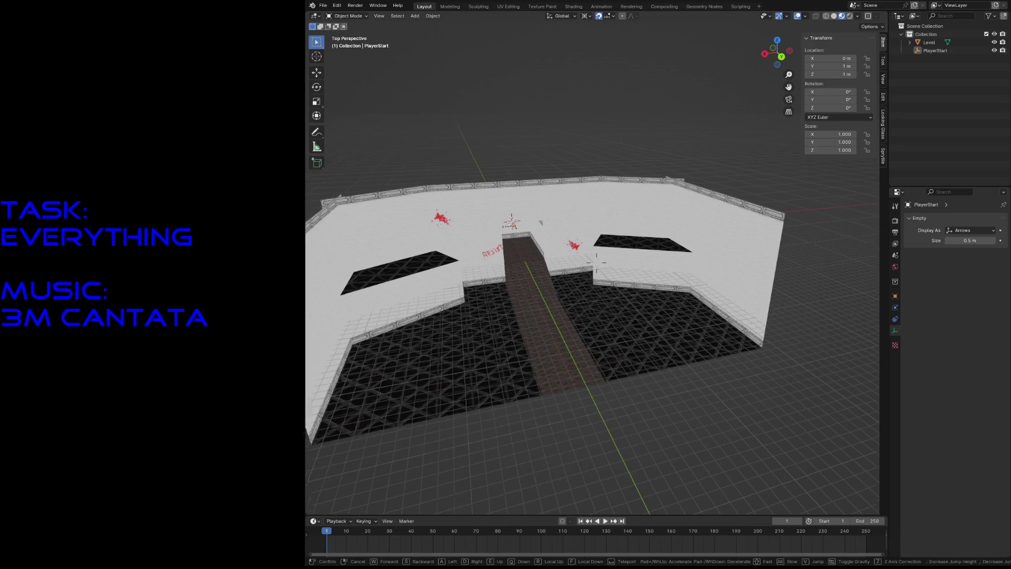
key(w)
click(596, 263)
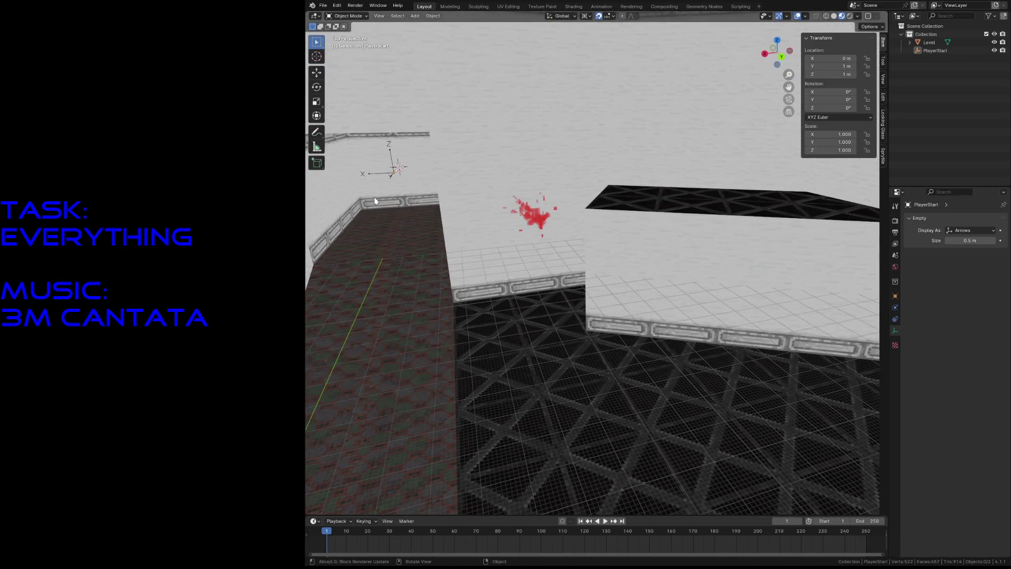
click(395, 172)
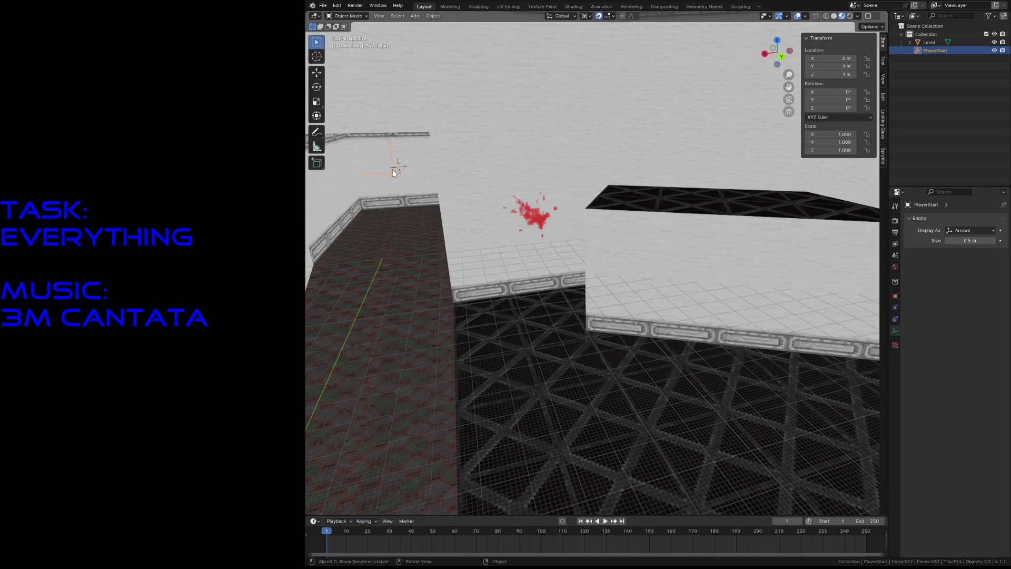
key(shift+d)
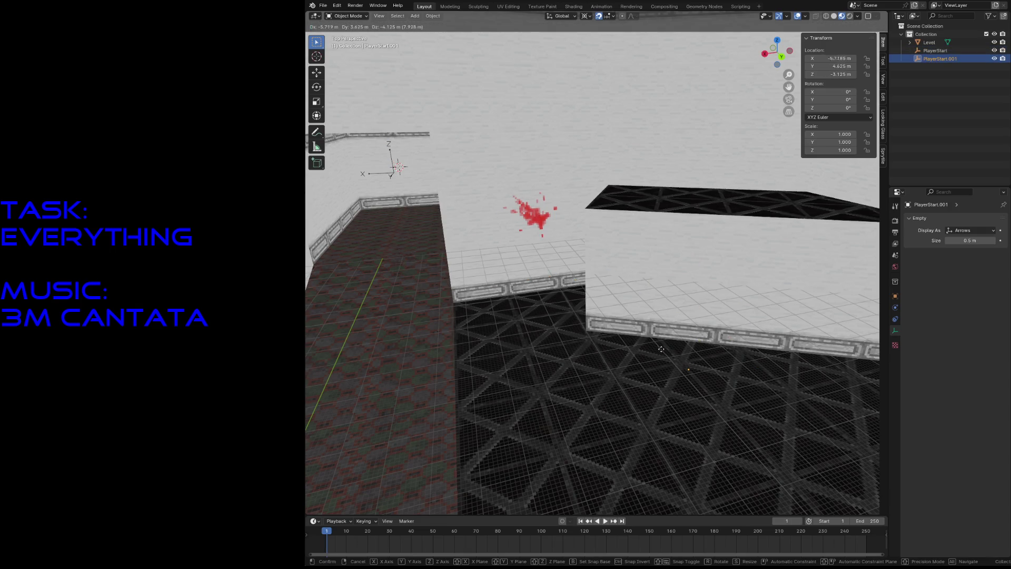
Step: Place the duplicate at X −3.8125 m, Y 8.25 m over the far floor, keeping its height
key(shift+z)
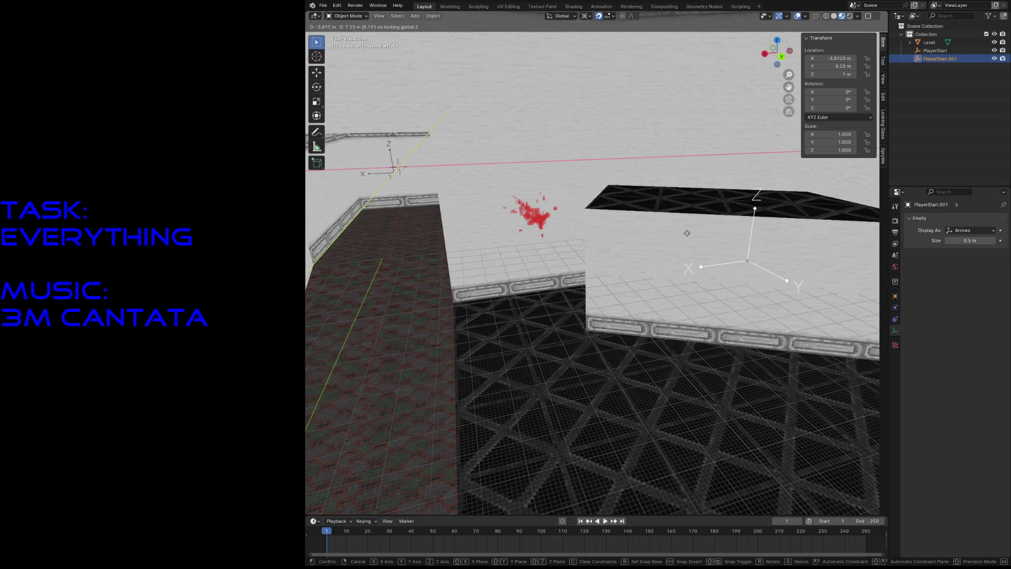
click(686, 235)
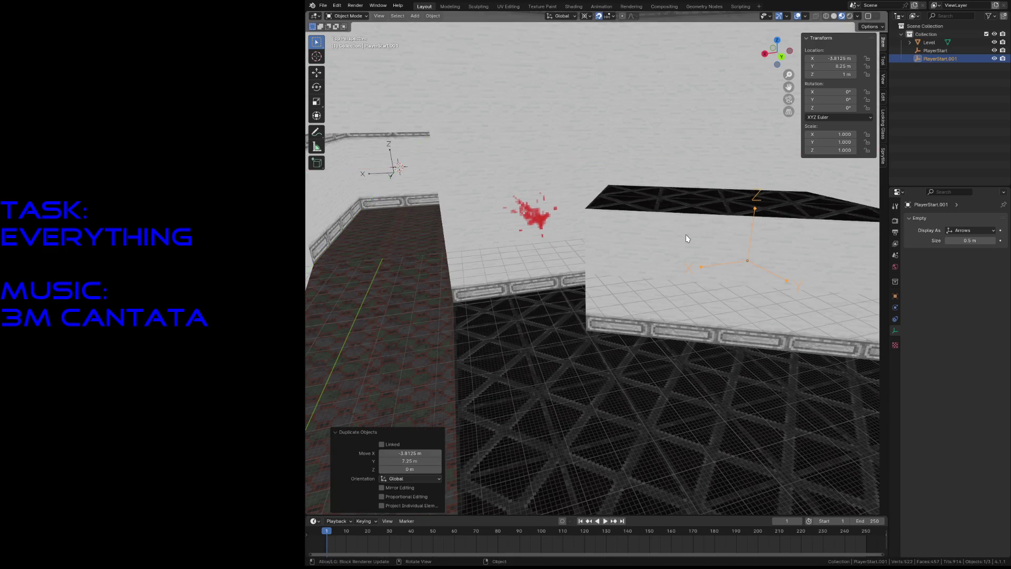
key(shift+grave)
click(685, 241)
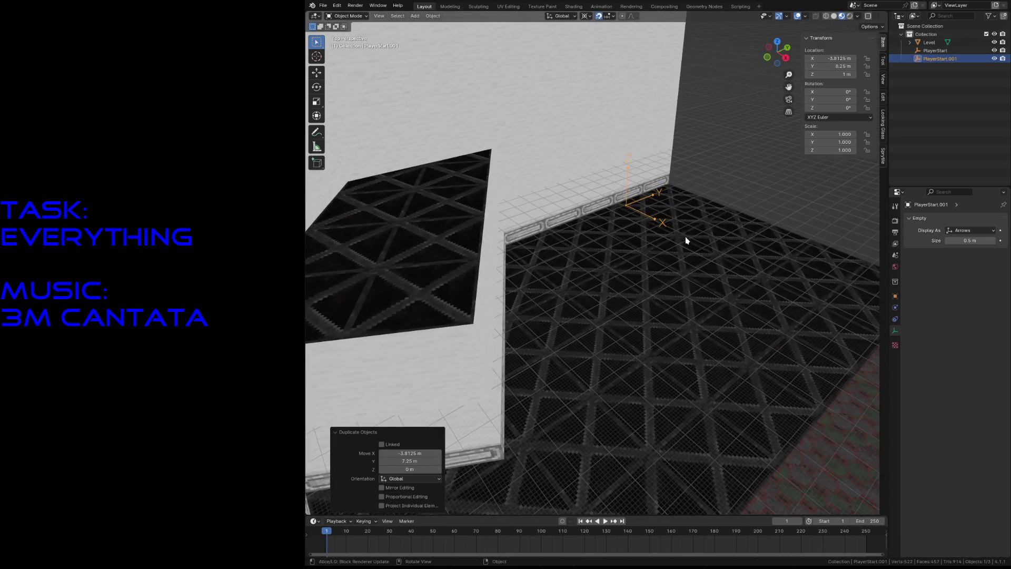
key(KP_Decimal)
key(KP_7)
scroll(684, 241, down, 5)
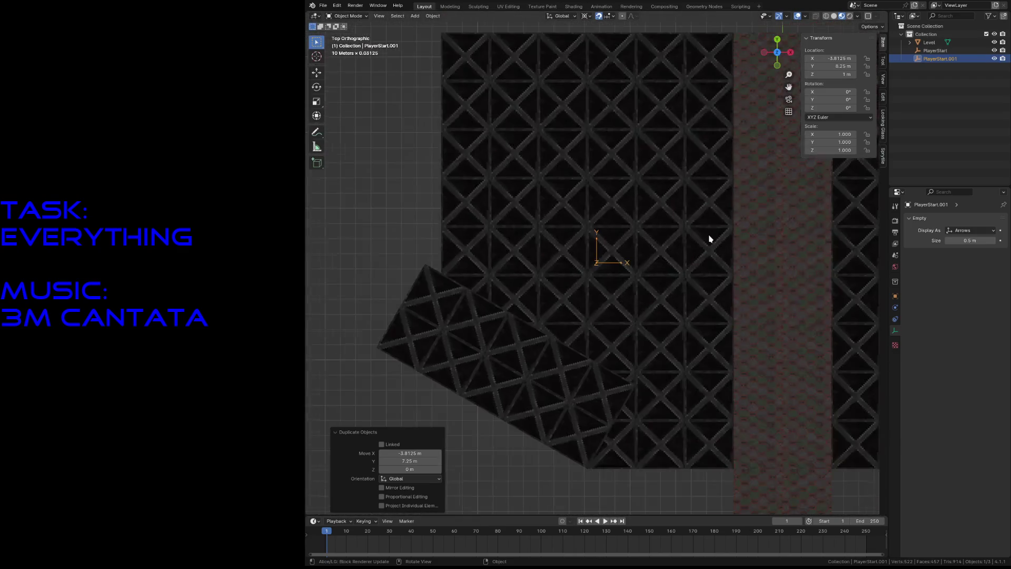
scroll(709, 237, down, 3)
Step: Move PlayerStart.001 to about X −5.32 m, Y 7.07 m
key(g)
click(569, 283)
key(KP_Decimal)
key(g)
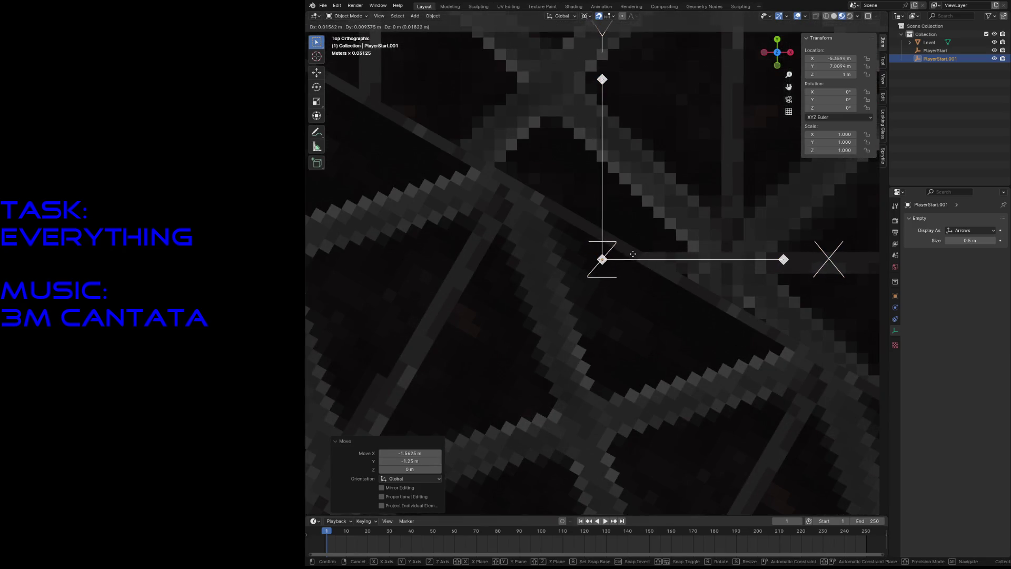
click(658, 219)
scroll(659, 221, down, 3)
Step: Turn the empty −26.7° about Z around its median point
key(r)
click(741, 200)
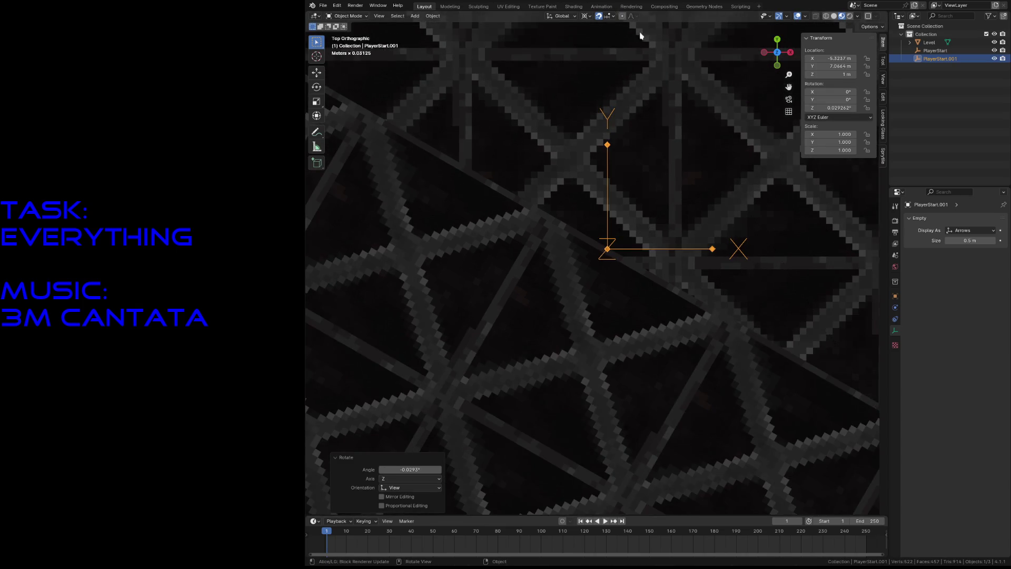
click(587, 17)
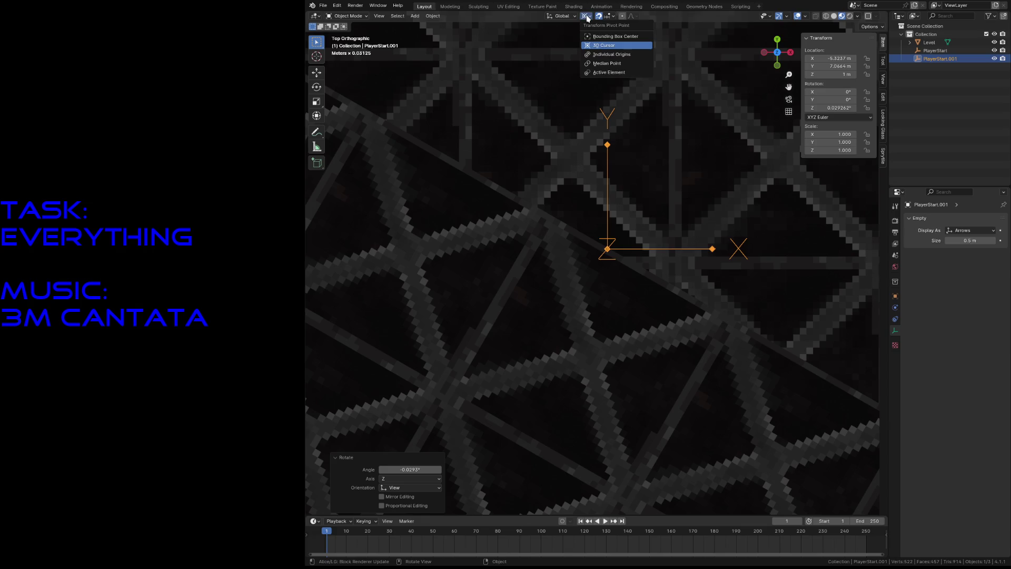
click(605, 63)
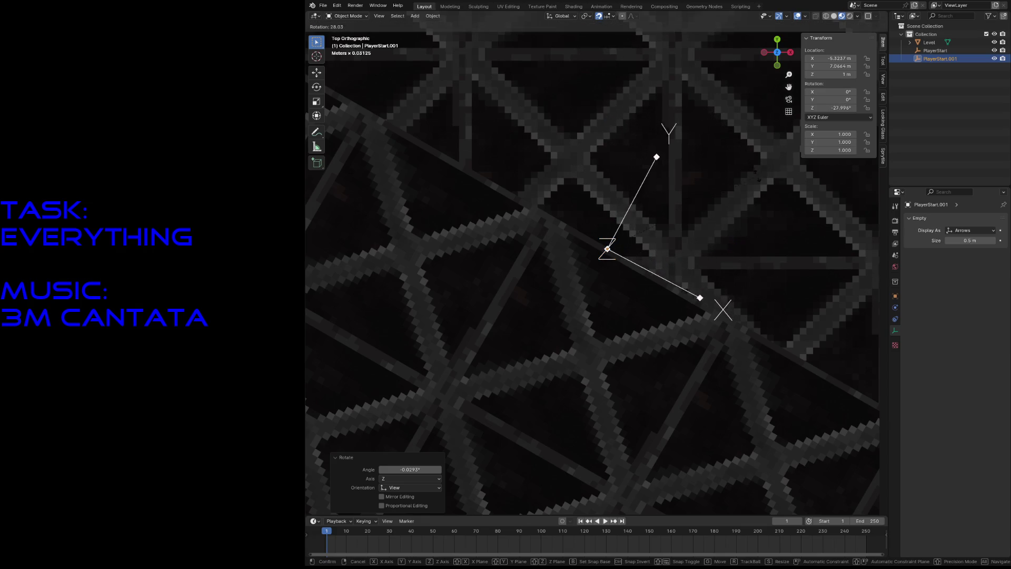
click(666, 203)
Step: Rotate the empty −90° about its local X axis so its arrows lie flat
key(r)
key(x)
key(x)
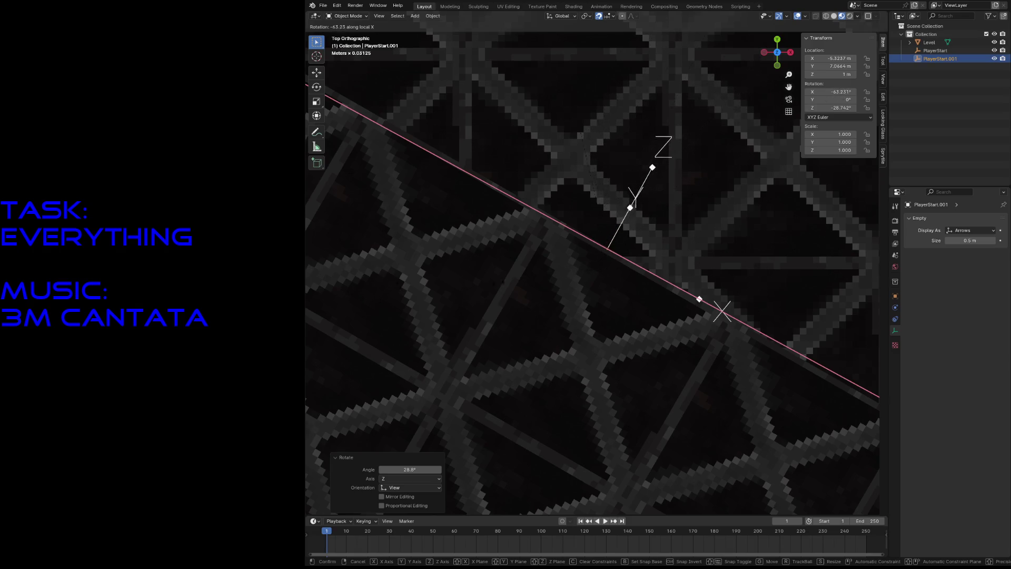
click(838, 350)
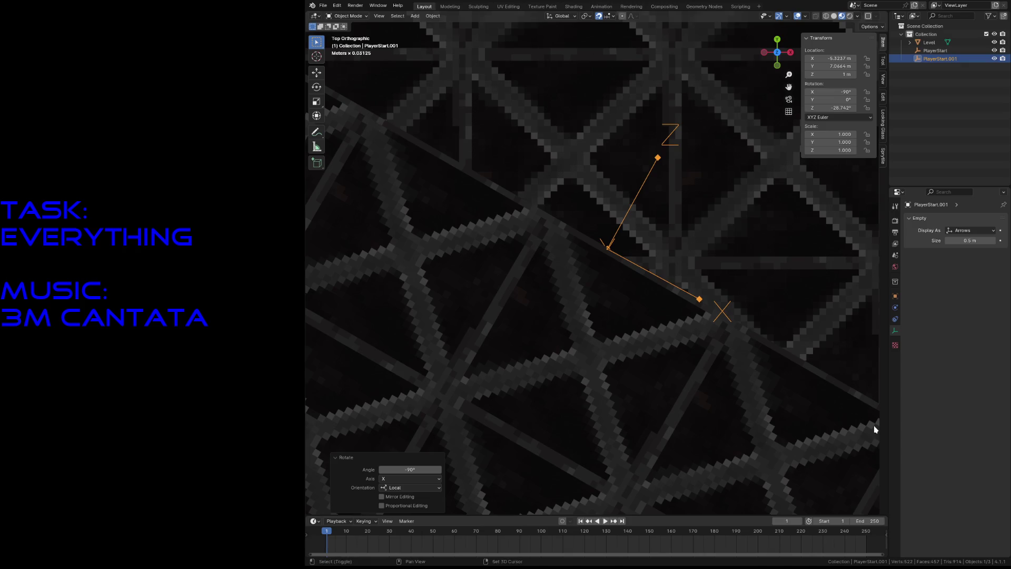
key(shift+grave)
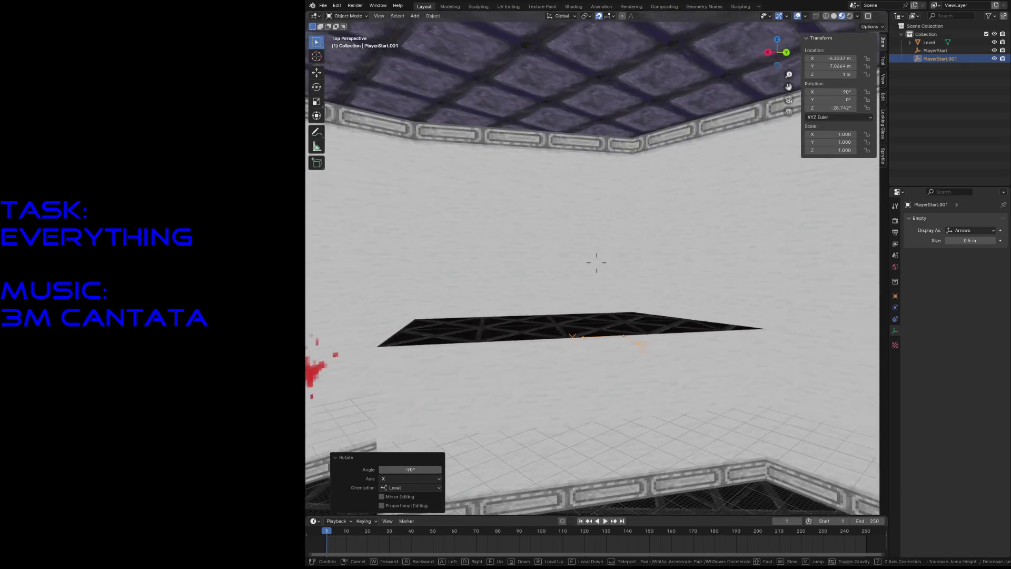
Step: Lower the empty along Z, cancelling an accidental scale, and check it in walk view
click(875, 431)
key(g)
key(z)
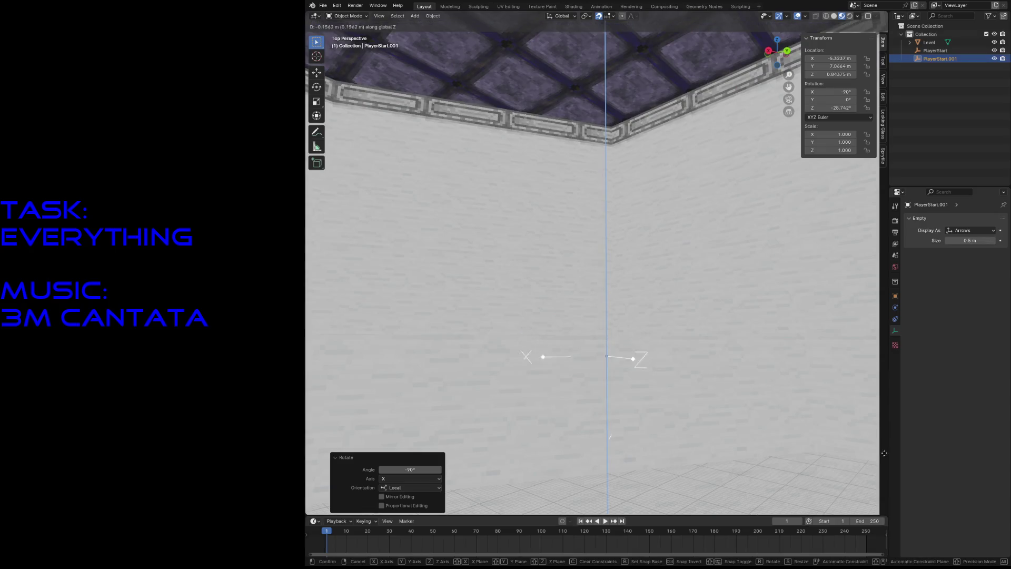
click(635, 434)
key(s)
key(Escape)
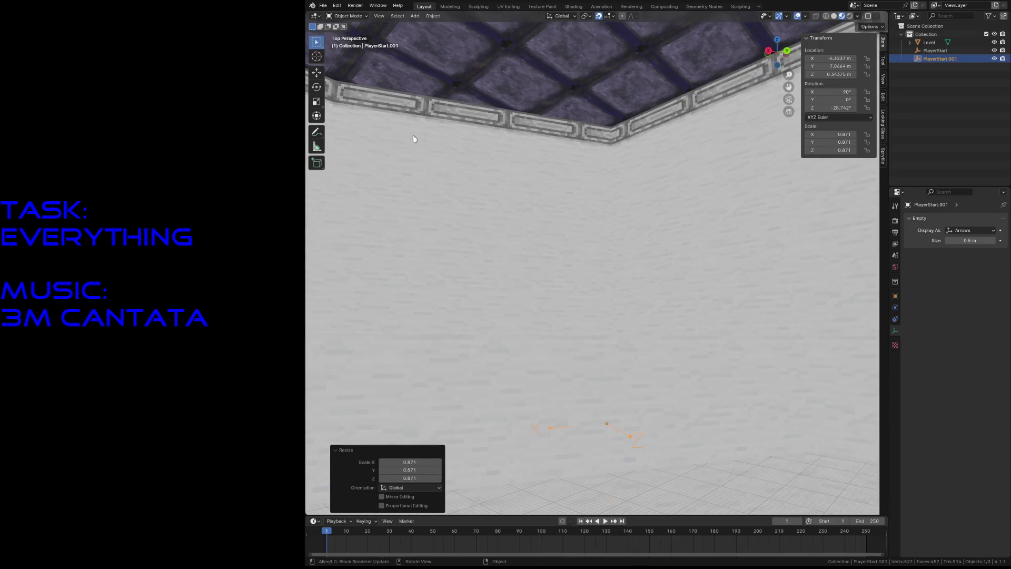
key(shift+grave)
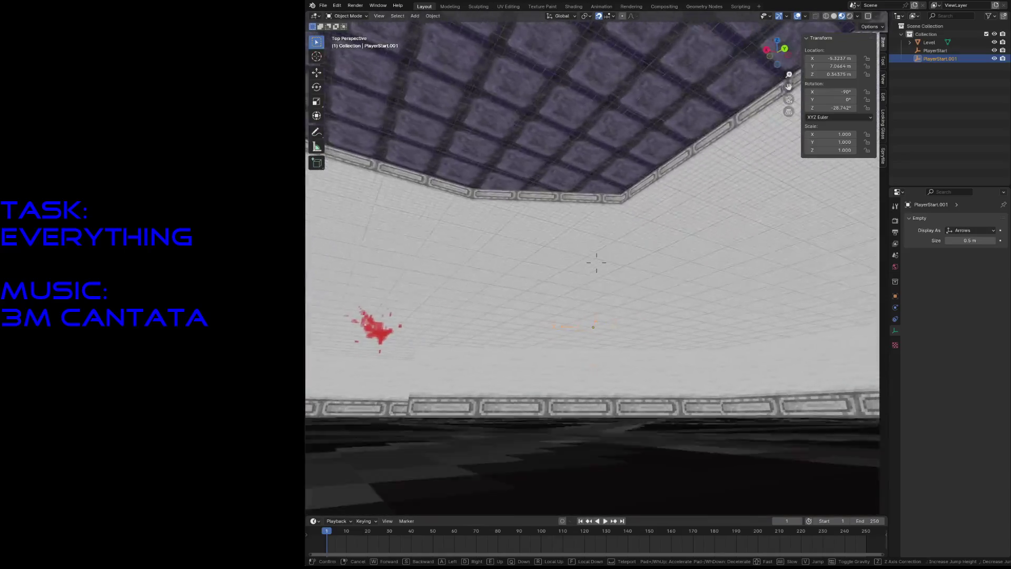
click(624, 227)
Step: Lower the empty further along Z in two more moves
key(g)
key(z)
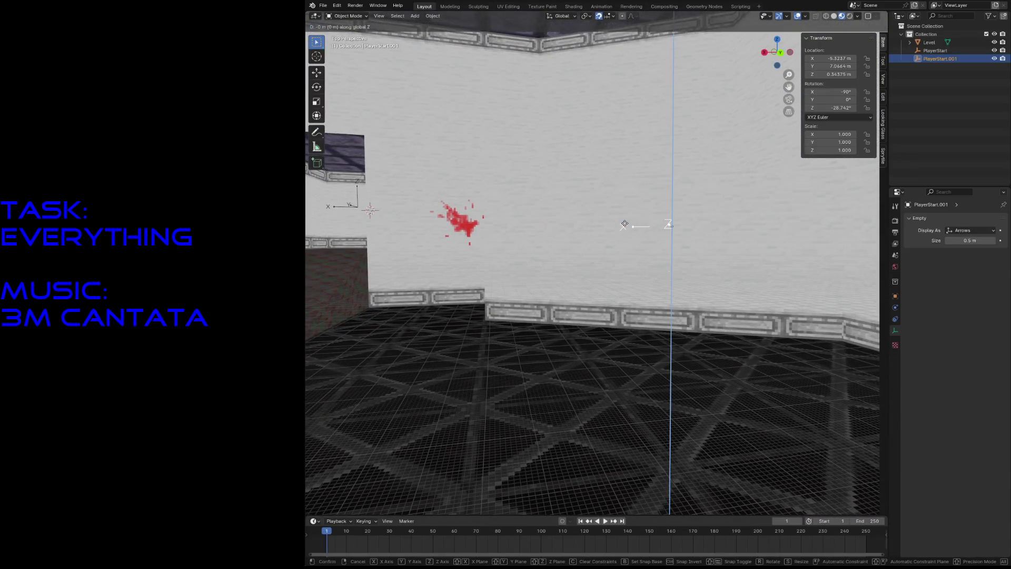
click(623, 238)
key(g)
key(z)
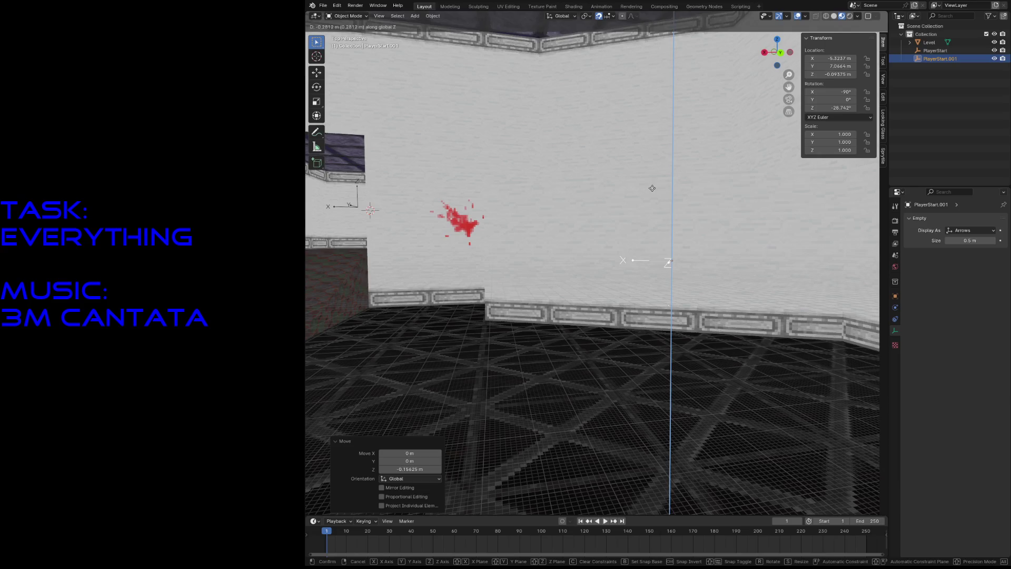
click(652, 187)
Step: Set Location Z to 0 m in the Item panel and inspect the platform in walk view
click(822, 73)
text(0)
key(Return)
key(shift+grave)
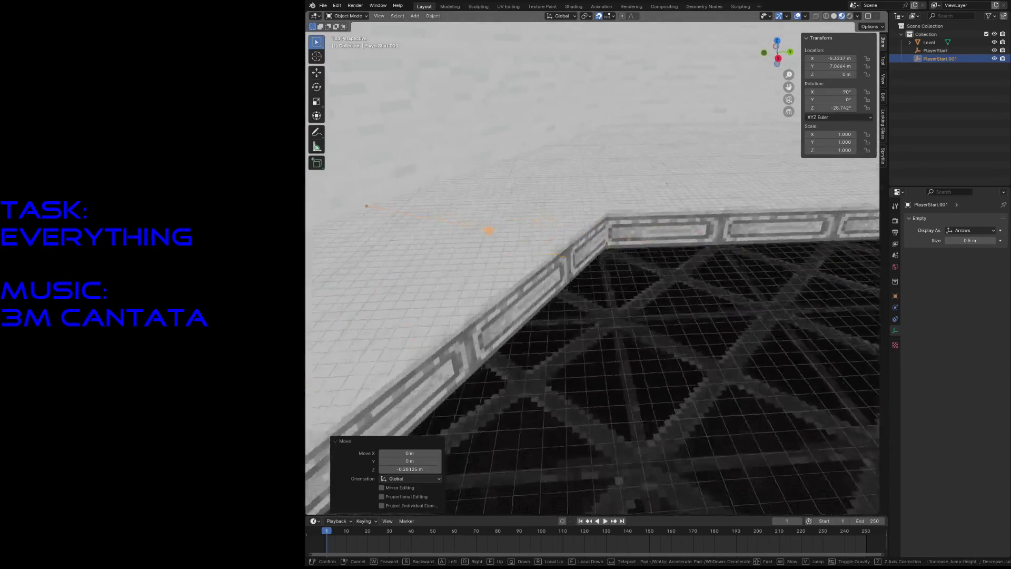
key(Return)
double_click(954, 60)
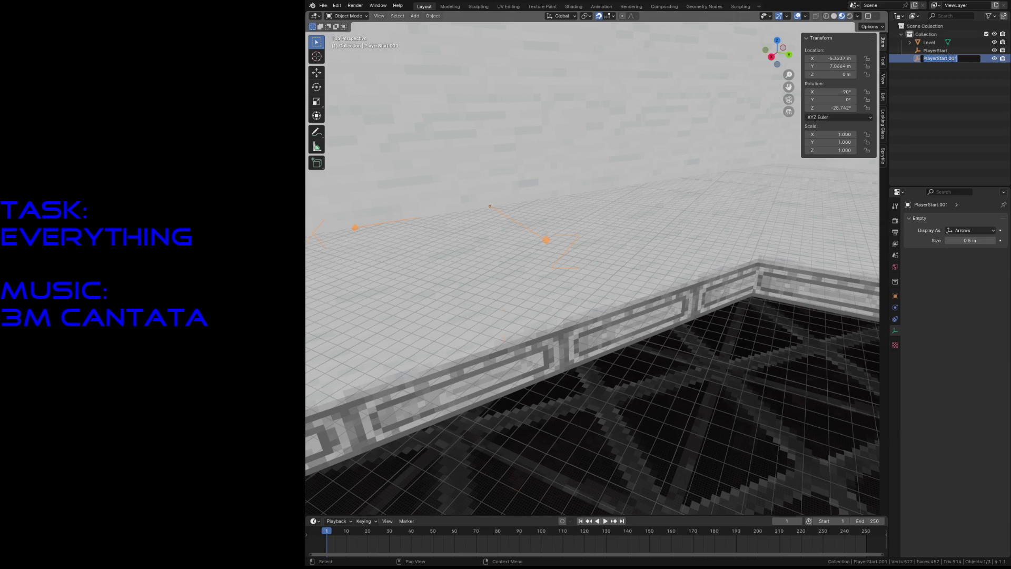
text(Doodad_Light)
Step: Rename PlayerStart.001 to Doodad_Light and show its Object properties
key(Return)
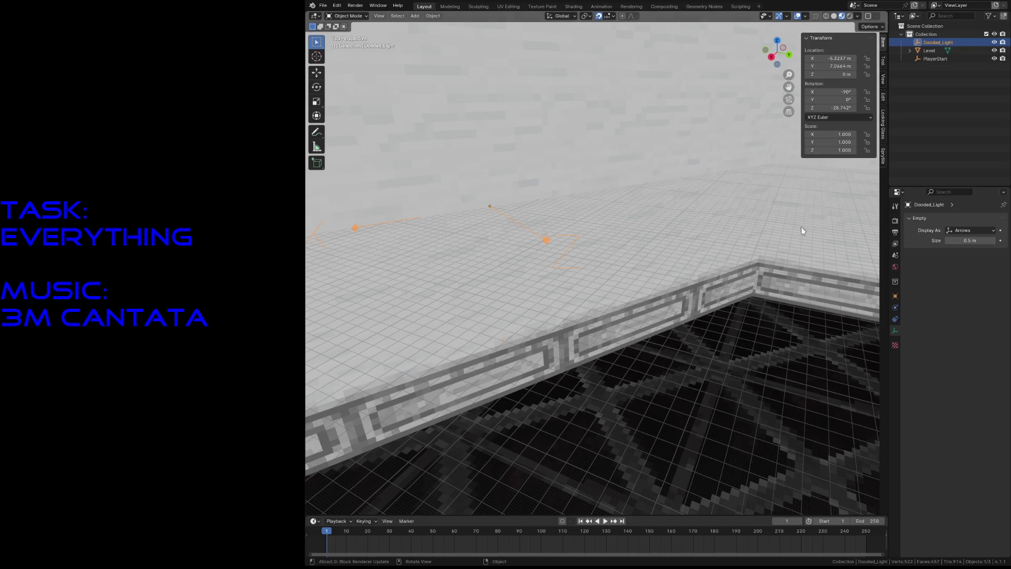
click(895, 296)
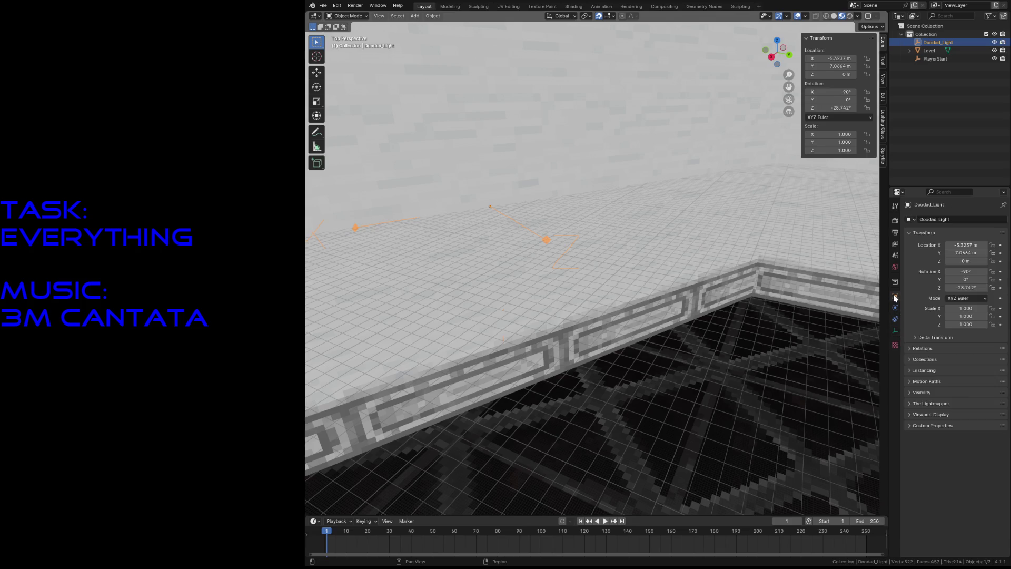
Step: Add a custom property of type String named doodad_desc to Doodad_Light
click(935, 427)
click(987, 437)
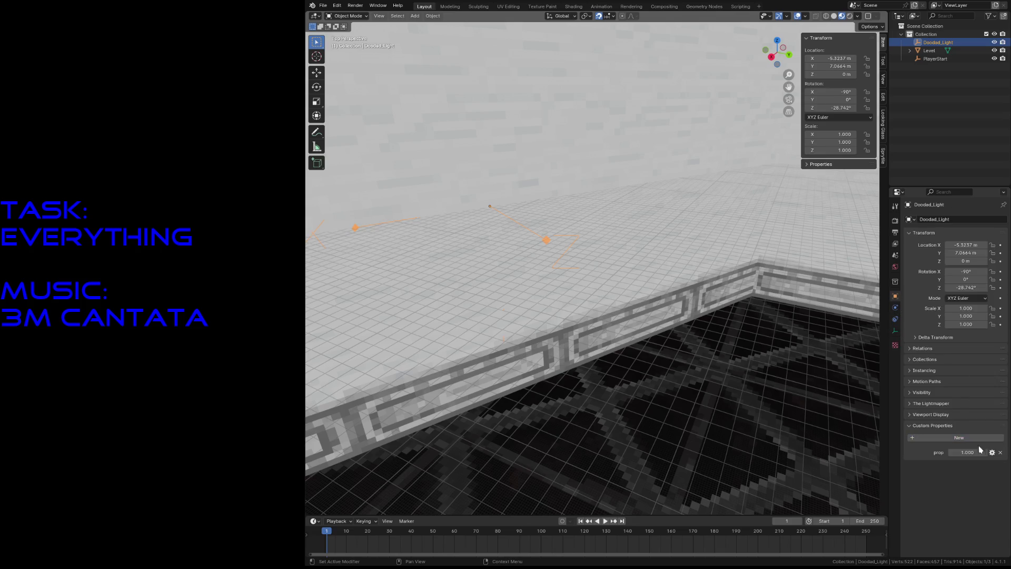
click(991, 453)
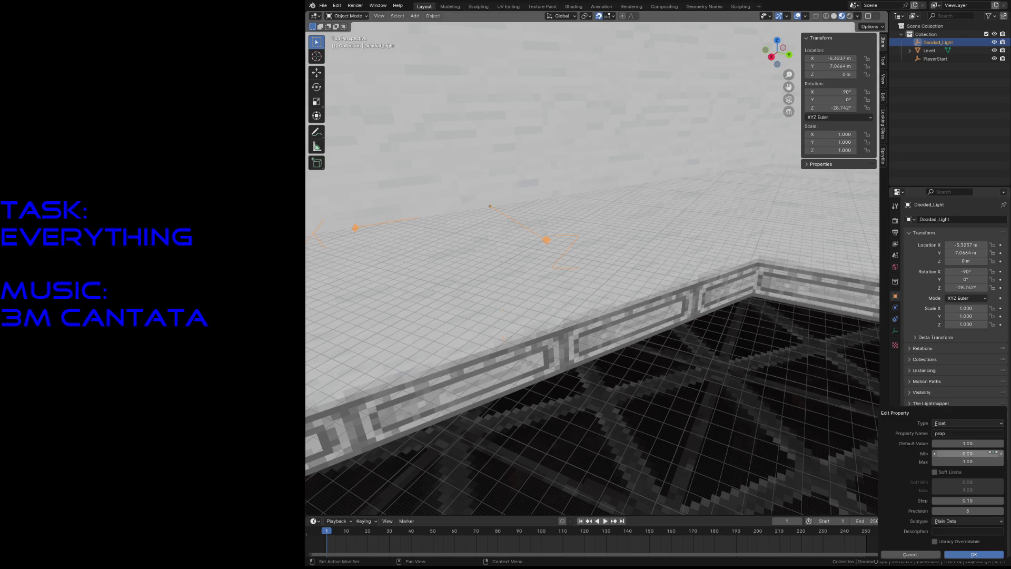
click(956, 423)
click(957, 485)
click(954, 433)
key(ctrl+a)
text(d)
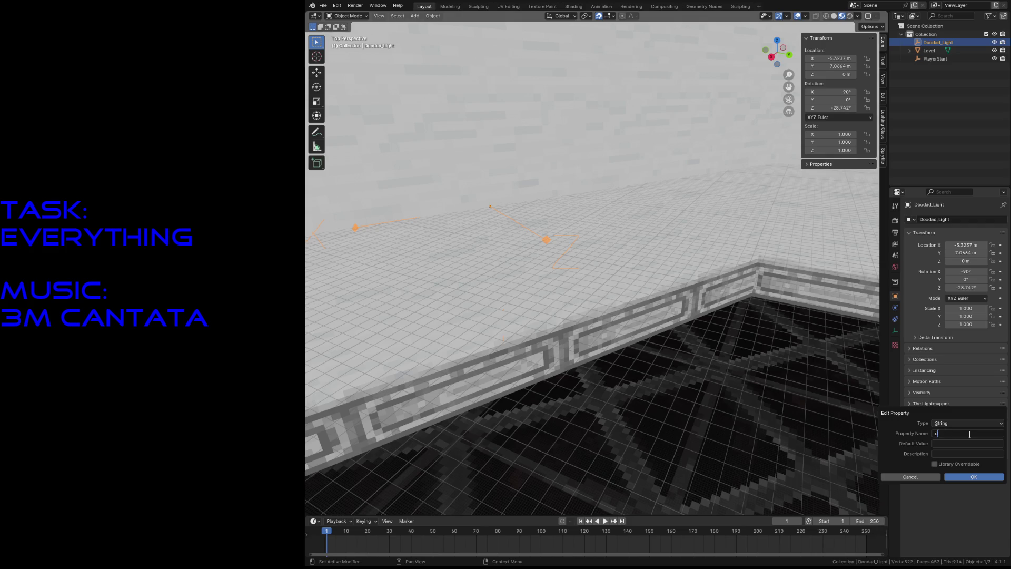
text(_desc)
click(961, 481)
Step: Enter the light-doodad data path as the doodad_desc value and save level3.blend
click(962, 452)
text(data/dooda)
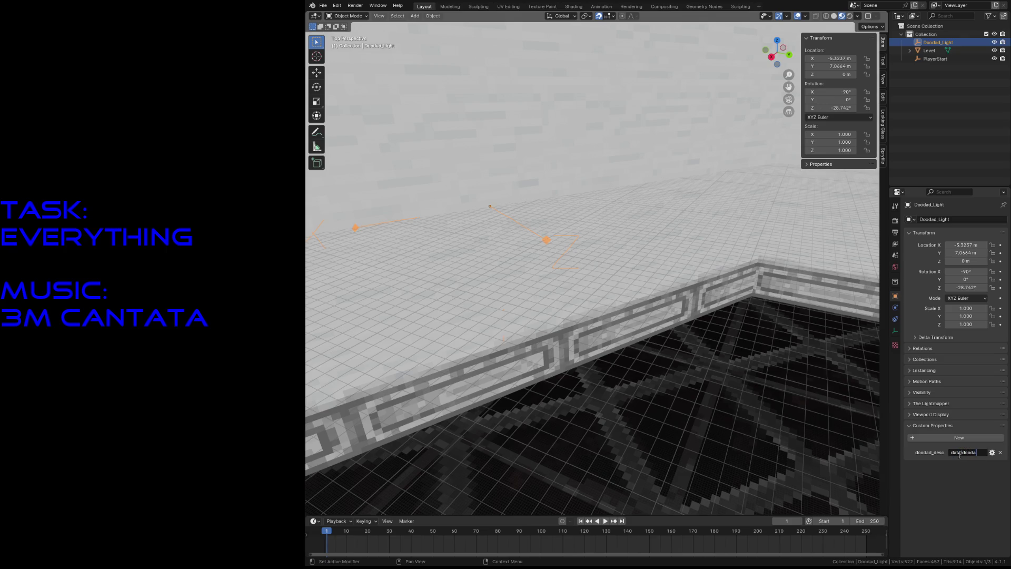
text(d_)
text(light)
key(ctrl+BackSpace)
text(lig)
key(BackSpace)
text(odad.)
key(Return)
middle_drag(617, 377, 618, 376)
key(ctrl+s)
key(shift+a)
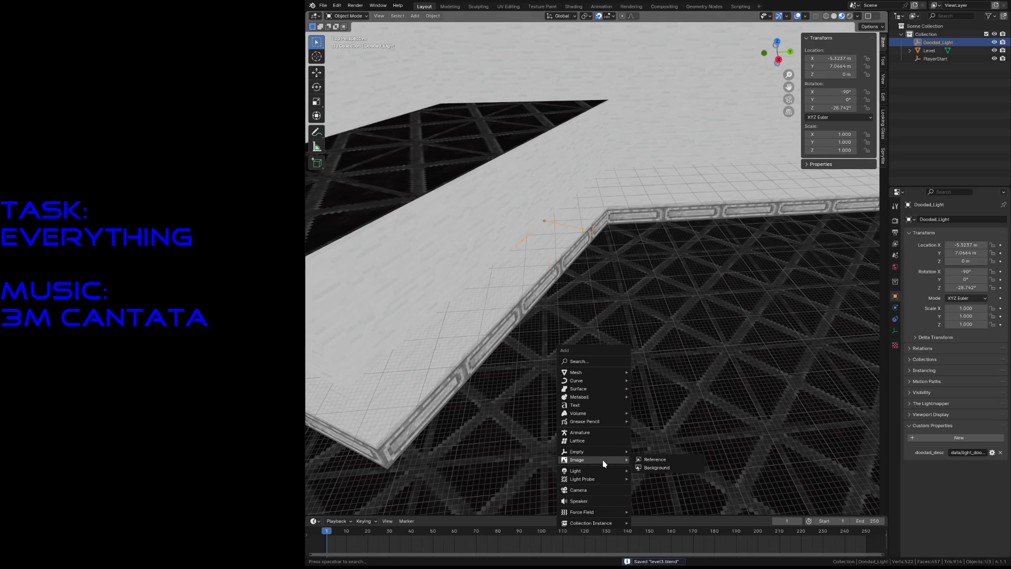
mouse_move(577, 471)
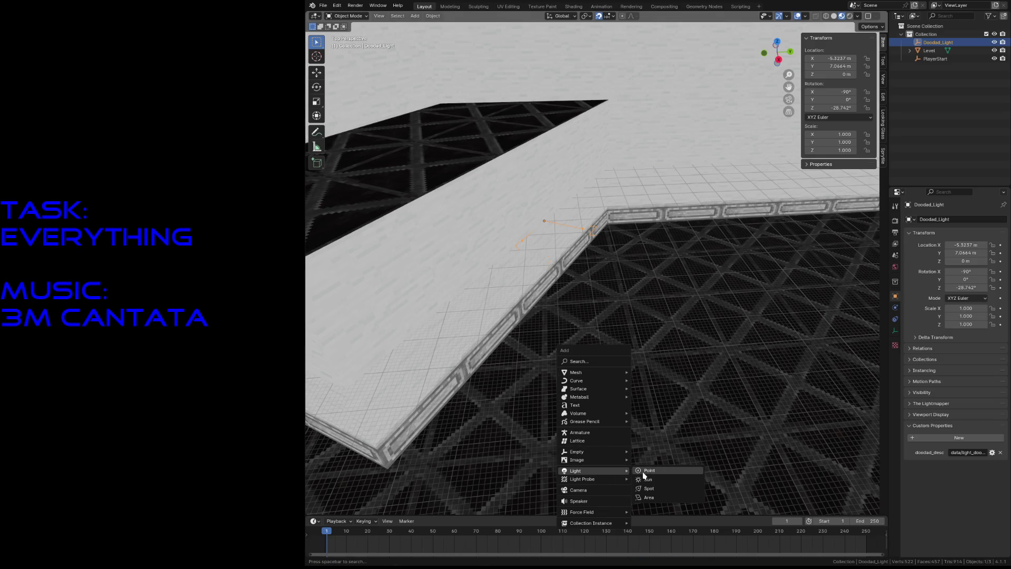
Step: Delete a misplaced point light and snap the 3D cursor to Doodad_Light
click(645, 472)
key(x)
click(580, 345)
click(556, 229)
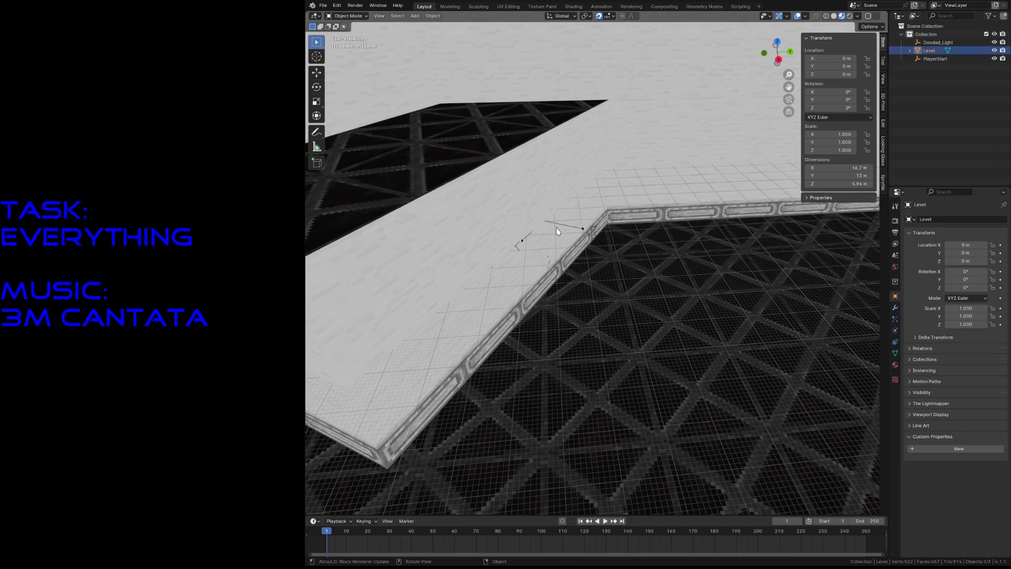
click(583, 228)
key(shift+s)
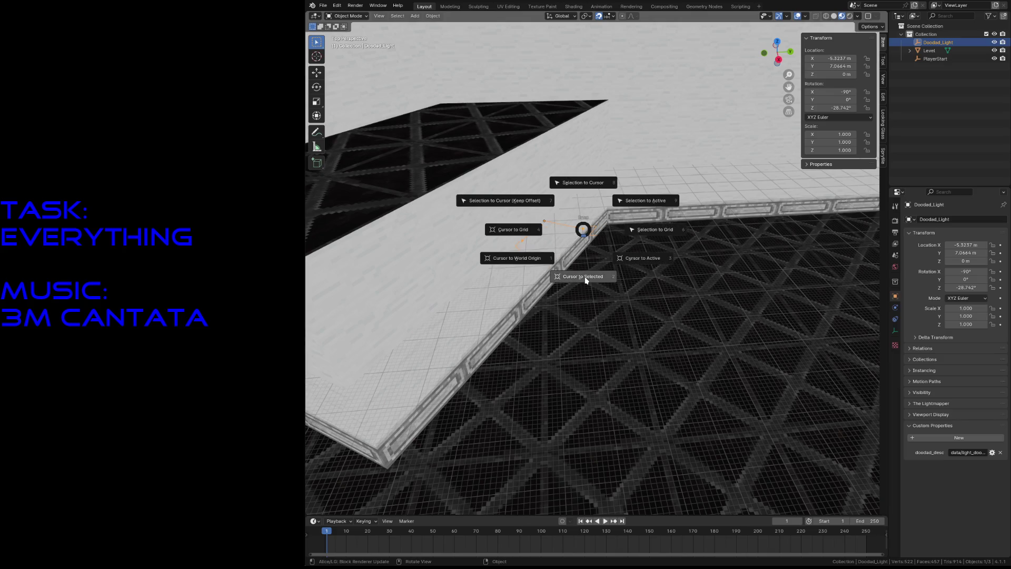
click(586, 280)
Step: Add a point light at the cursor and nudge it to X −5.105 m, Y 7.44 m from top view
key(shift+a)
click(610, 283)
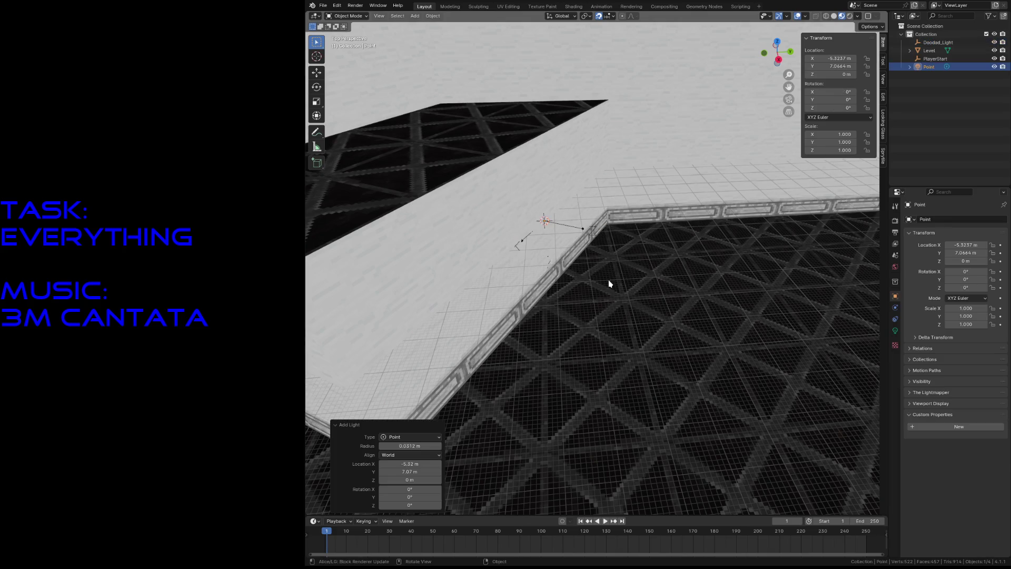
key(KP_7)
key(KP_Decimal)
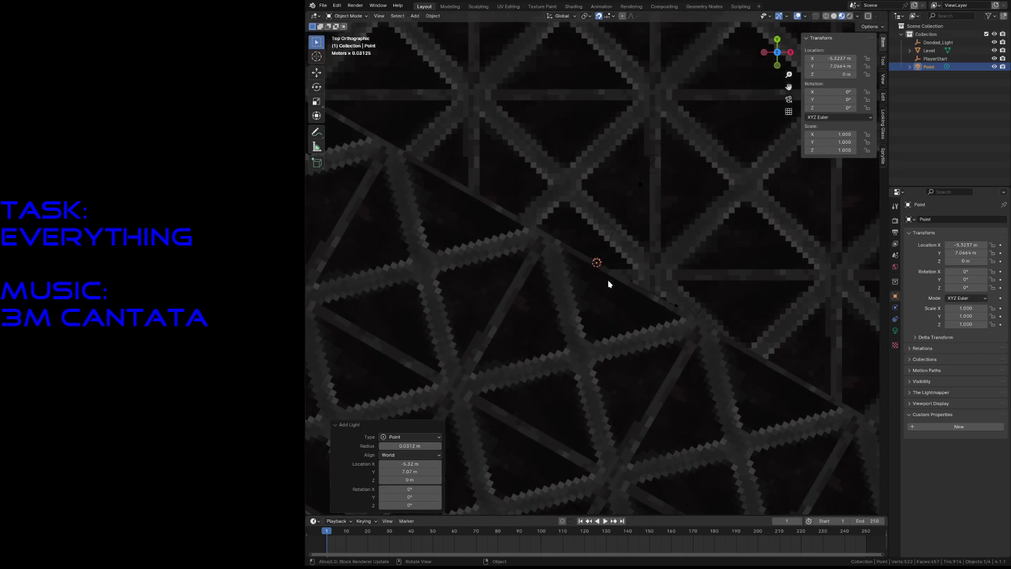
key(g)
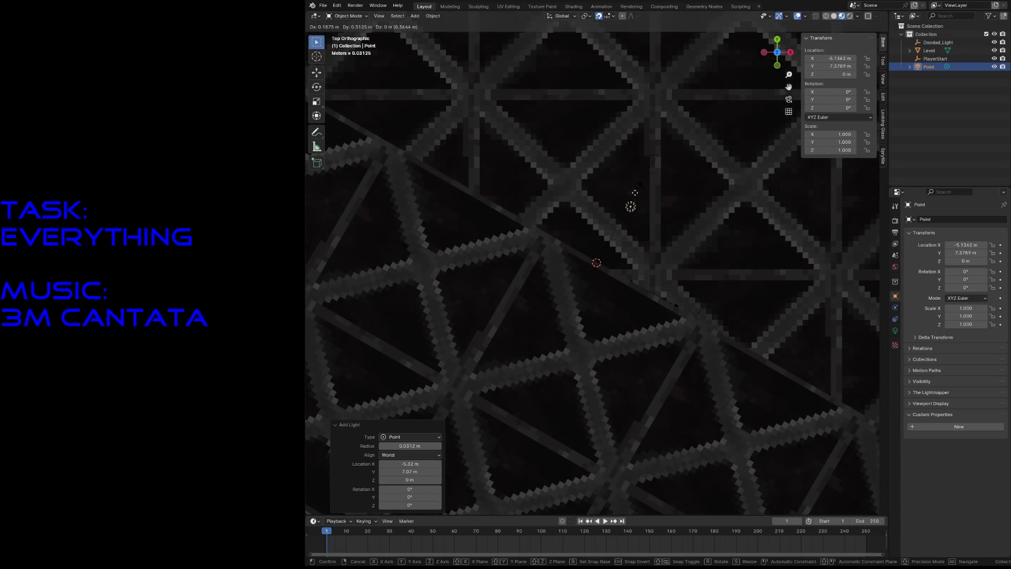
click(641, 183)
key(shift+grave)
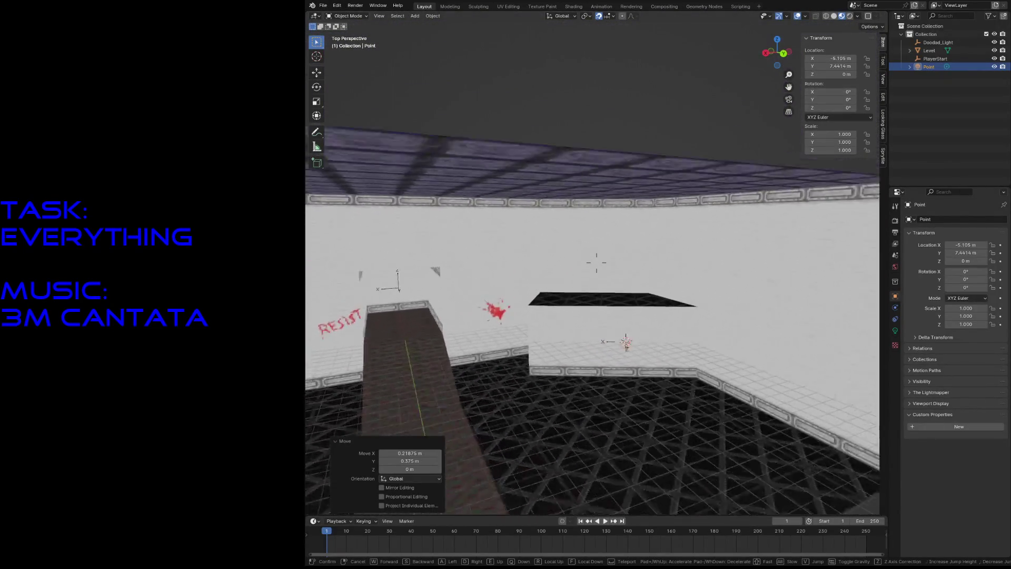
Step: Save level3.blend and switch the viewport to Rendered shading
click(641, 186)
key(ctrl+s)
key(z)
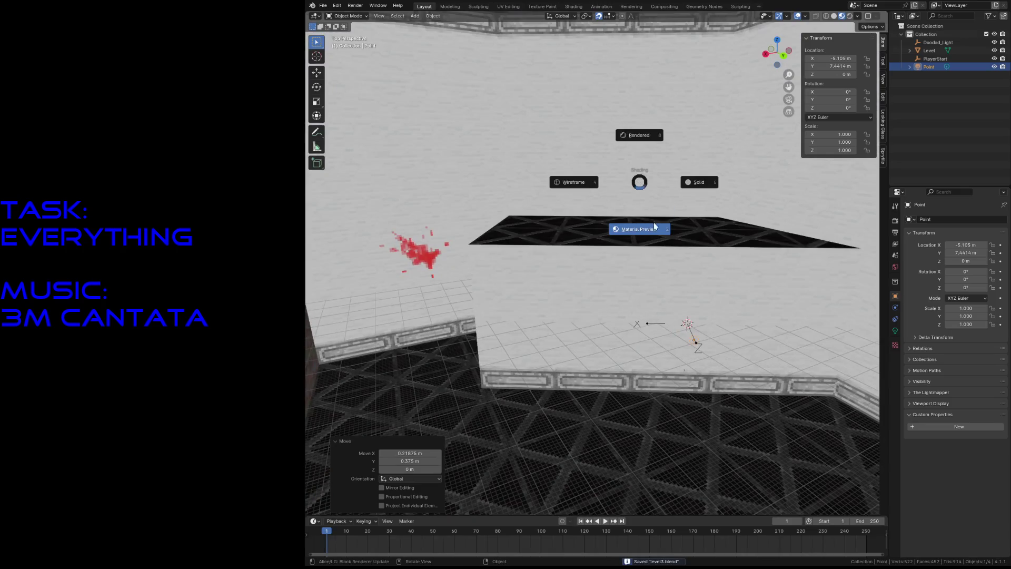
click(646, 222)
key(z)
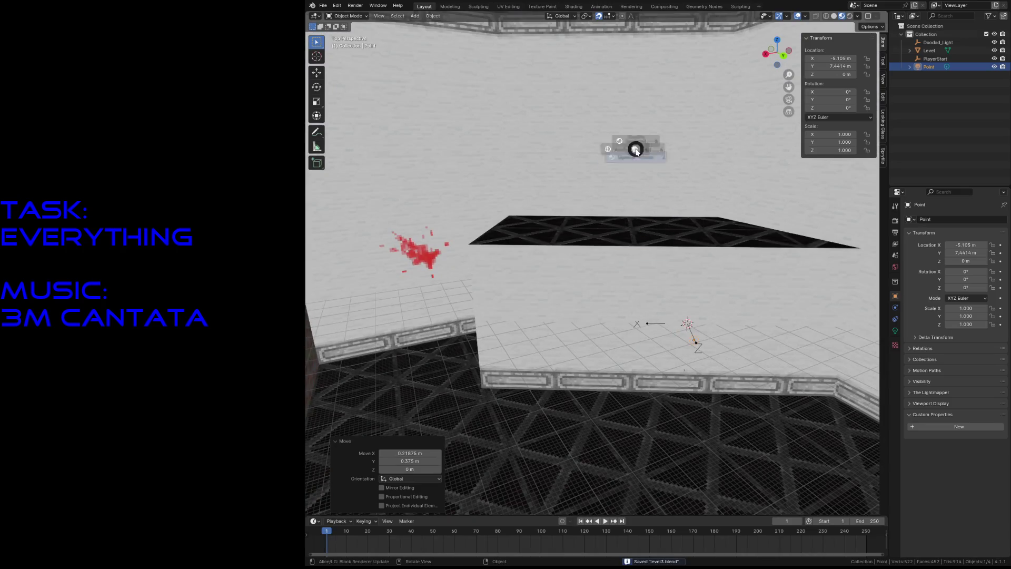
click(641, 106)
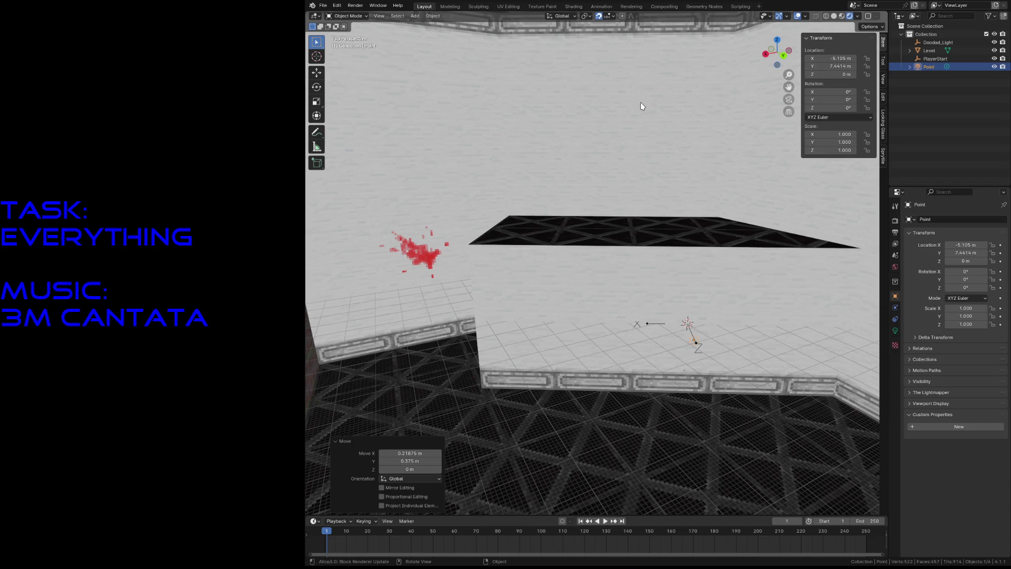
Step: Orbit to check the ceiling lighting, select the point light and save again
middle_drag(640, 105, 640, 195)
key(z)
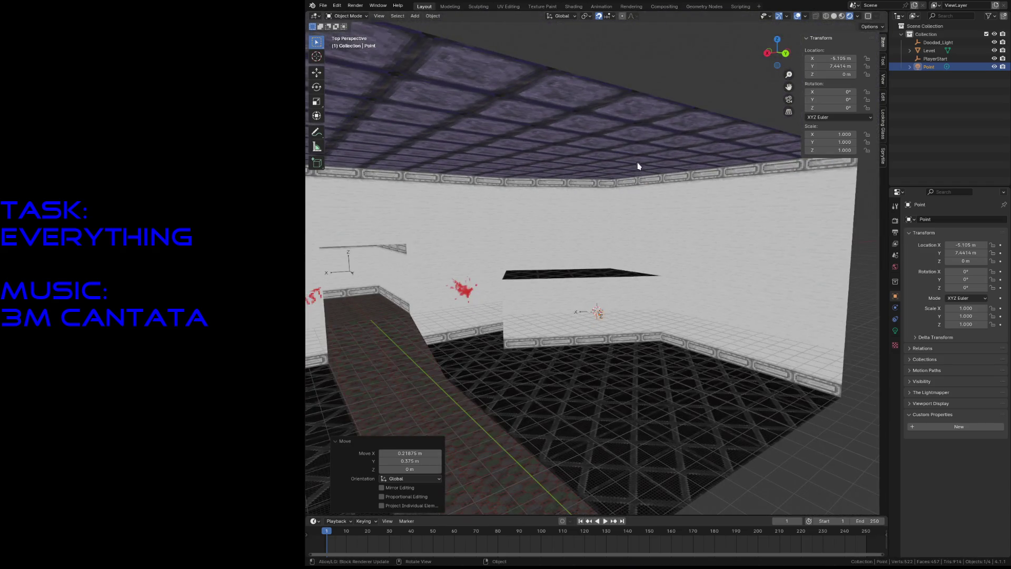
key(z)
click(639, 103)
click(599, 312)
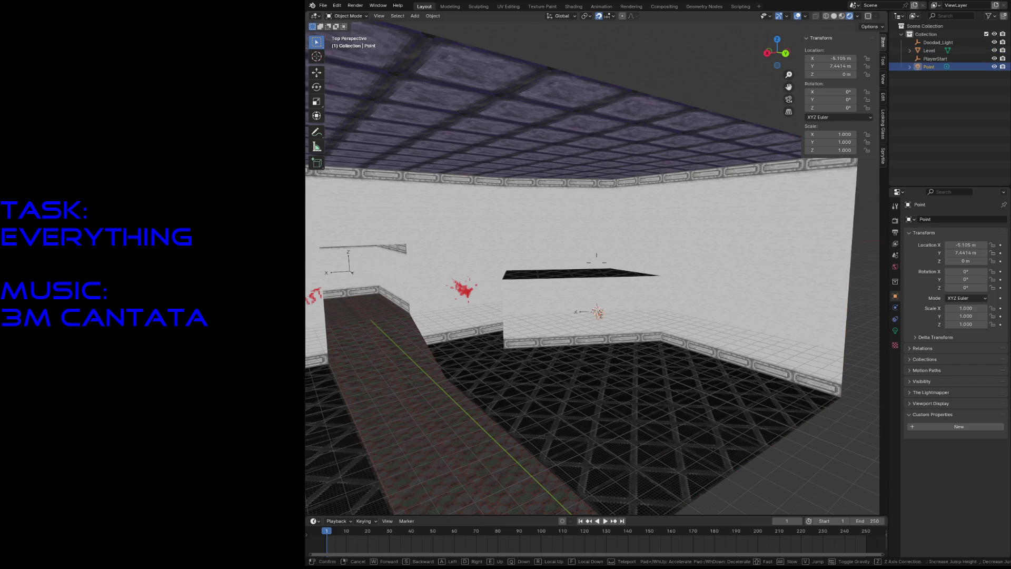
scroll(599, 312, up, 3)
scroll(598, 309, up, 2)
key(ctrl+s)
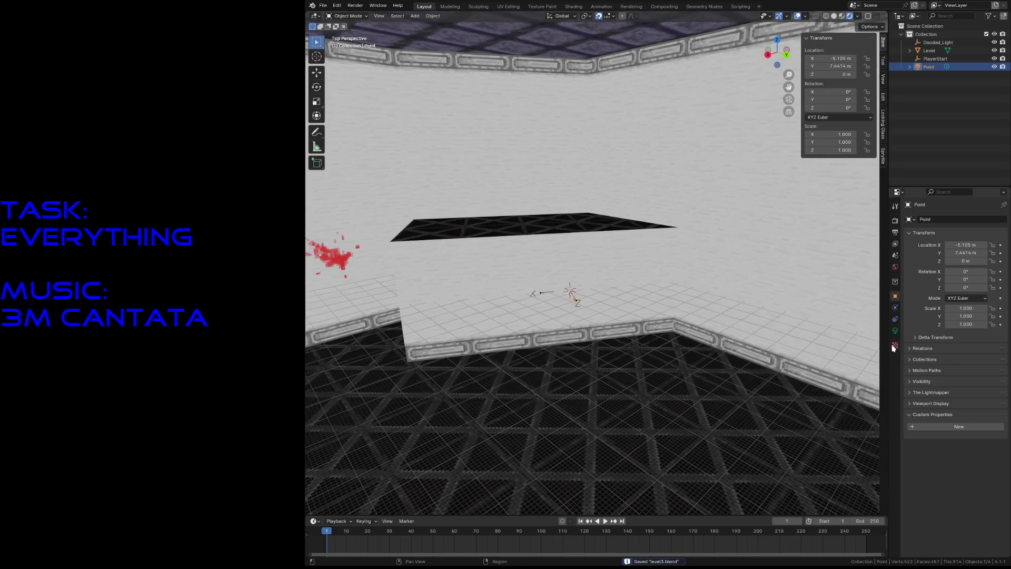
Step: Review the World background at strength 1.0 and the point light's data settings
click(896, 273)
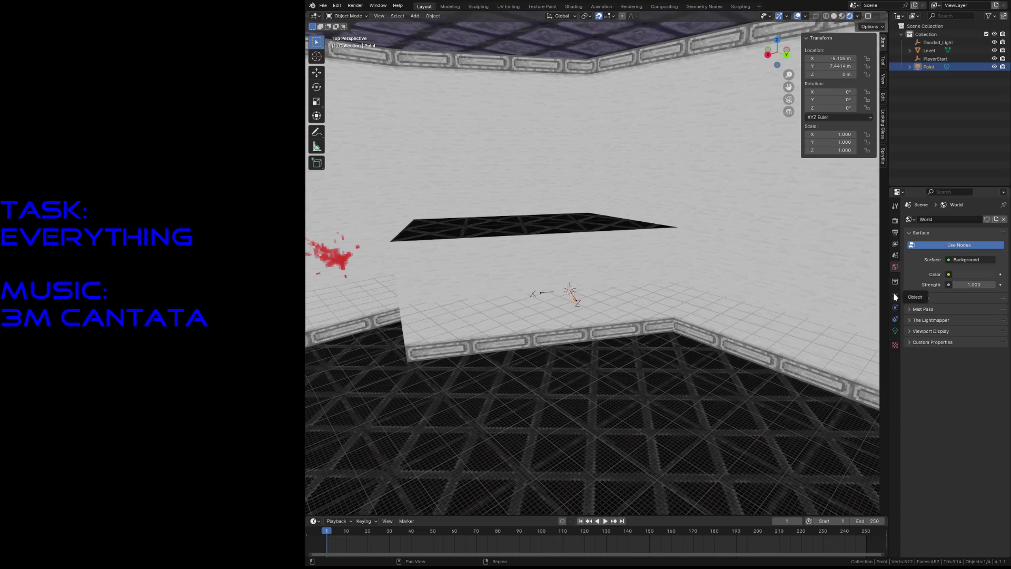
click(897, 334)
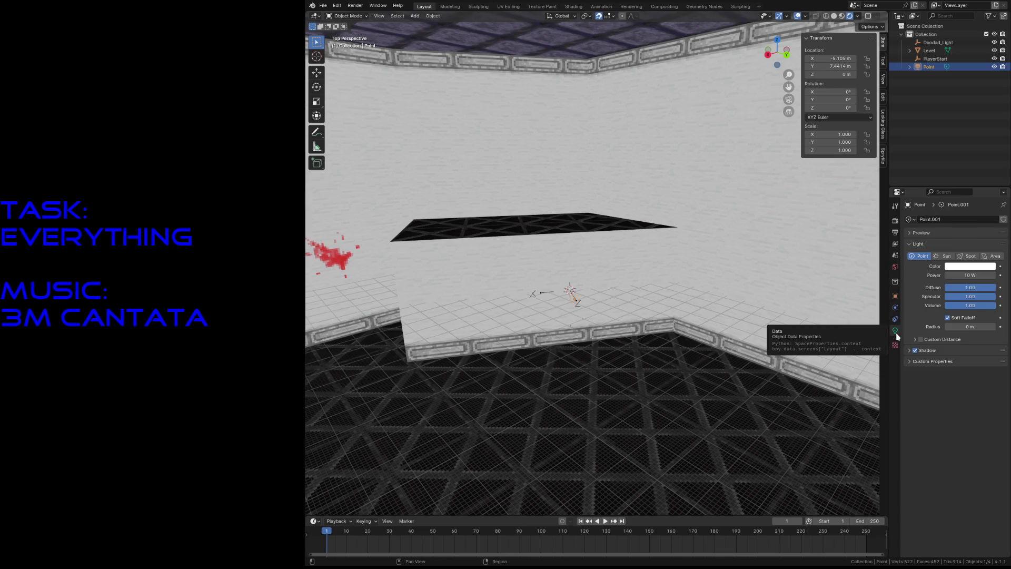
click(896, 267)
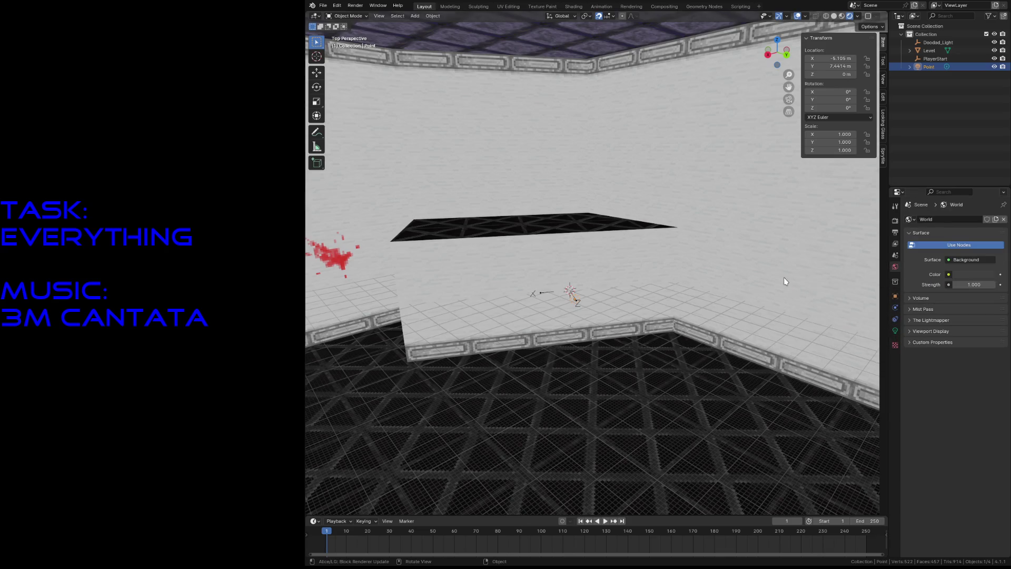
Step: Check Skip material in level_tiles' Lightmapper panel, save, and add an empty second material slot
click(845, 288)
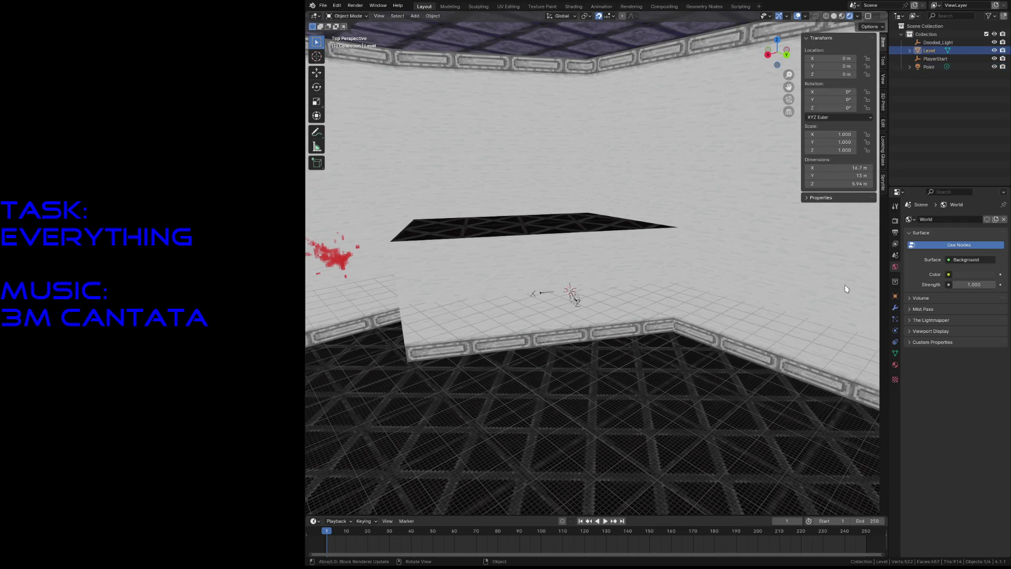
click(895, 365)
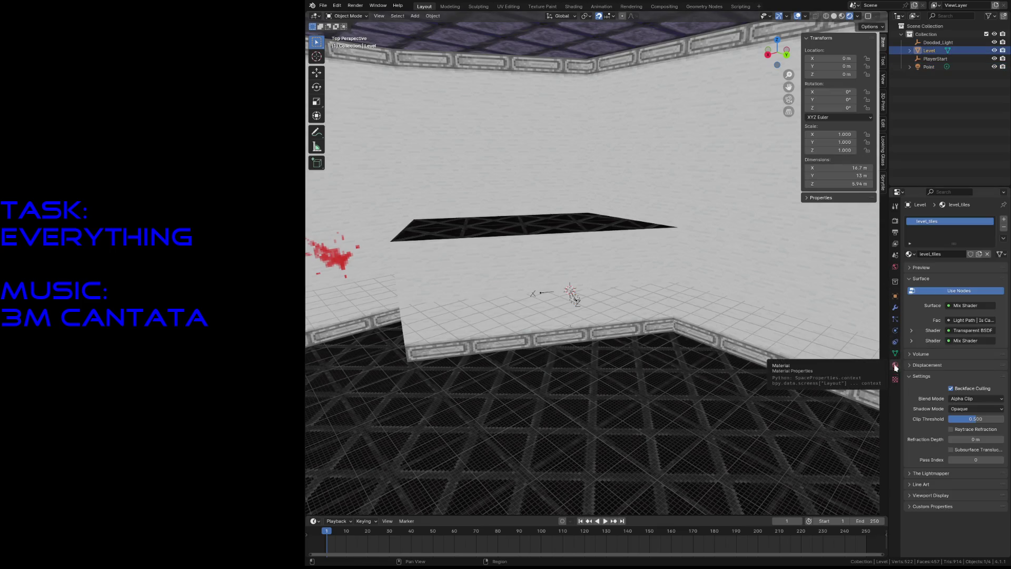
click(917, 473)
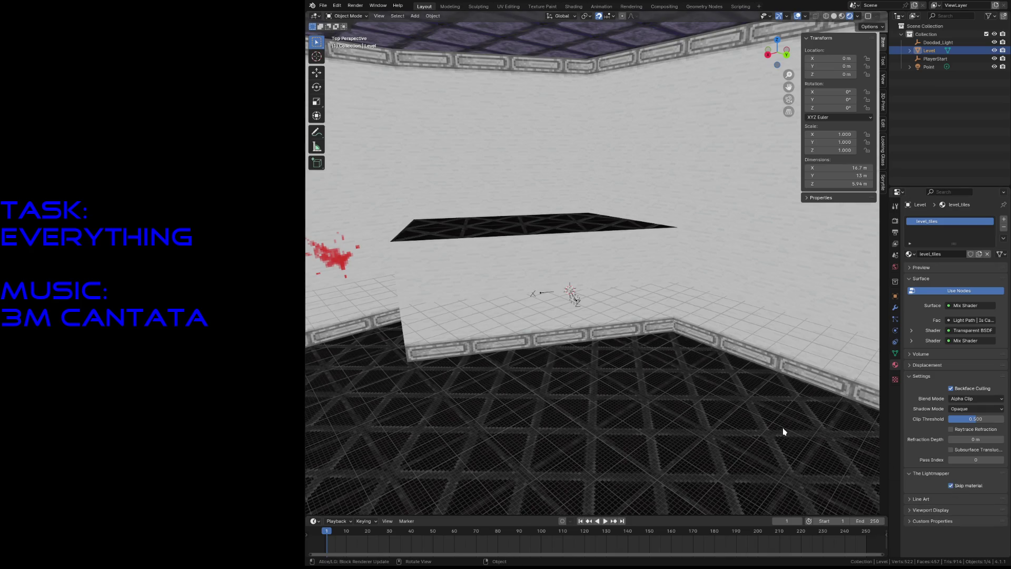
key(ctrl+s)
click(1004, 224)
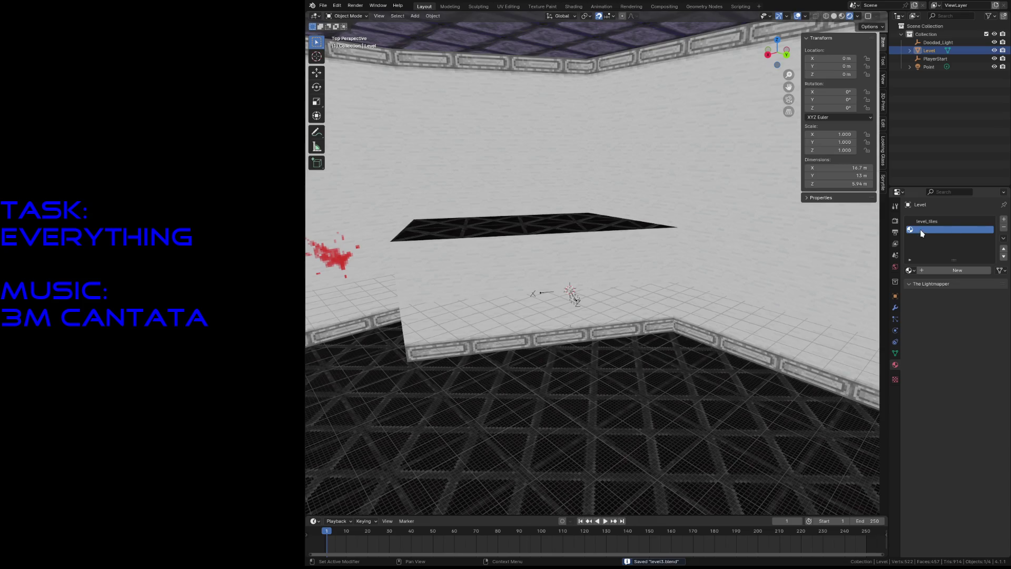
Step: Create a new material in the empty slot named level3_material and save the file
click(936, 270)
double_click(939, 234)
text(level)
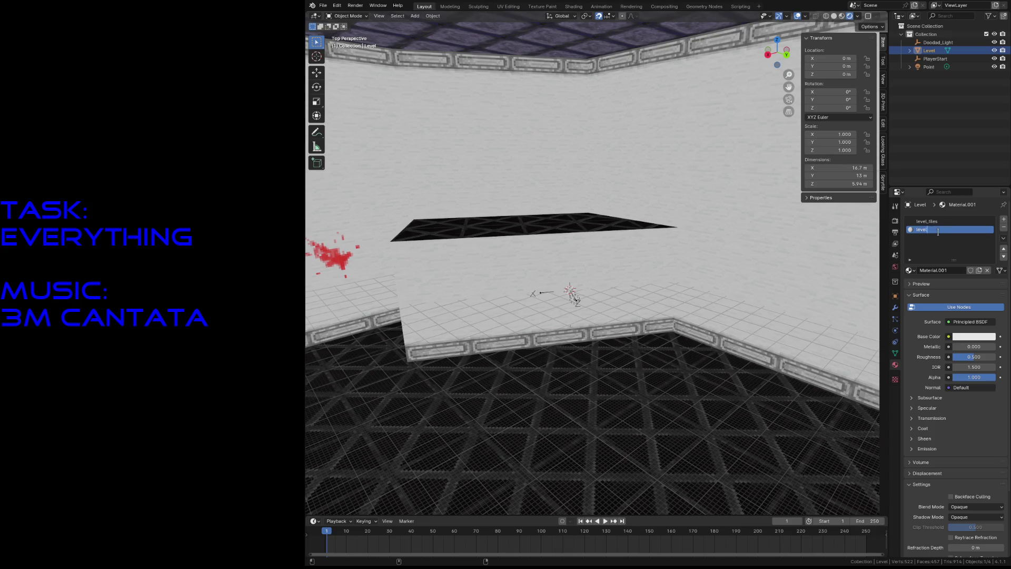
text(3_material)
key(Return)
key(ctrl+s)
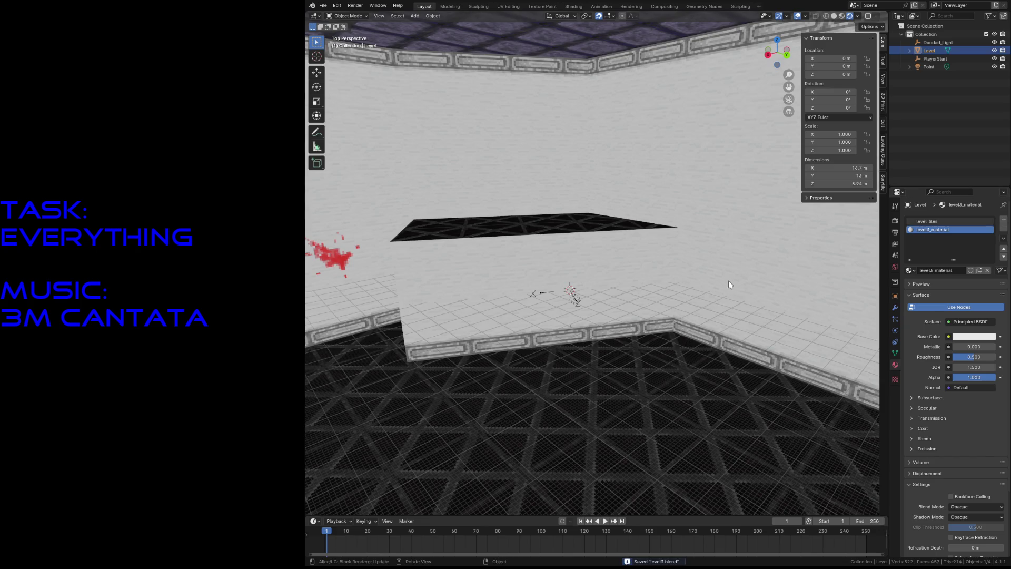
Step: Fly through the scene briefly, ending on an overview of the level
key(shift+grave)
key(Escape)
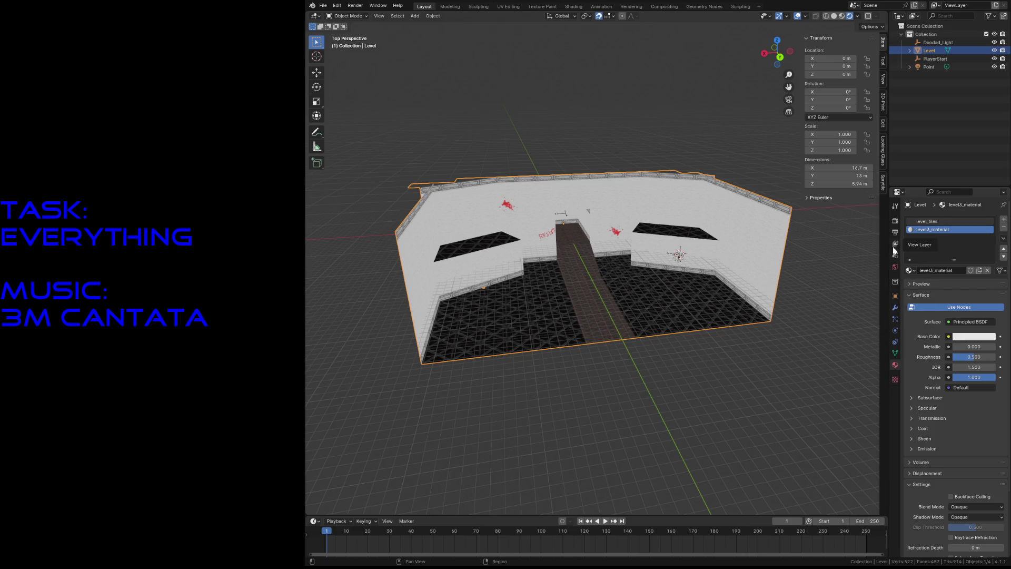
Step: Show Render Properties and browse The Lightmapper's Settings, Utilities and Additional panels
click(894, 223)
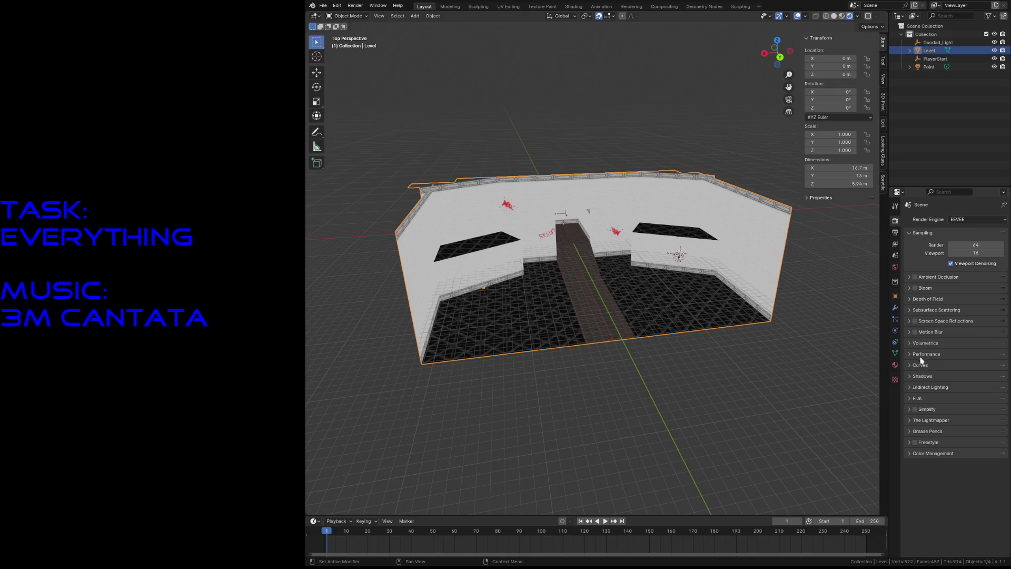
click(916, 421)
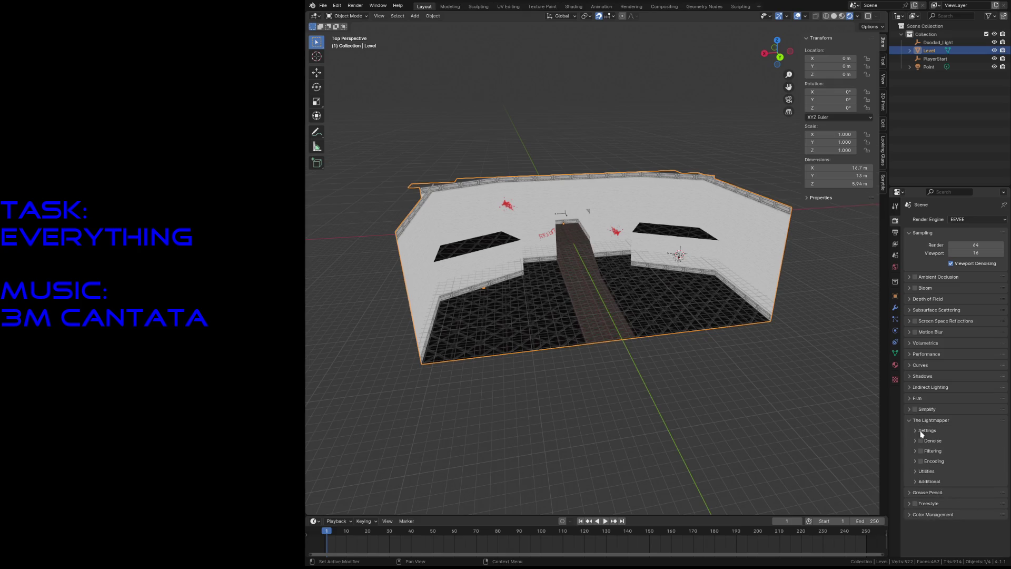
click(920, 431)
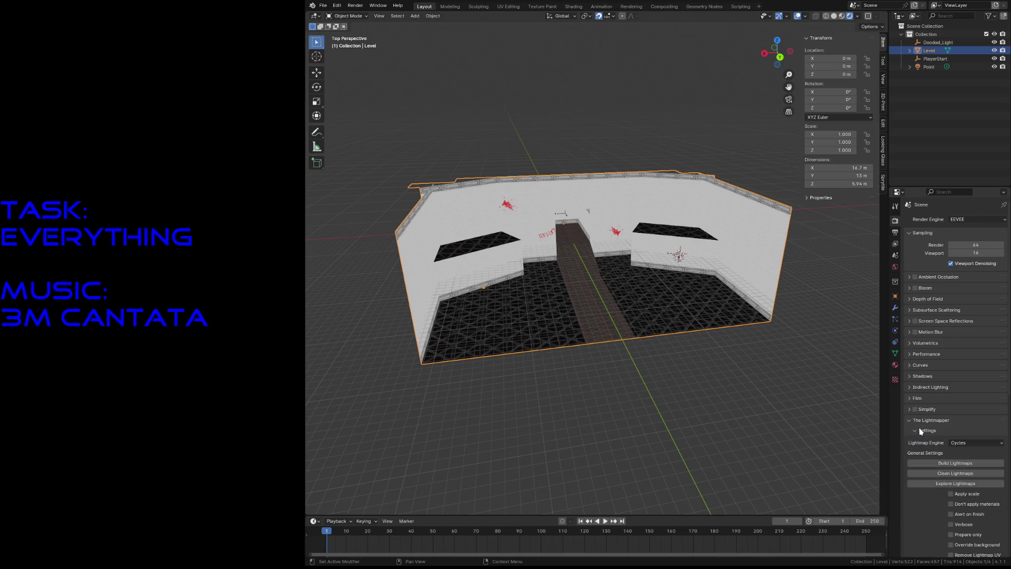
scroll(924, 443, down, 2)
scroll(929, 463, down, 3)
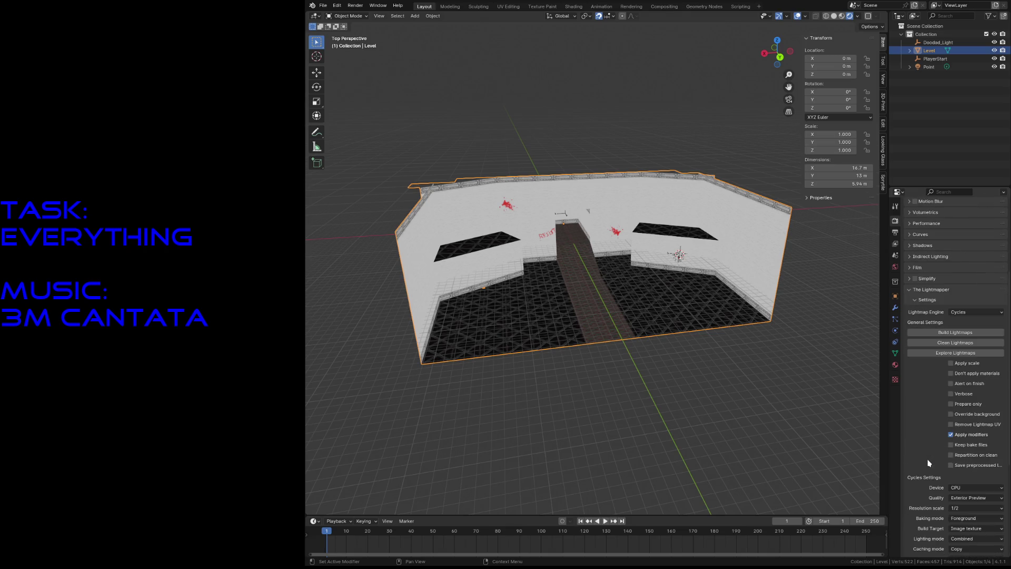
scroll(930, 464, down, 1)
scroll(929, 458, down, 2)
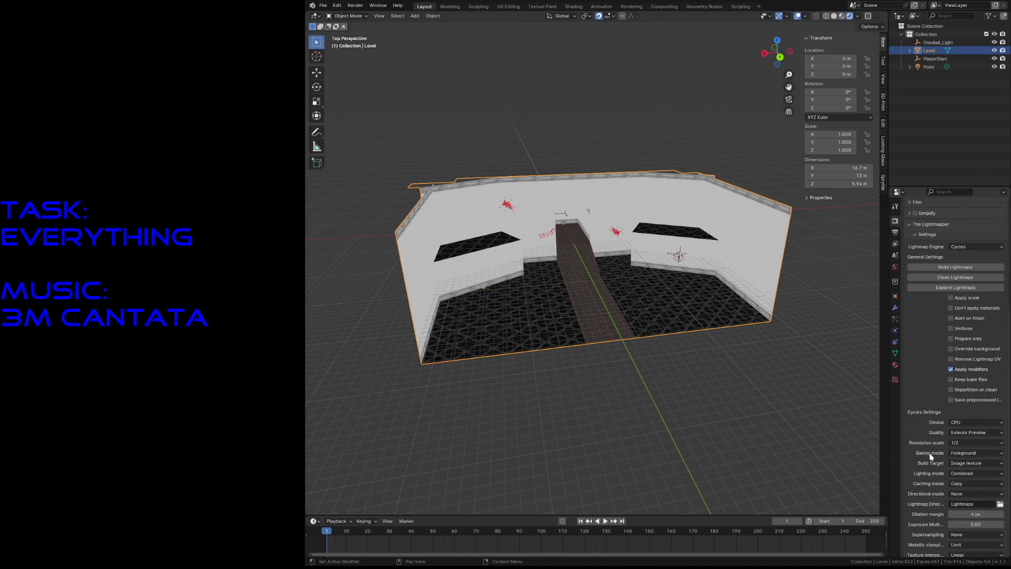
scroll(929, 451, down, 1)
scroll(928, 452, down, 1)
scroll(918, 456, down, 1)
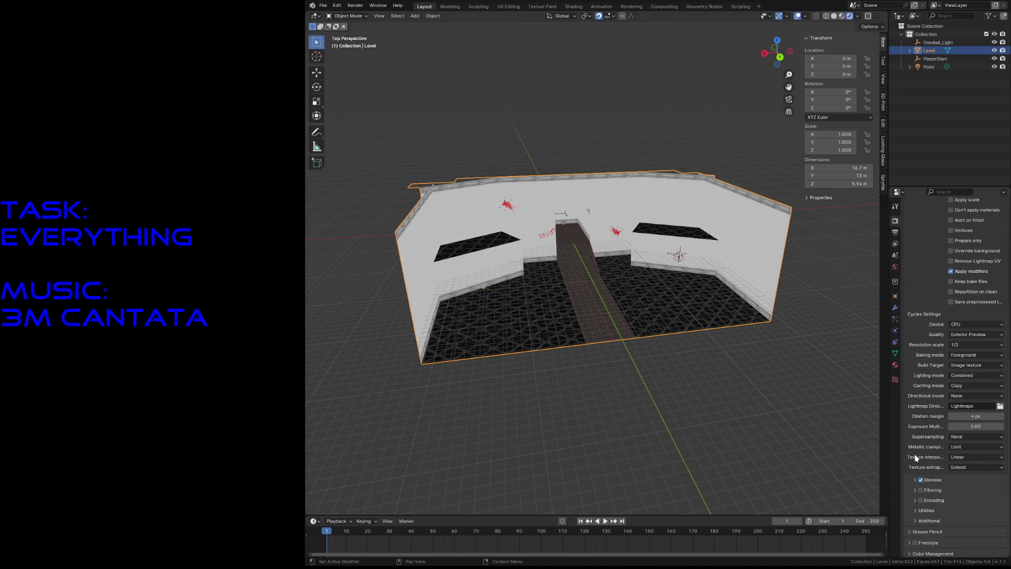
click(916, 511)
scroll(915, 511, down, 3)
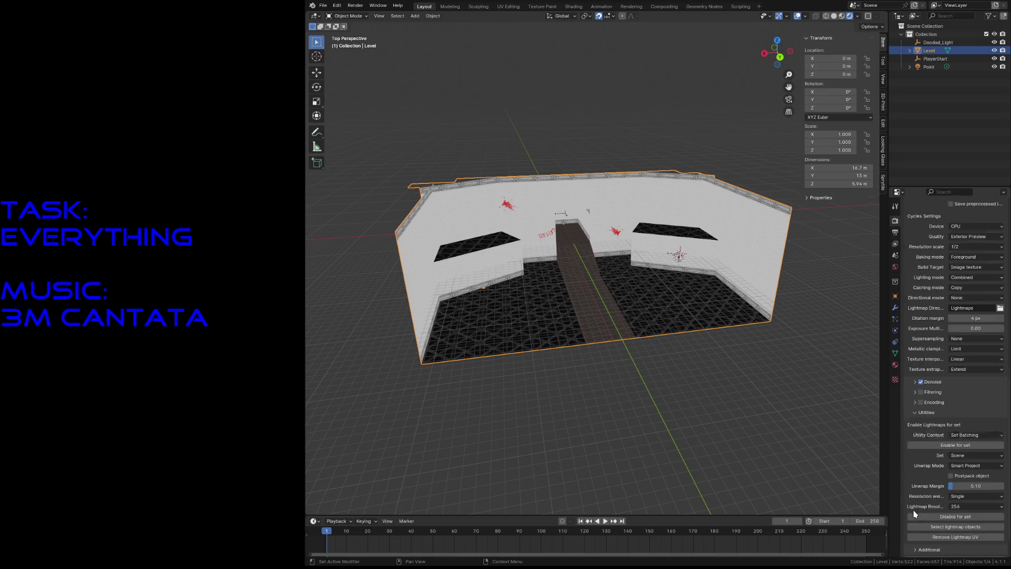
click(915, 397)
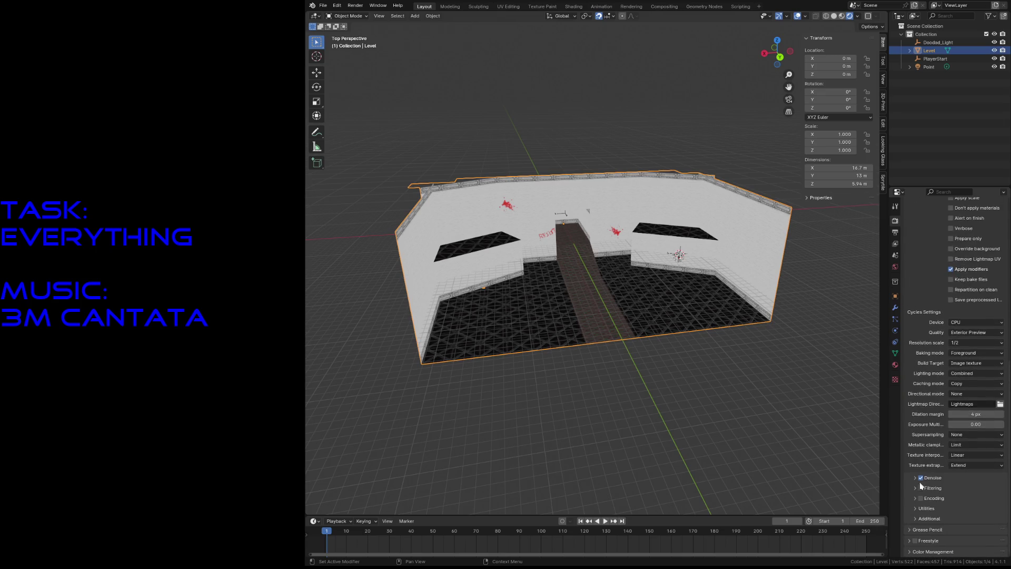
click(914, 517)
scroll(913, 517, down, 1)
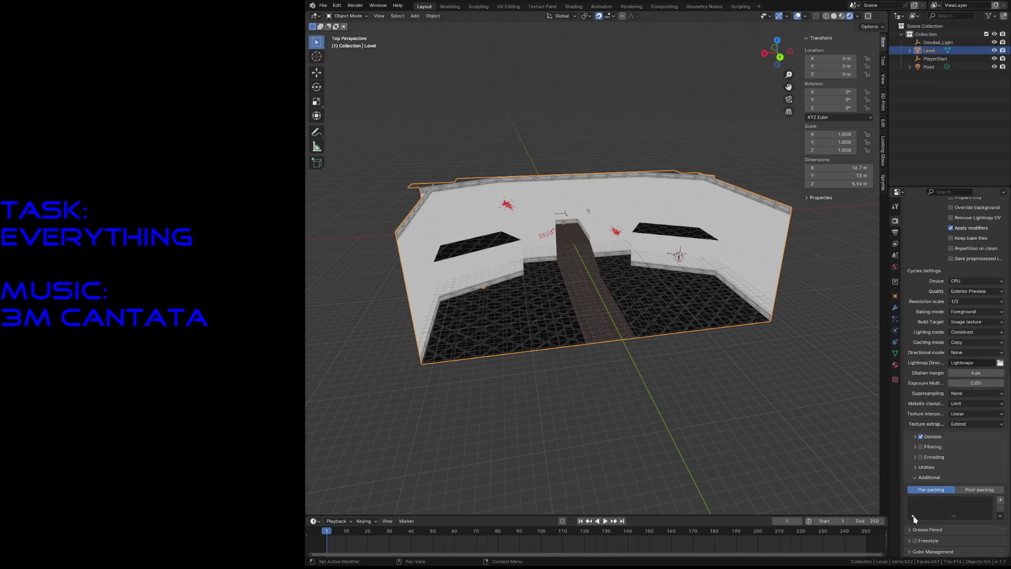
click(916, 477)
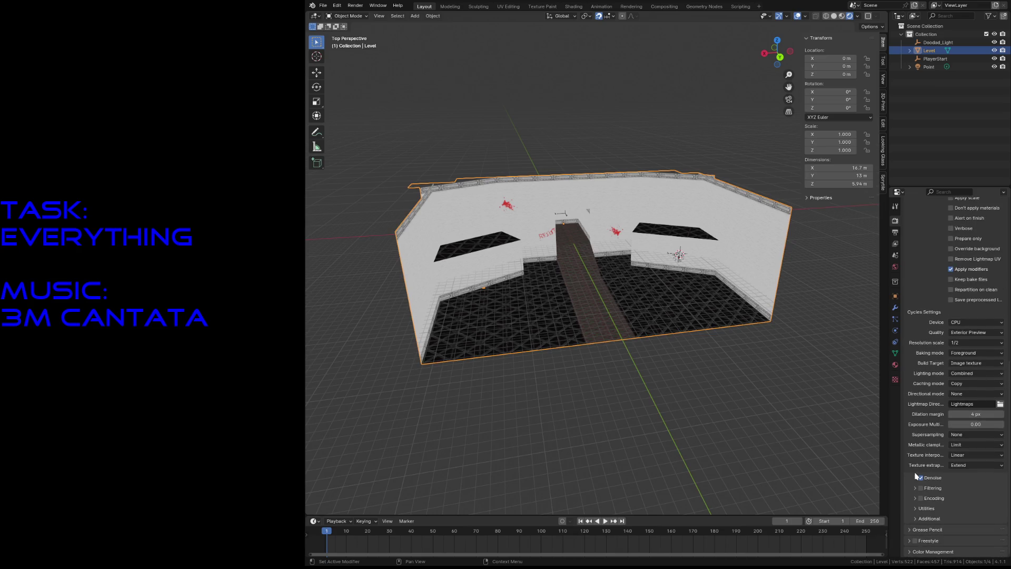
click(915, 508)
scroll(914, 508, down, 2)
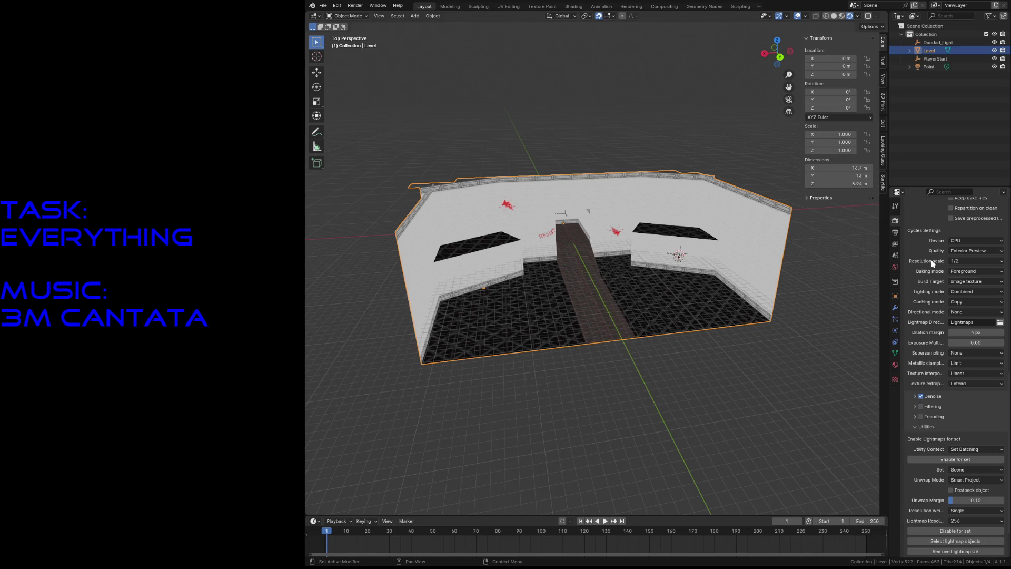
scroll(933, 265, up, 3)
scroll(935, 267, up, 3)
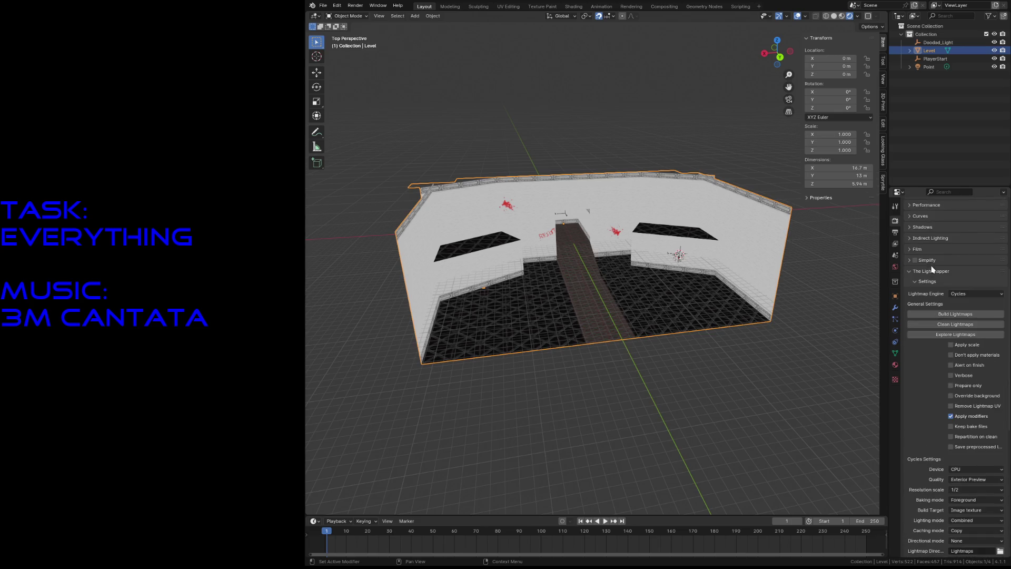
Step: Build the lightmaps for the level with The Lightmapper
click(954, 315)
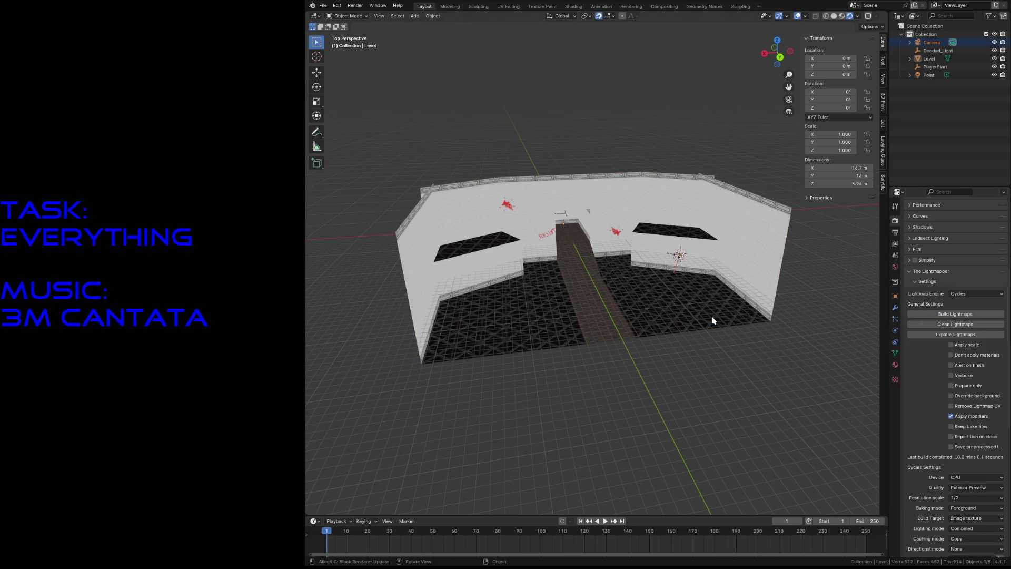
Step: Save the file, check World and Material properties, and go to the Shading workspace
key(ctrl+s)
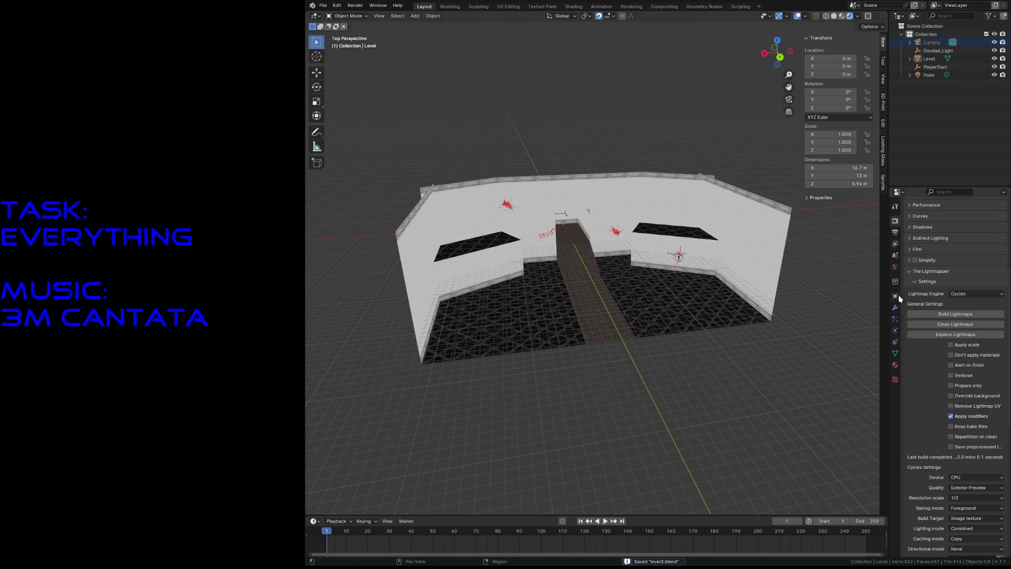
click(895, 268)
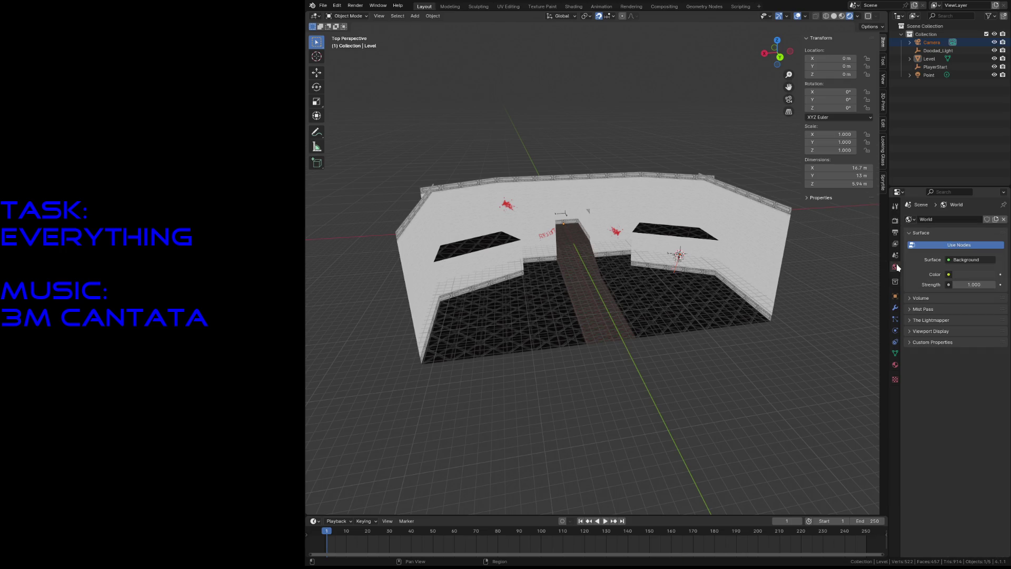
click(896, 364)
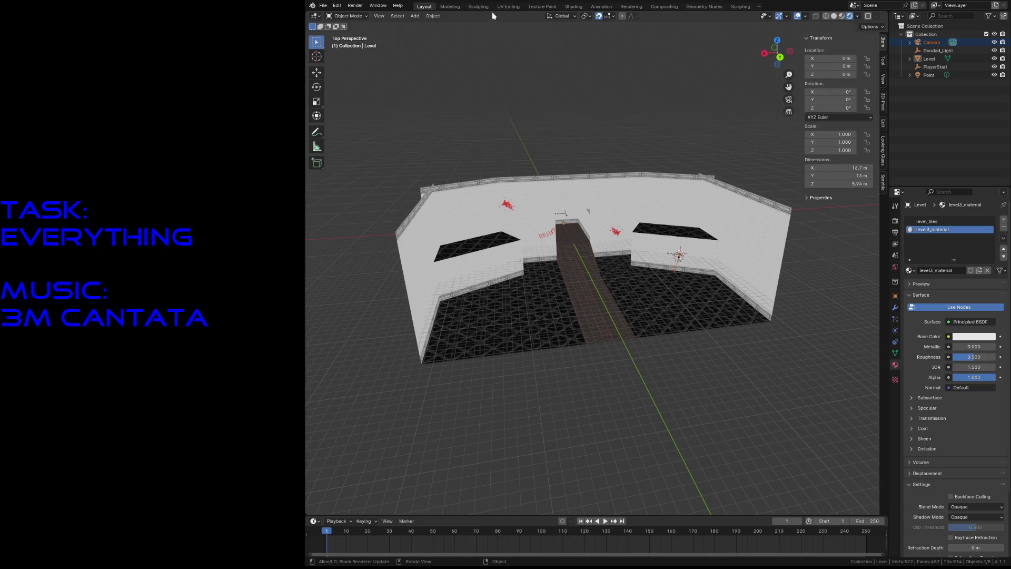
click(574, 7)
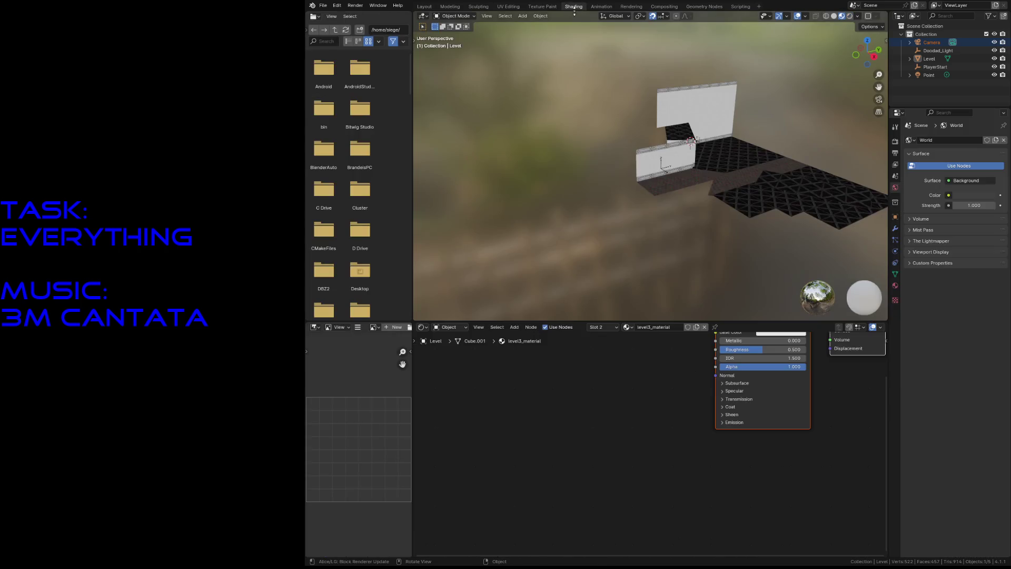
Step: Add an Image Texture node with level_tiles.png feeding the Principled BSDF Base Color
middle_drag(677, 366, 551, 457)
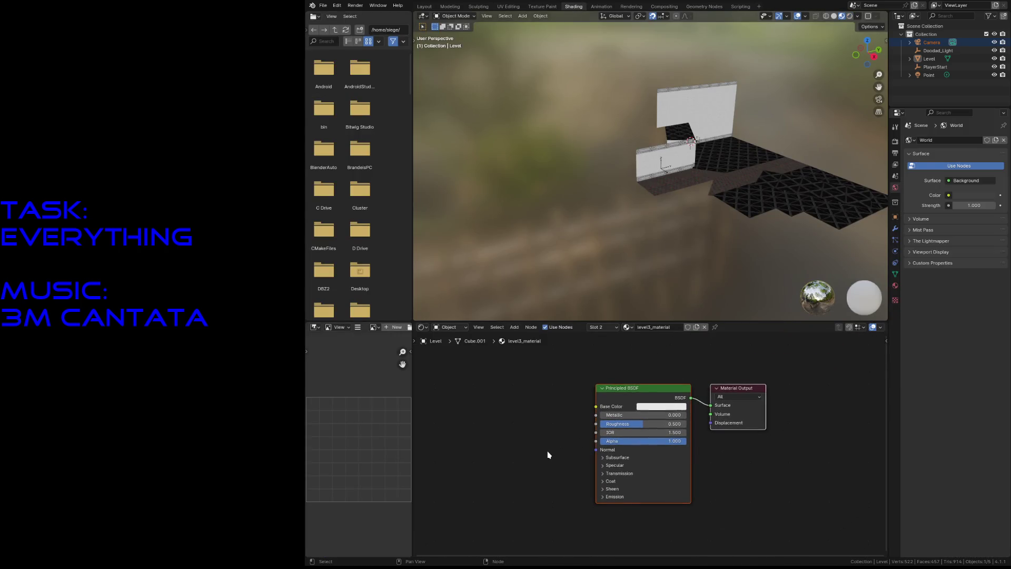
middle_drag(551, 379, 597, 365)
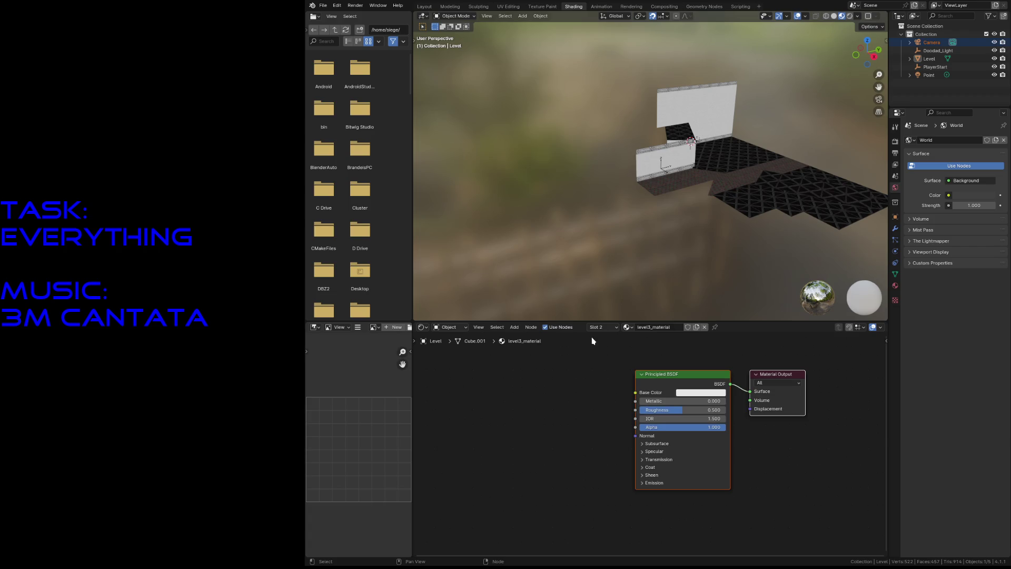
key(shift+a)
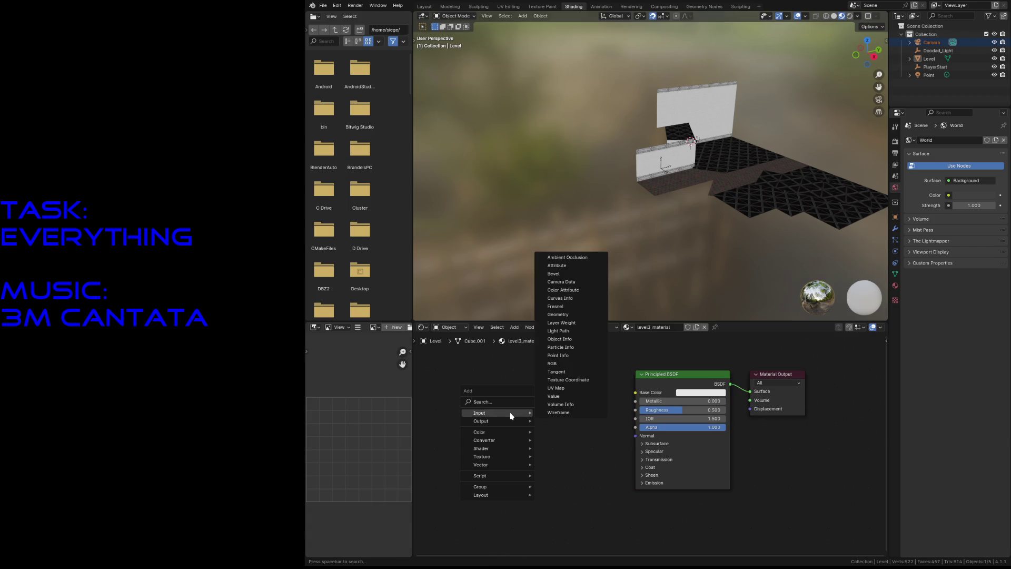
mouse_move(480, 432)
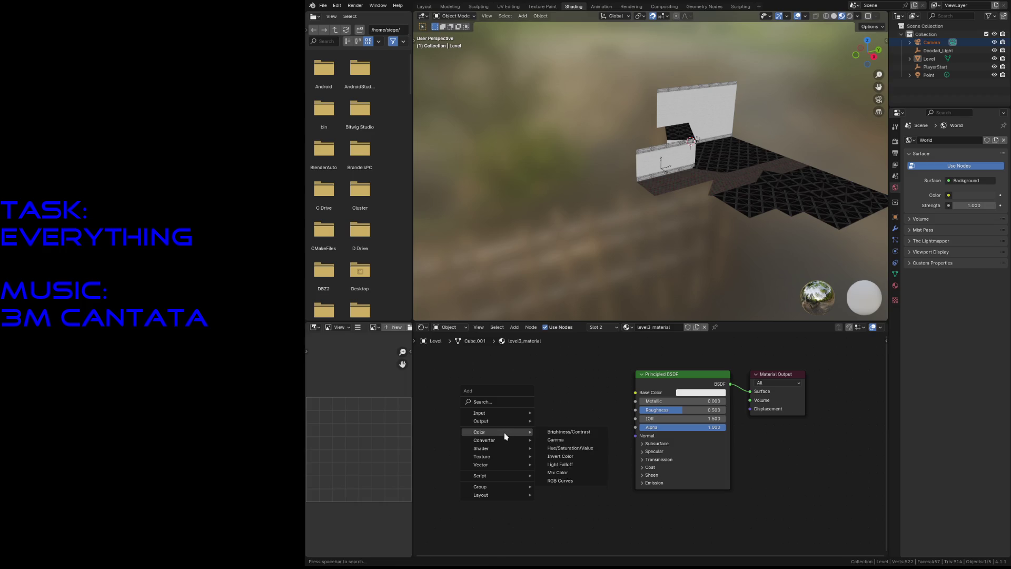
mouse_move(482, 456)
click(564, 398)
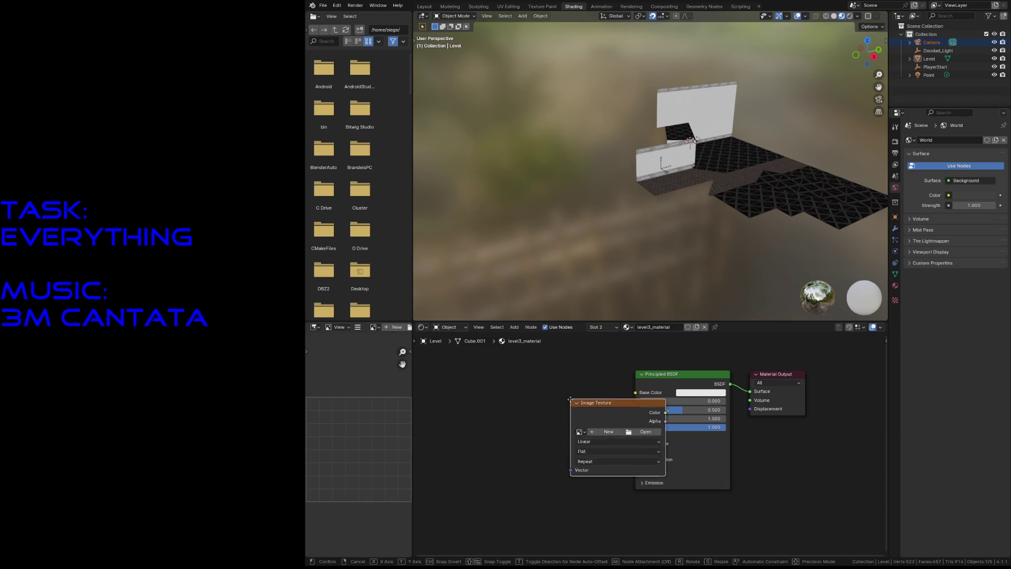
click(446, 363)
drag(540, 374, 636, 392)
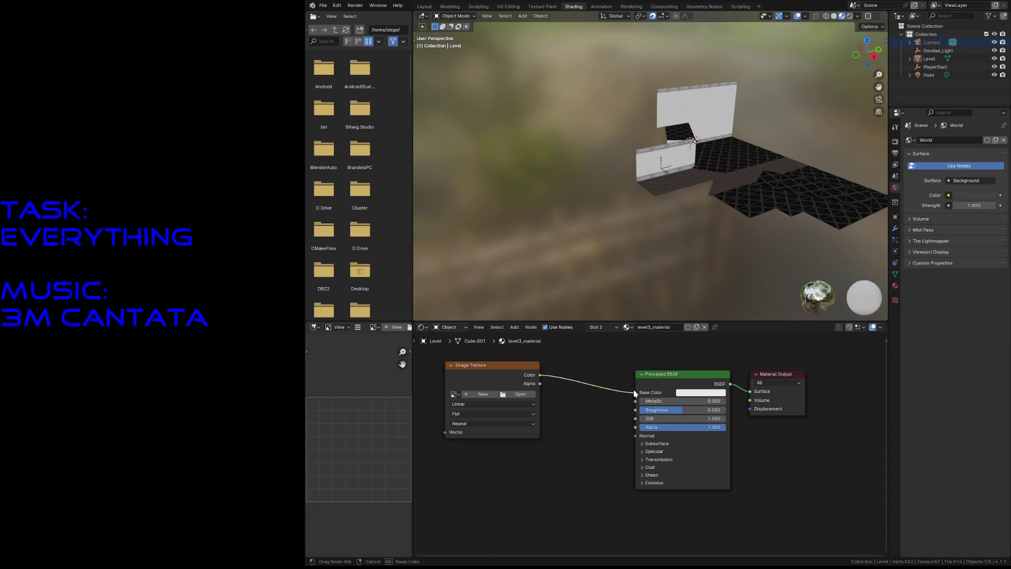
click(453, 394)
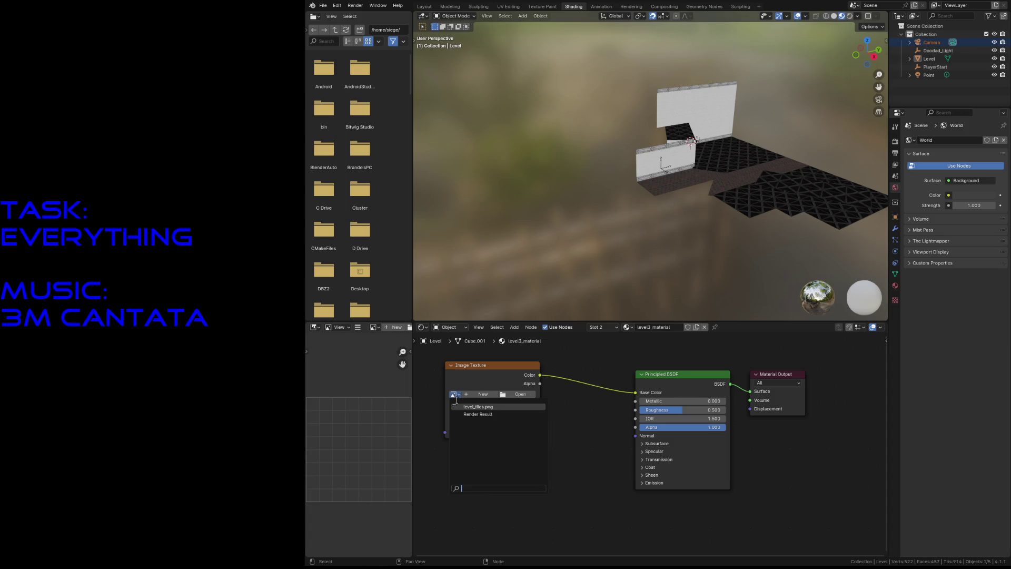
click(478, 406)
drag(498, 365, 484, 349)
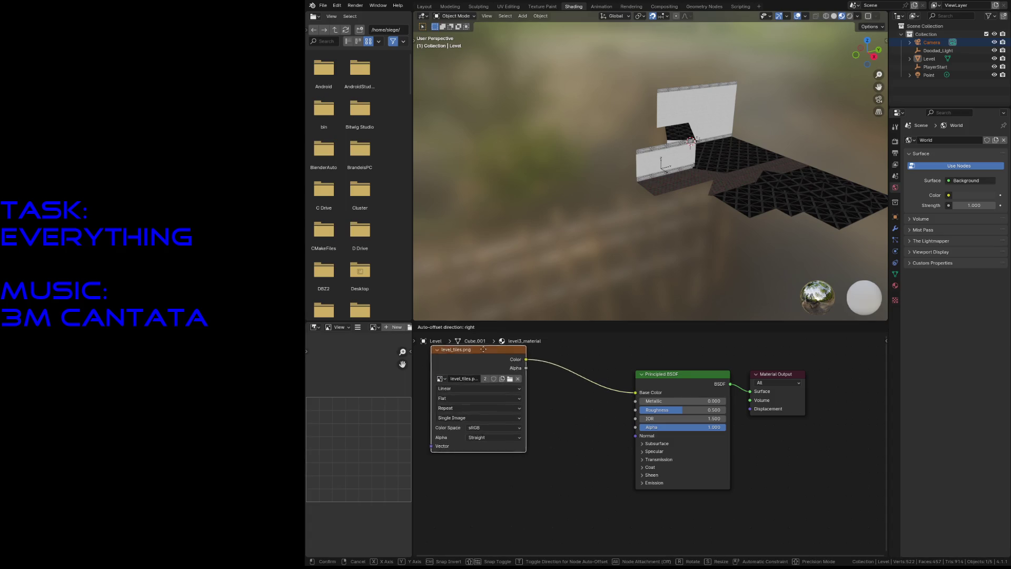
shift+middle_drag(574, 438, 545, 479)
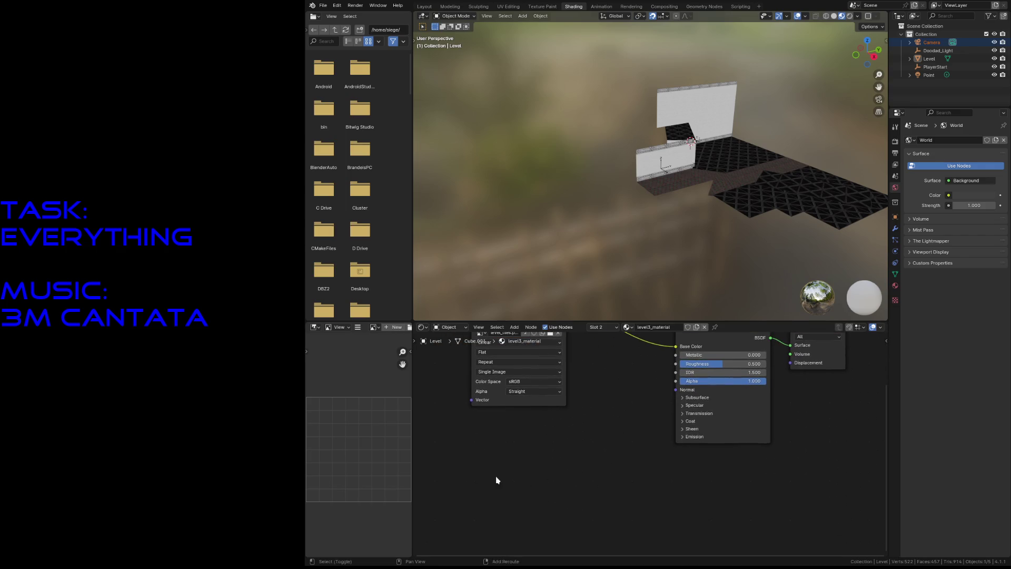
Step: Add a second, empty Image Texture node below the tiles texture node
key(shift+a)
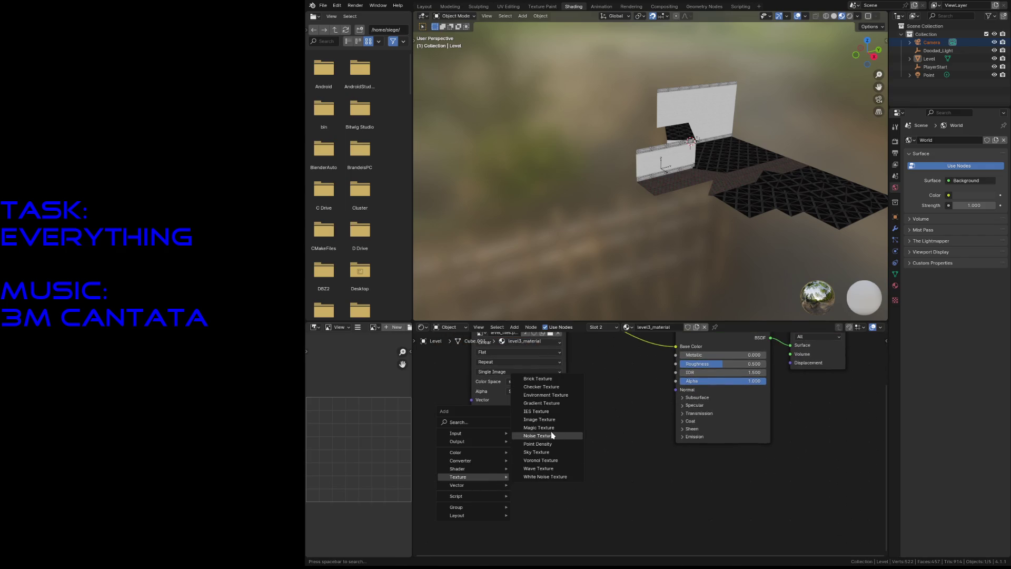
click(544, 420)
click(449, 434)
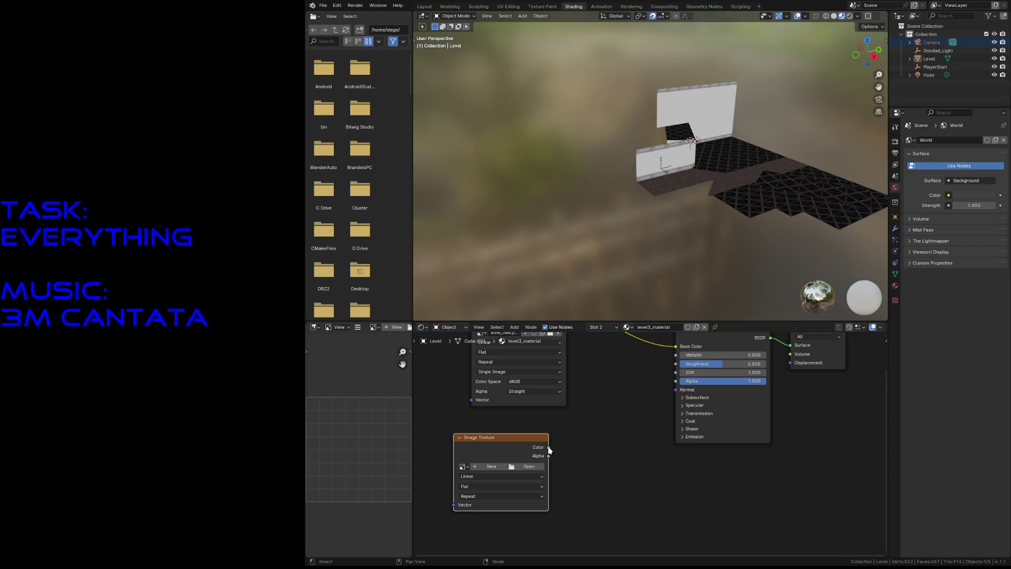
drag(520, 440, 486, 451)
Step: Save, arrange the two texture nodes, then add and delete a mistaken Combine Color node
key(ctrl+s)
scroll(619, 394, down, 1)
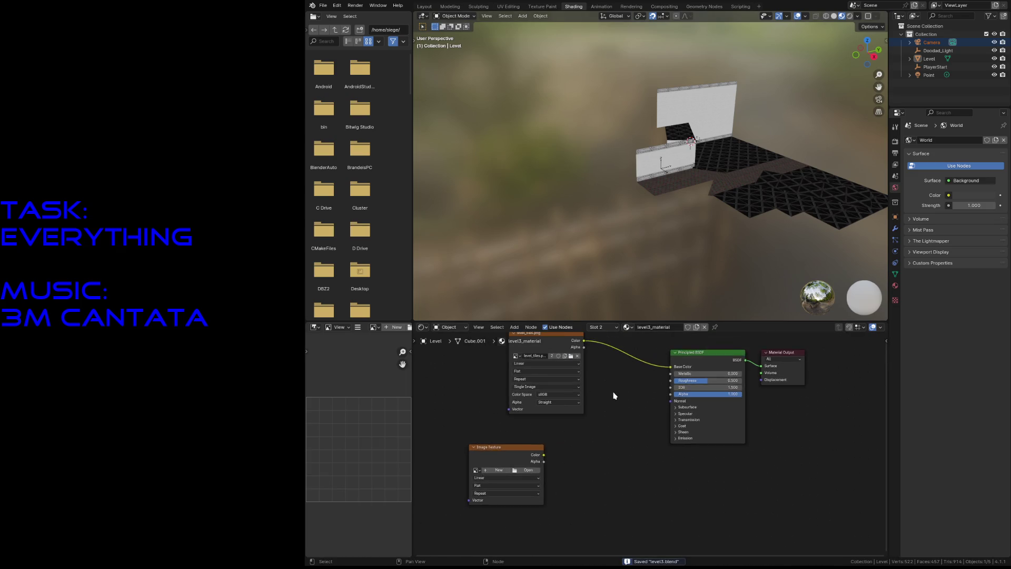
scroll(596, 377, down, 1)
drag(571, 362, 503, 355)
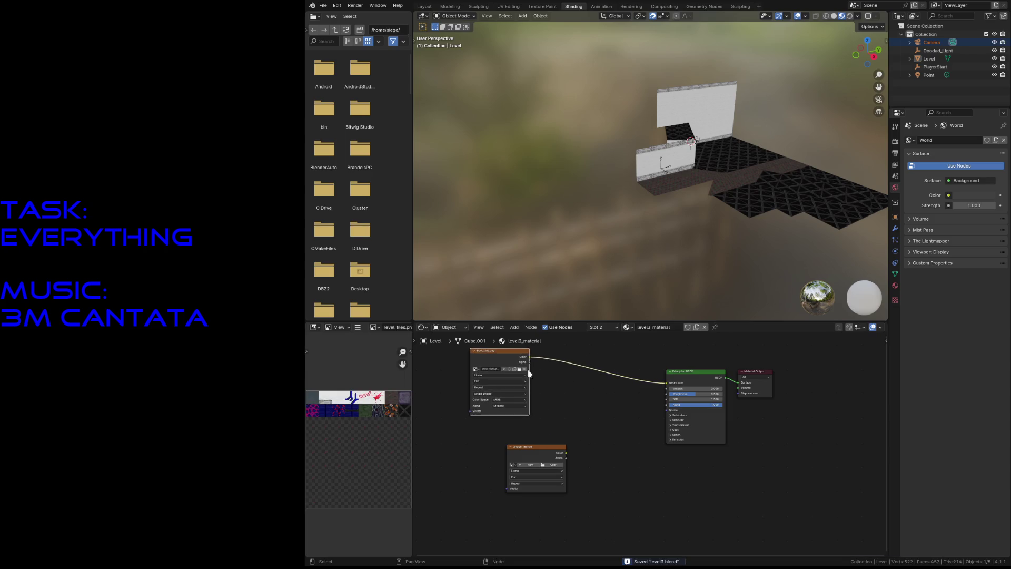
drag(522, 449, 495, 453)
key(shift+a)
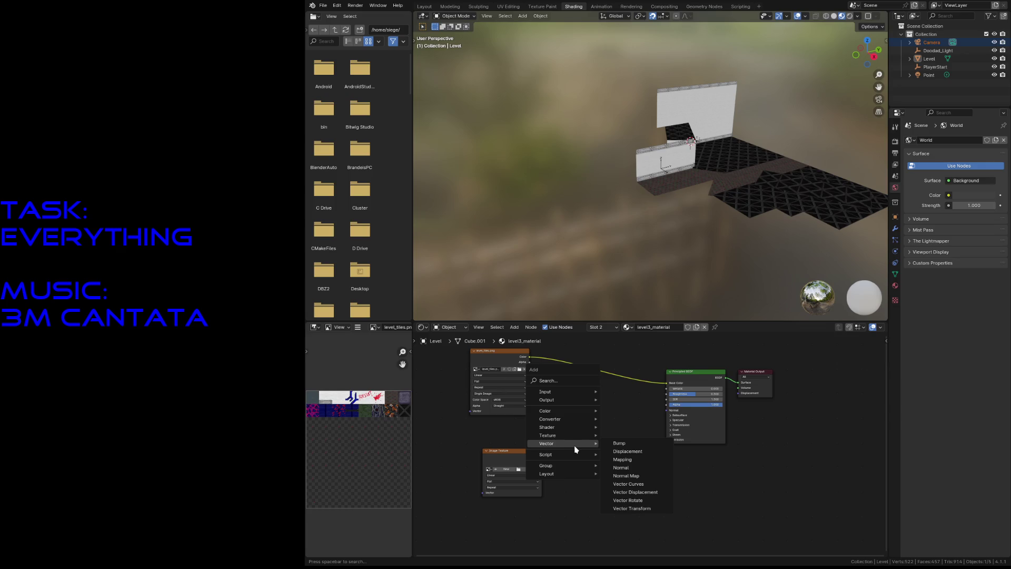
mouse_move(550, 419)
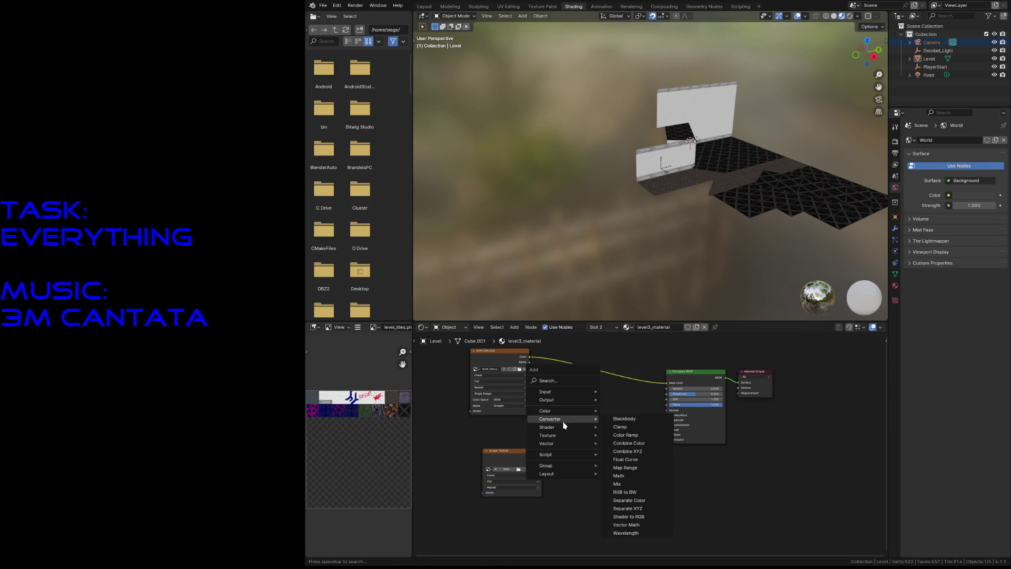
click(629, 443)
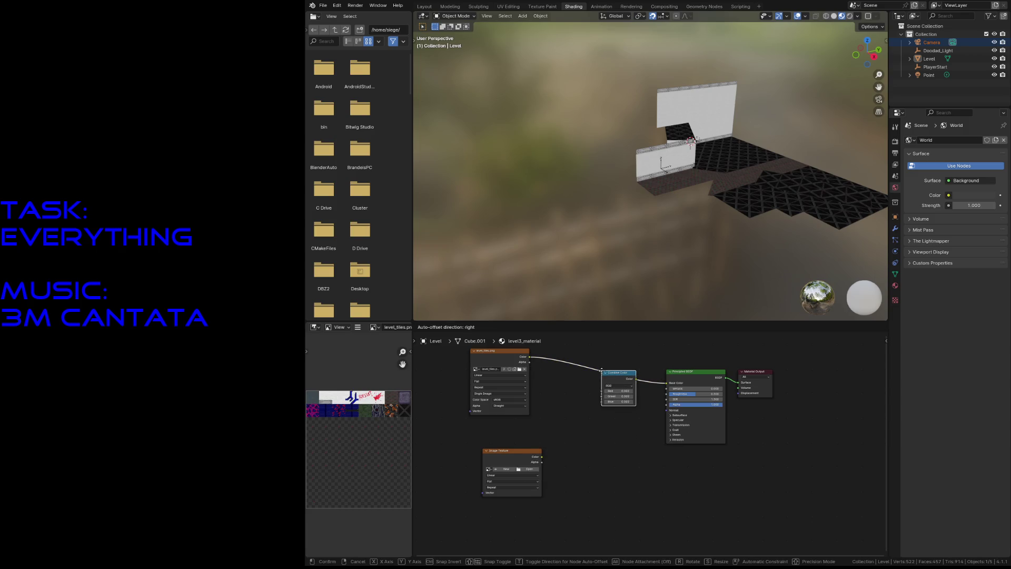
click(601, 371)
scroll(616, 413, up, 2)
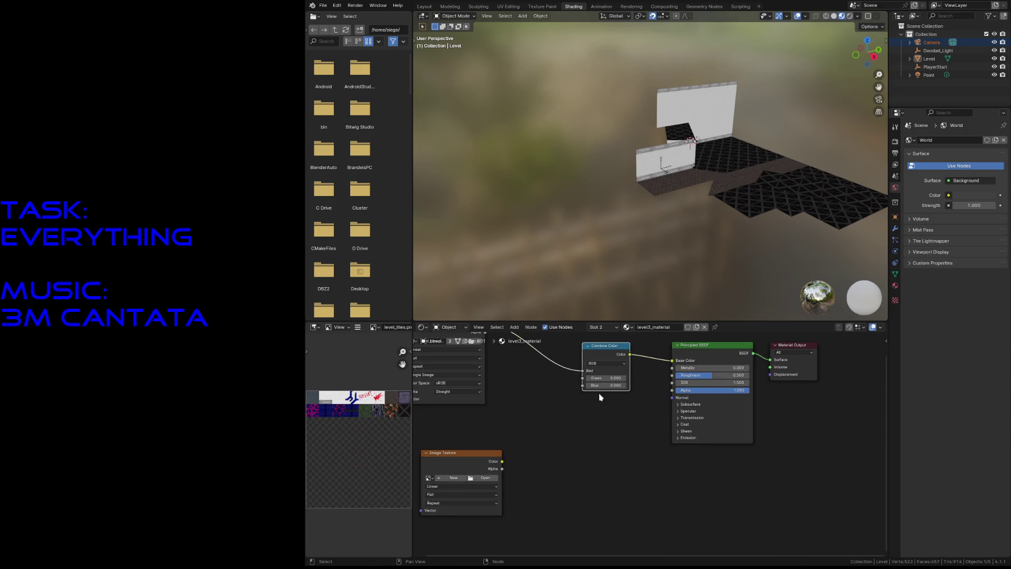
scroll(585, 387, down, 1)
key(x)
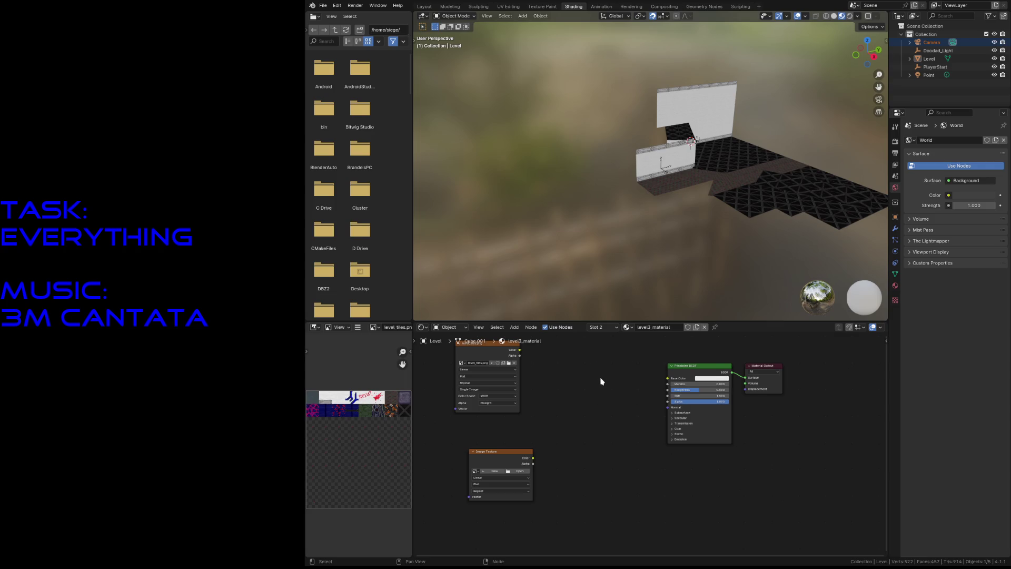
right_click(601, 379)
key(Escape)
Step: Add a Mix node set to Multiply combining both textures into Base Color, and save
key(shift+a)
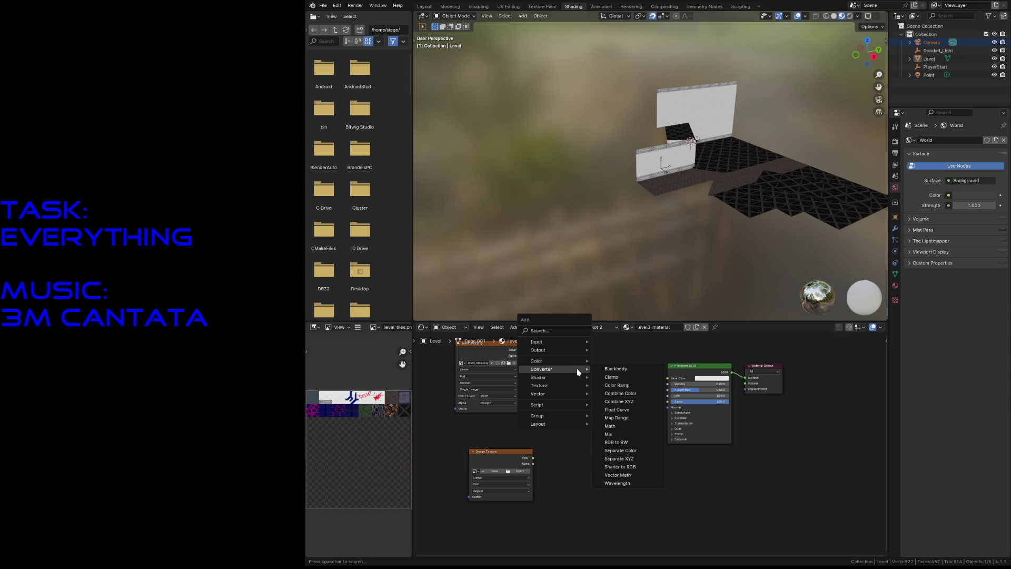
mouse_move(545, 361)
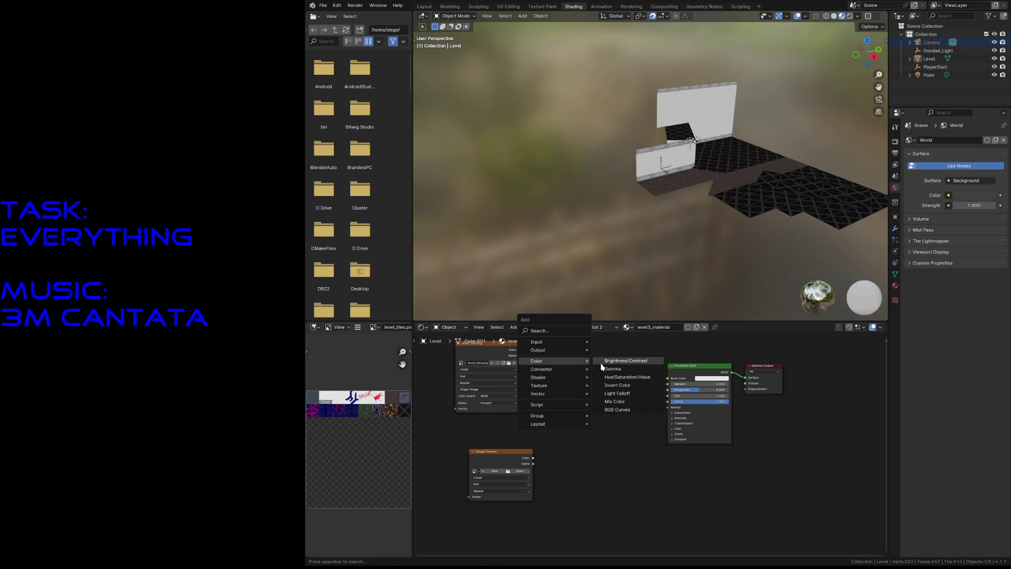
click(616, 402)
click(558, 368)
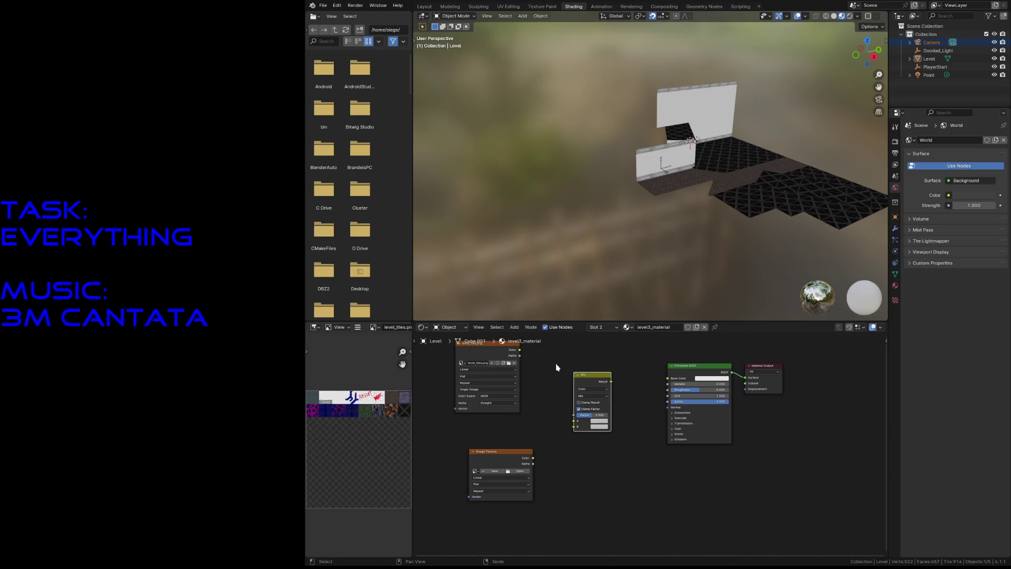
drag(519, 350, 574, 420)
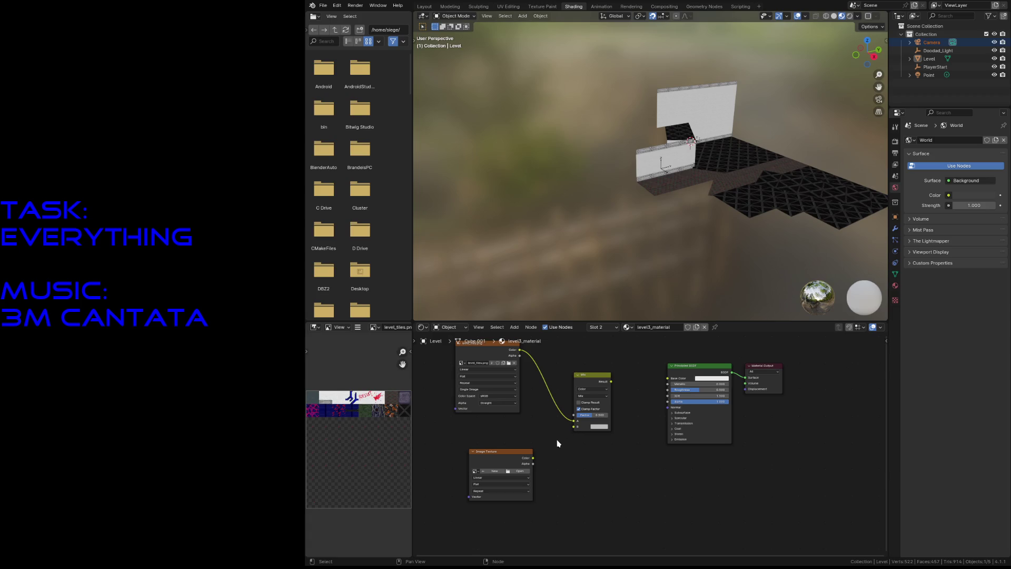
drag(532, 458, 575, 426)
click(600, 395)
click(594, 428)
drag(610, 381, 669, 378)
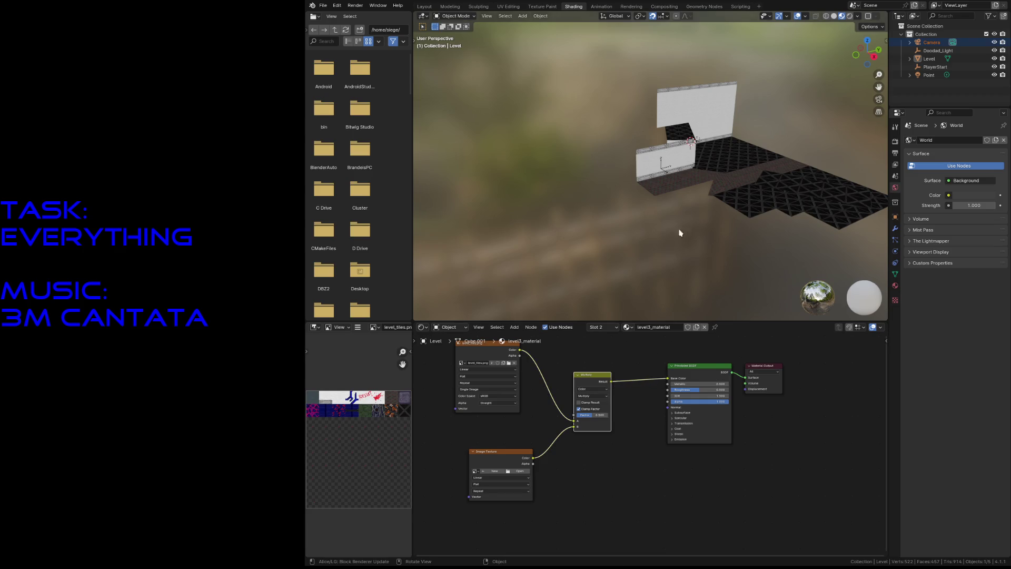
key(ctrl+s)
Step: In Layout, assign level3_material to all of the Level mesh geometry and save
click(427, 8)
click(610, 284)
key(Tab)
key(a)
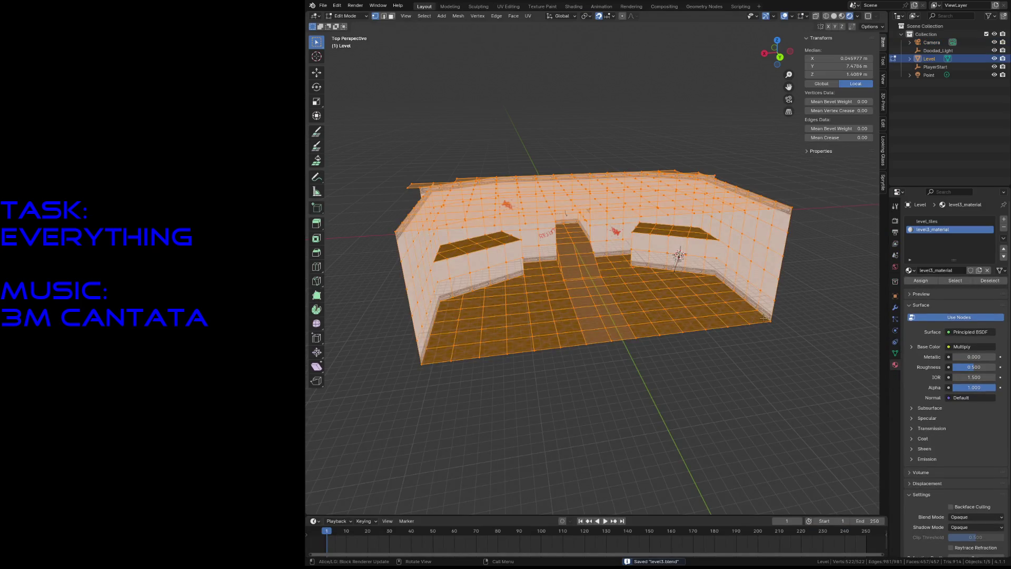
click(929, 279)
click(712, 361)
key(ctrl+s)
scroll(711, 361, up, 3)
scroll(711, 360, up, 4)
scroll(711, 362, up, 3)
Step: Preview the level in Solid, Material Preview and Rendered shading, settling on Material Preview
key(z)
click(771, 357)
key(z)
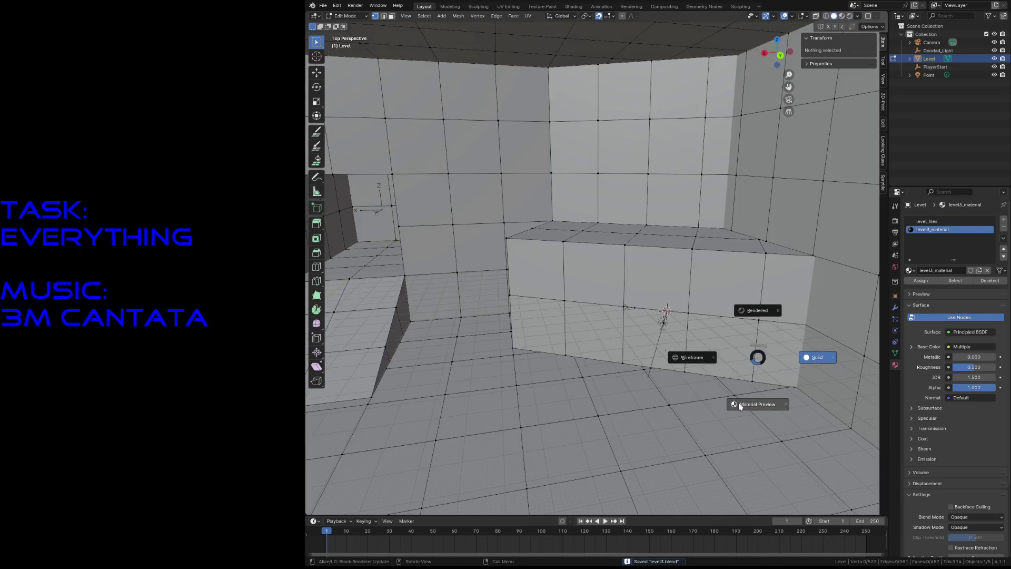
click(740, 406)
scroll(737, 404, down, 3)
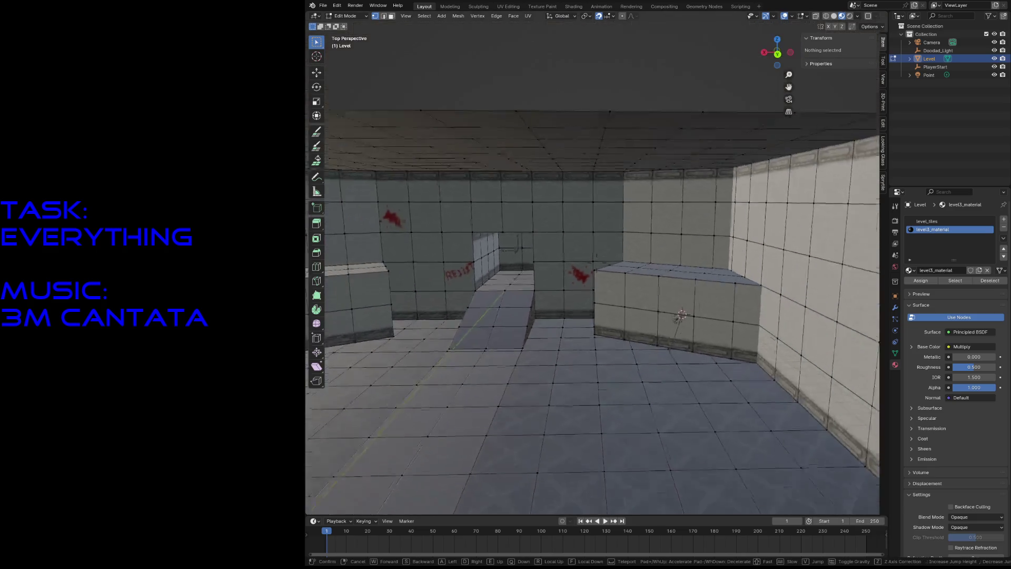
scroll(737, 404, down, 4)
key(ctrl+s)
key(z)
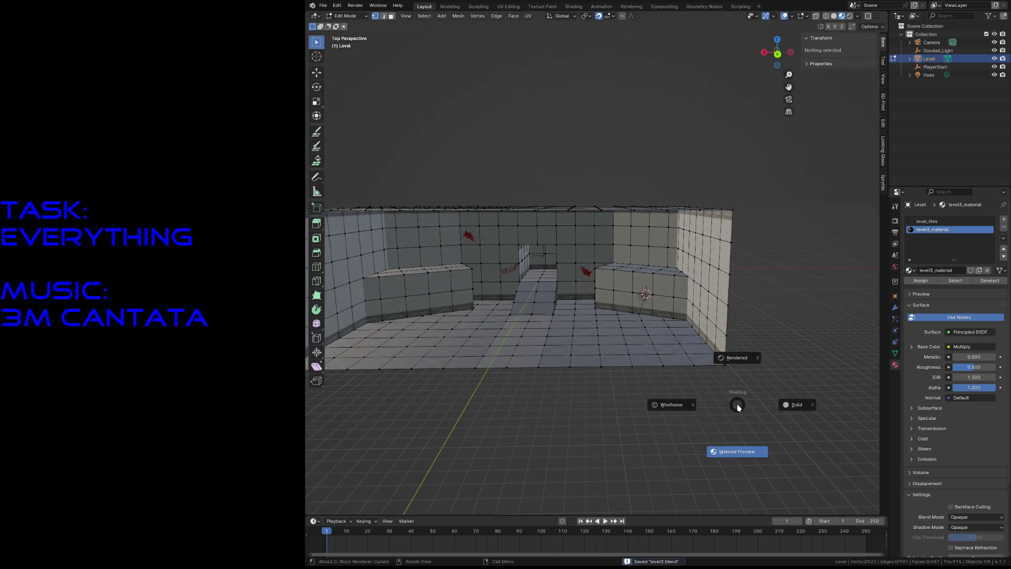
click(745, 359)
key(z)
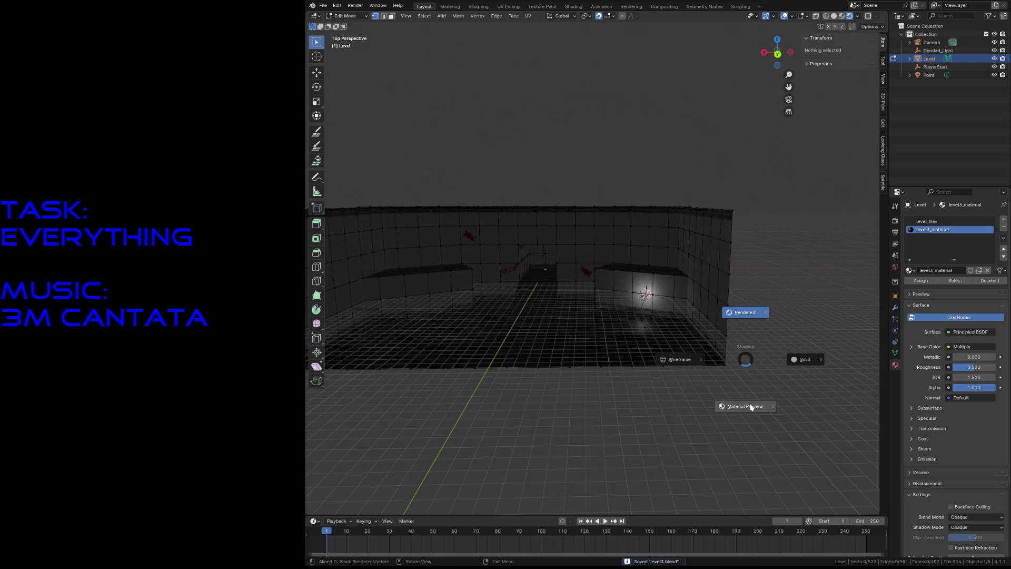
click(751, 407)
Step: Walk through the textured room in first person and save the file
key(shift+grave)
key(w)
key(w)
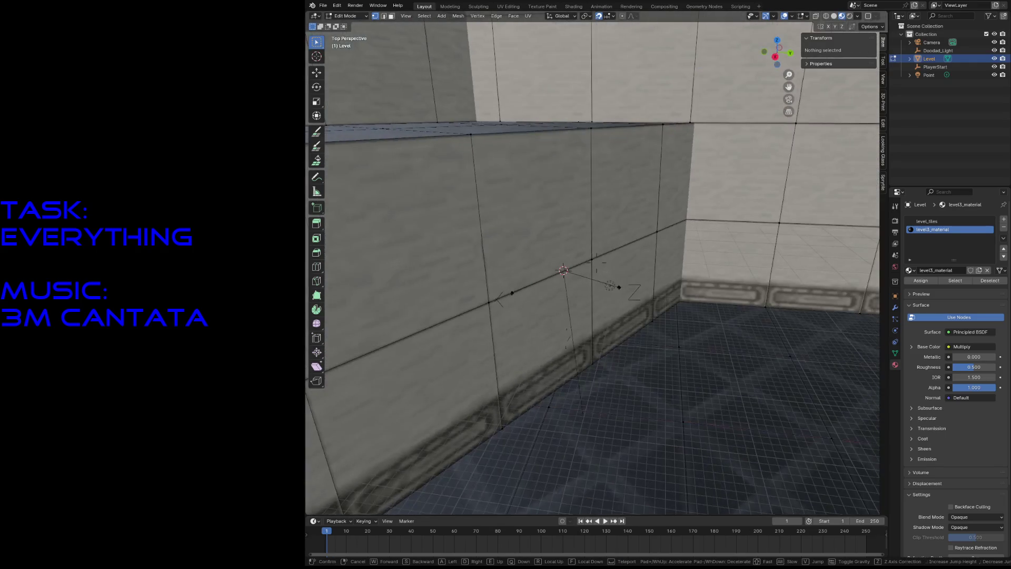
key(s)
click(749, 404)
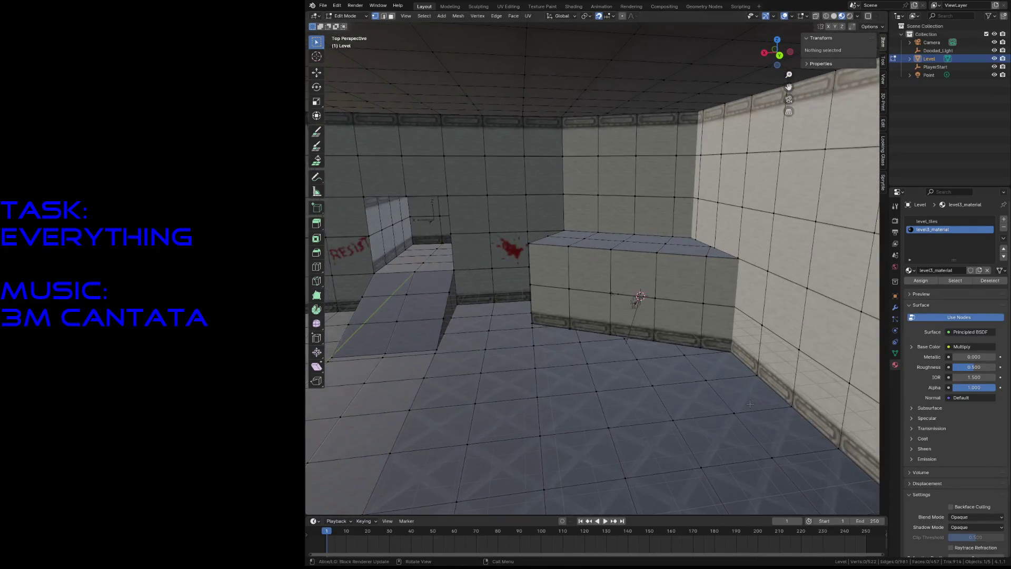
key(ctrl+s)
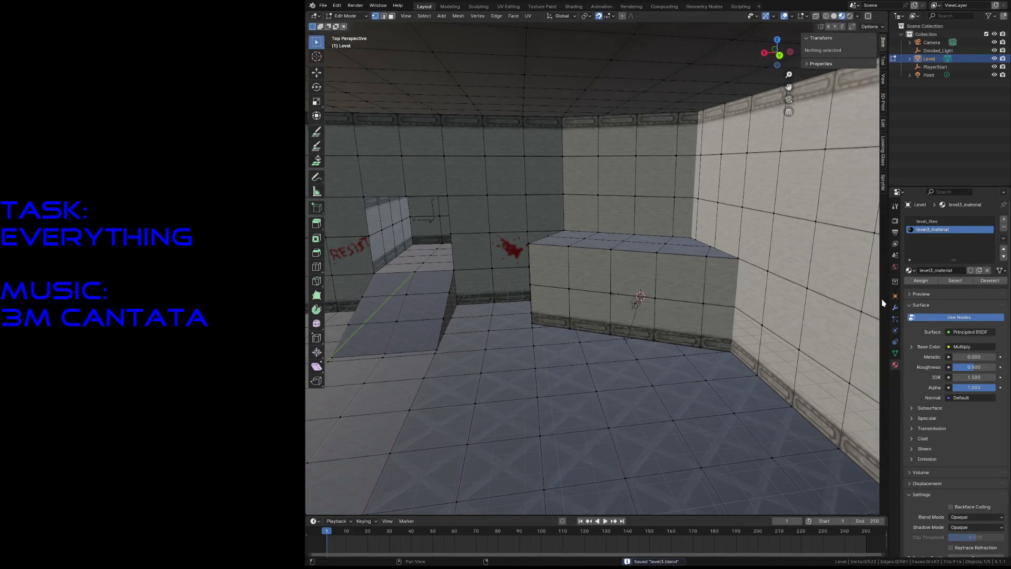
Step: Review the Object, Mesh UV maps, World, View Layer, Output and Scene property tabs
click(896, 296)
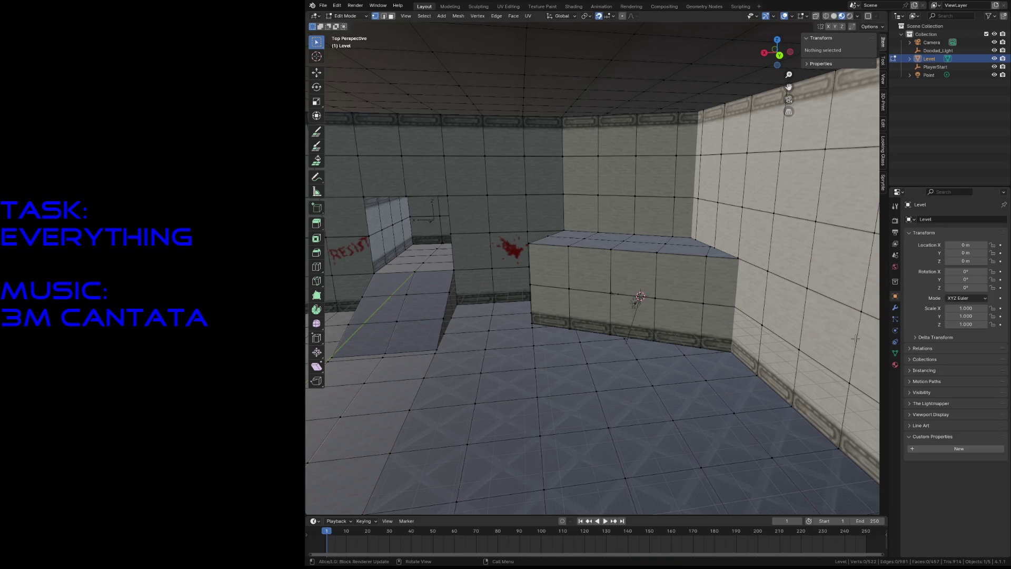
click(896, 352)
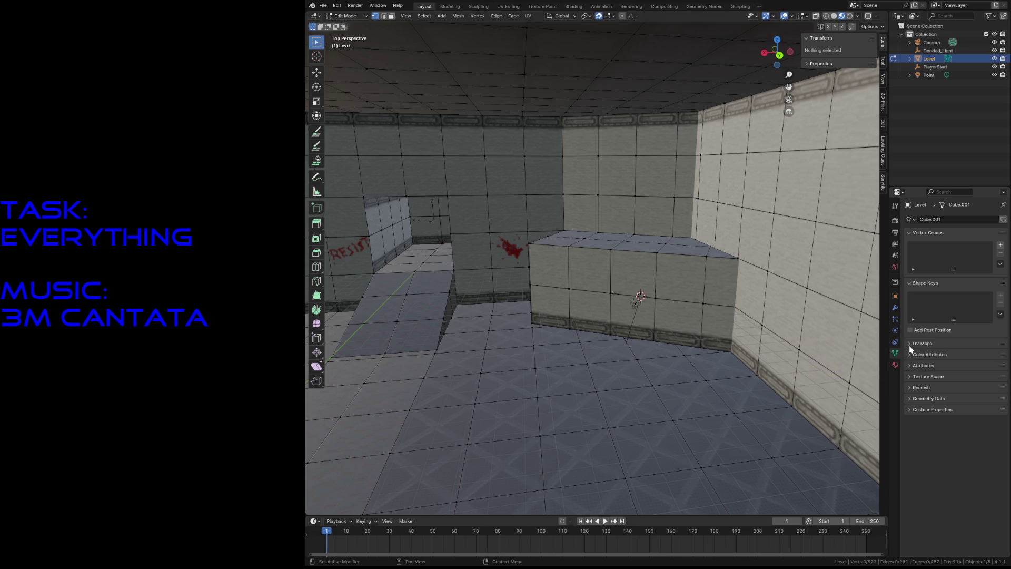
click(910, 343)
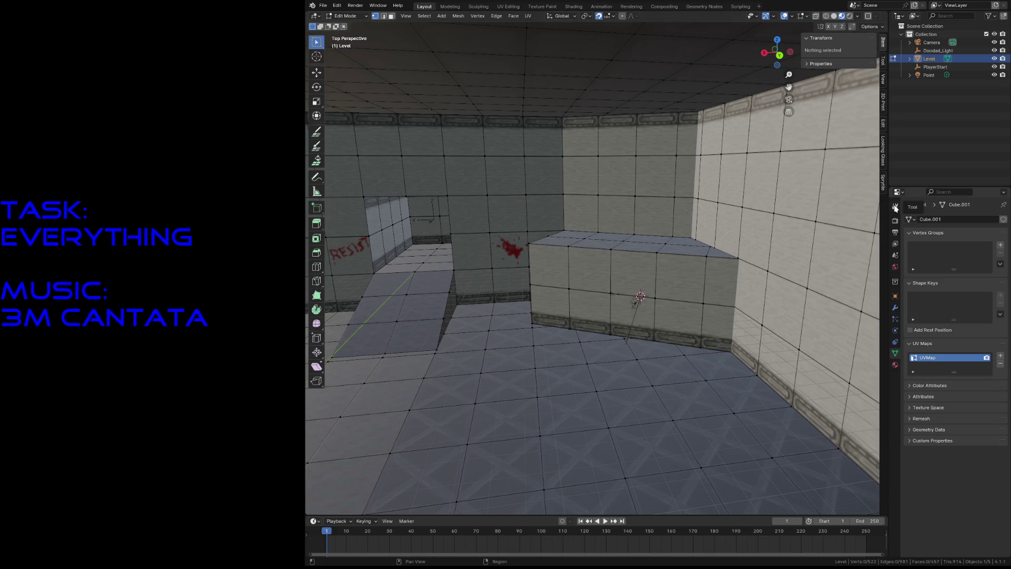
click(897, 268)
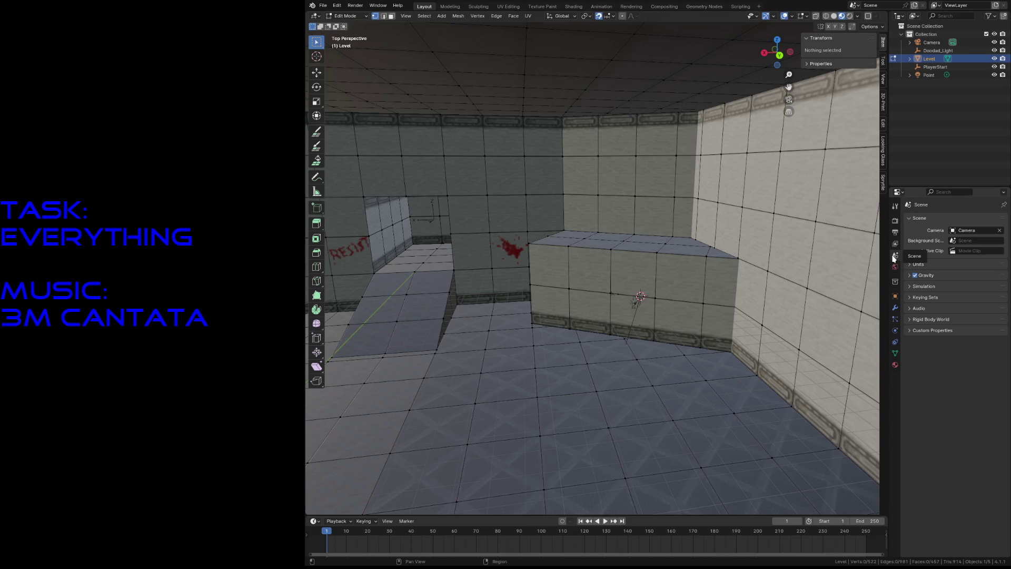
click(897, 246)
click(895, 232)
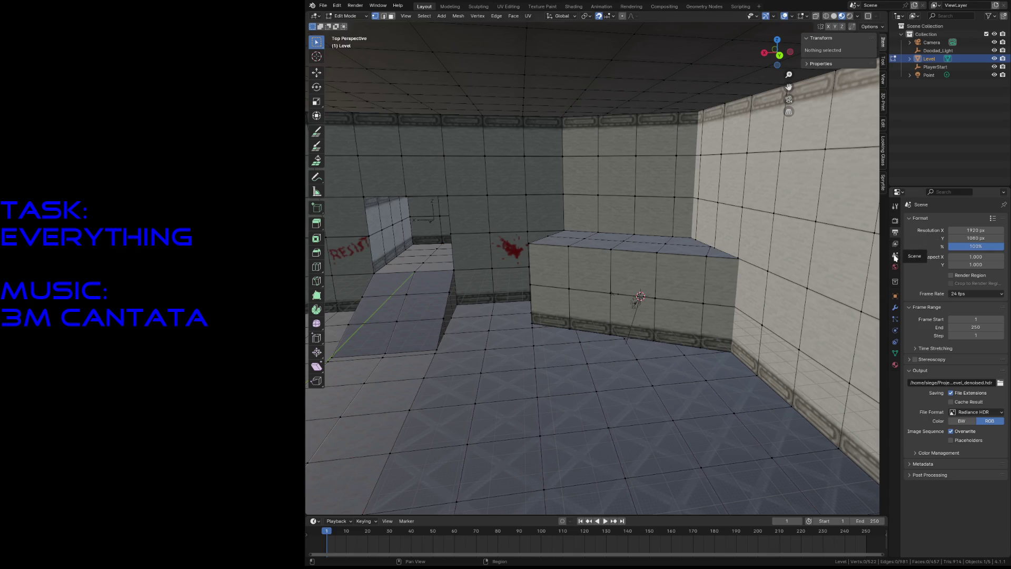
click(896, 256)
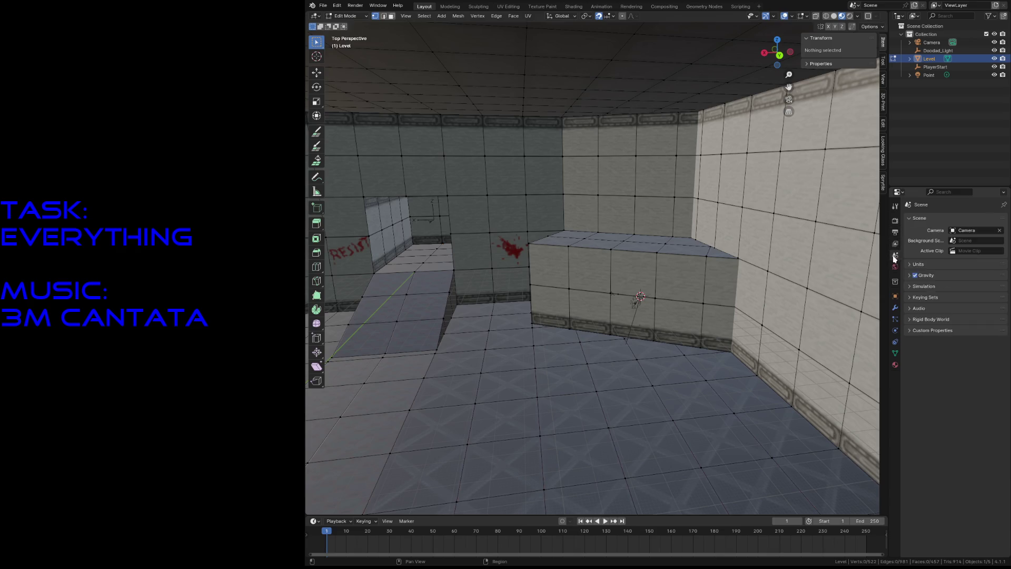
Step: Show the Render tab with The Lightmapper panel and leave edit mode
click(896, 220)
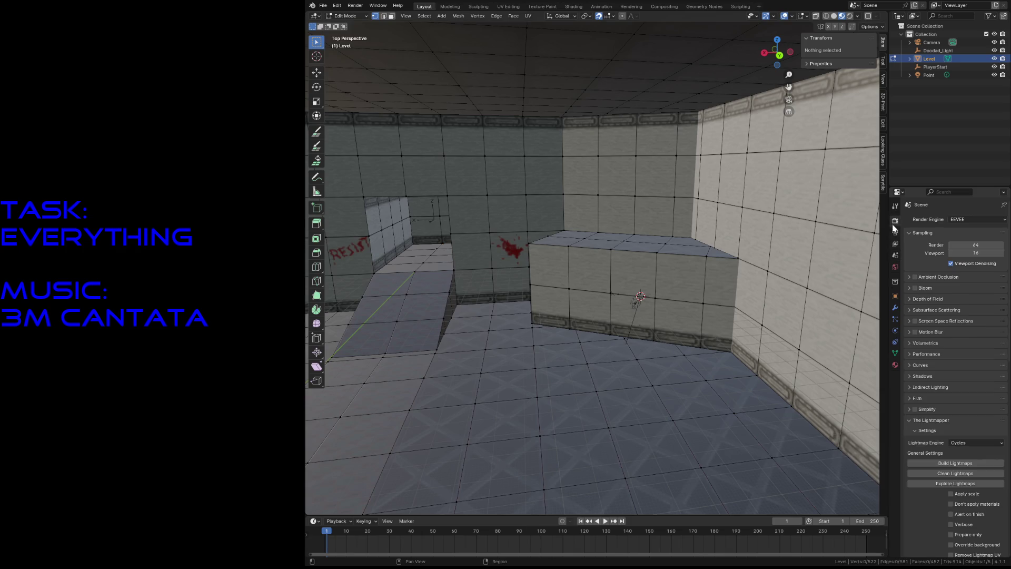
click(950, 466)
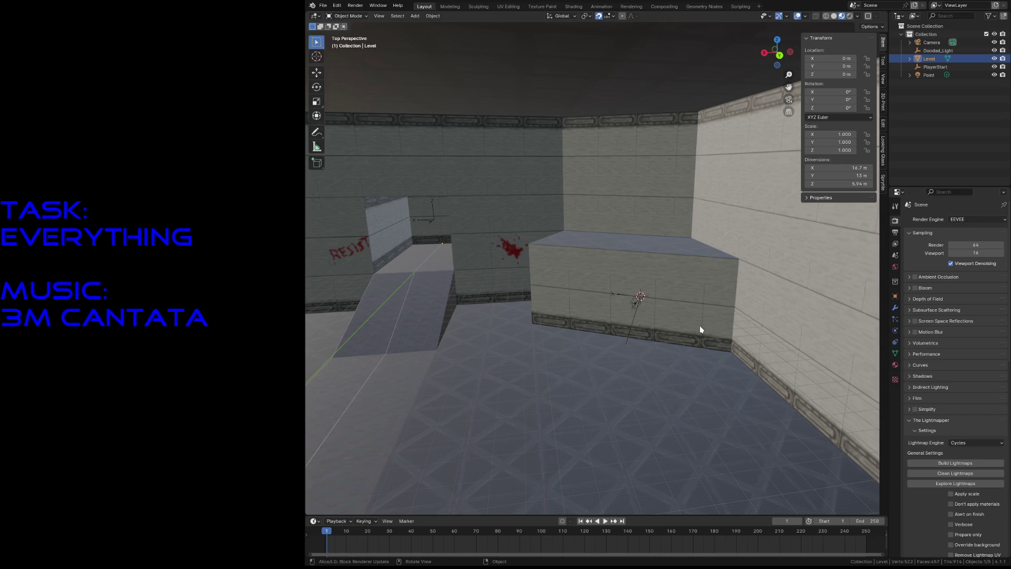
Step: Save and inspect the Level mesh, object Lightmapper settings and material properties
key(ctrl+s)
click(895, 353)
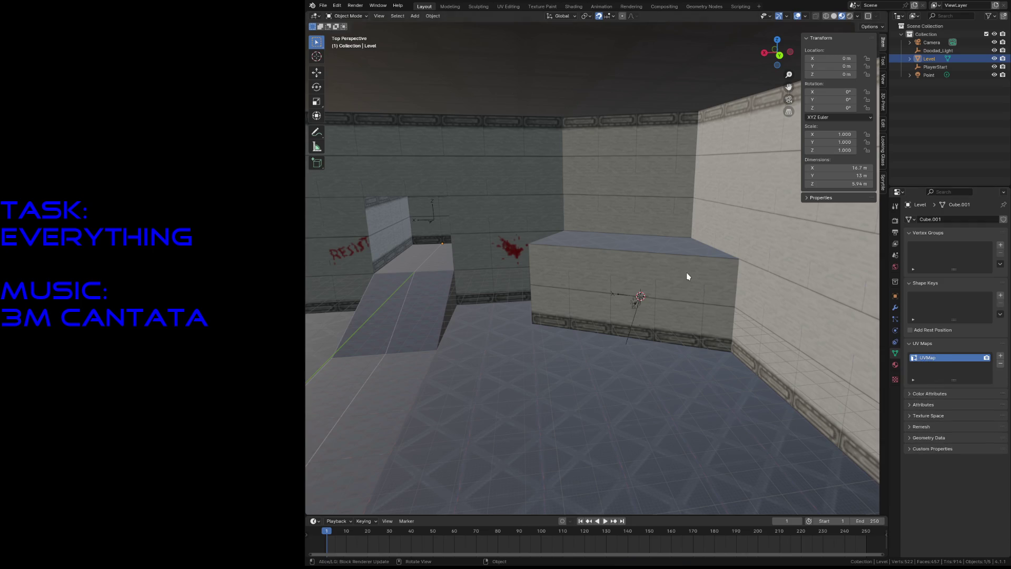
key(Tab)
key(Tab)
click(896, 296)
click(929, 404)
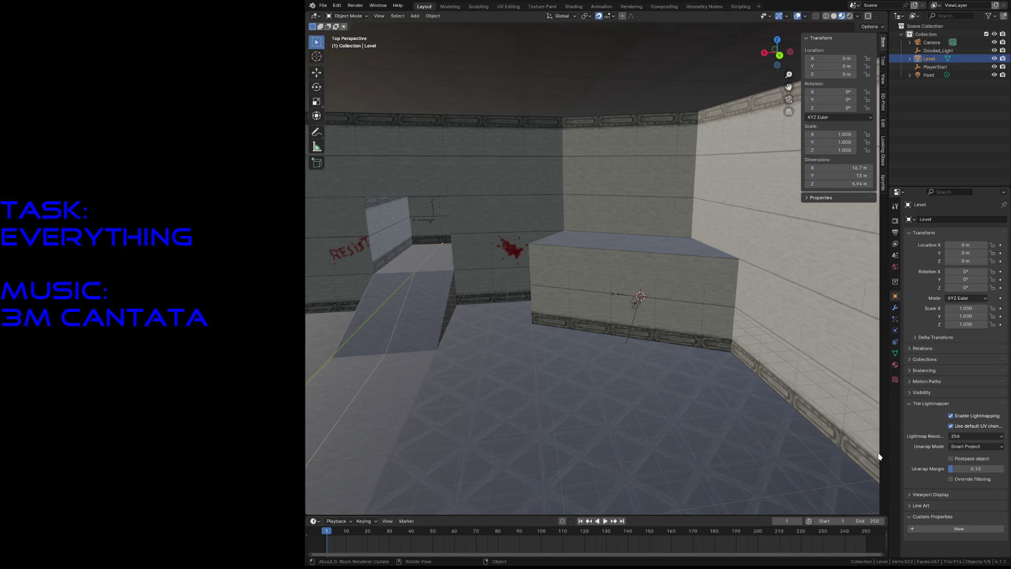
key(ctrl+s)
click(896, 365)
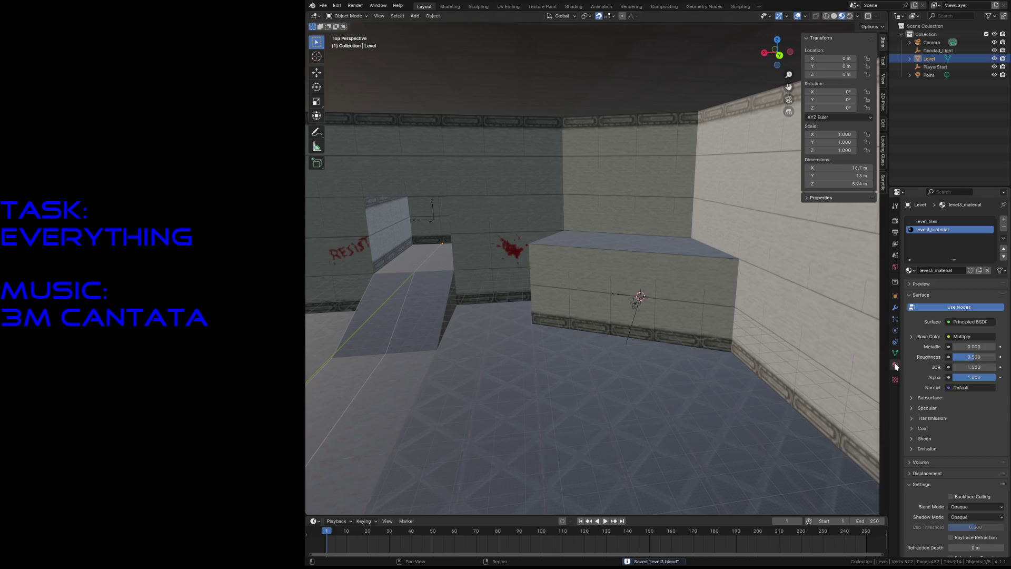
Step: Build Lightmaps from Render properties, hitting the unsupported-node Python error, then start walking
click(896, 220)
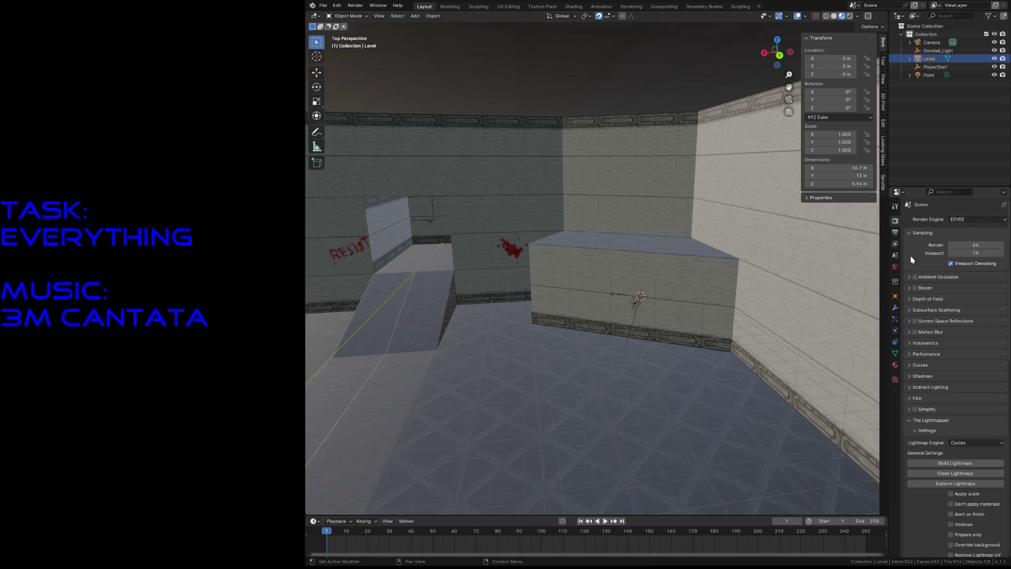
click(949, 462)
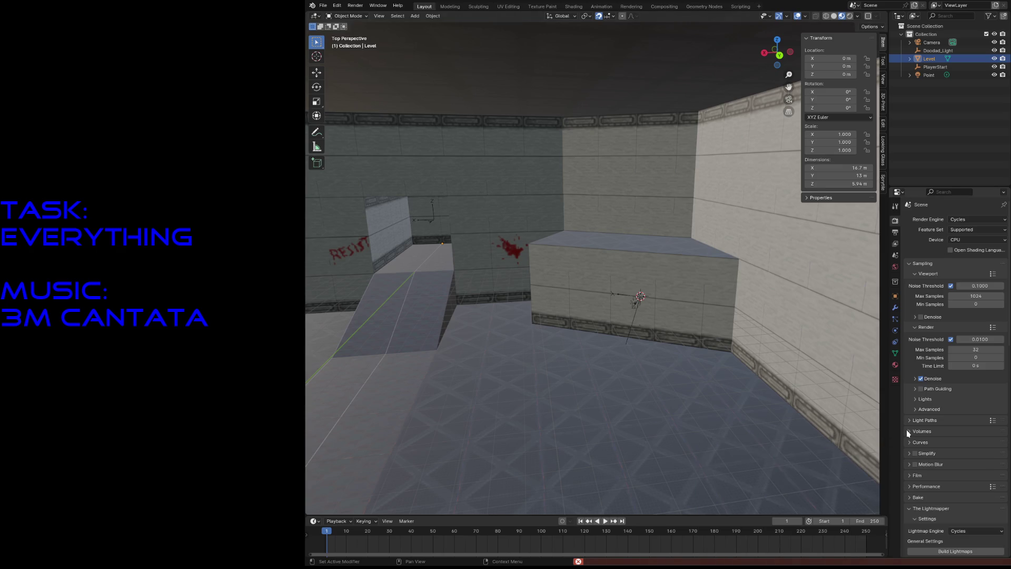
scroll(948, 522, down, 3)
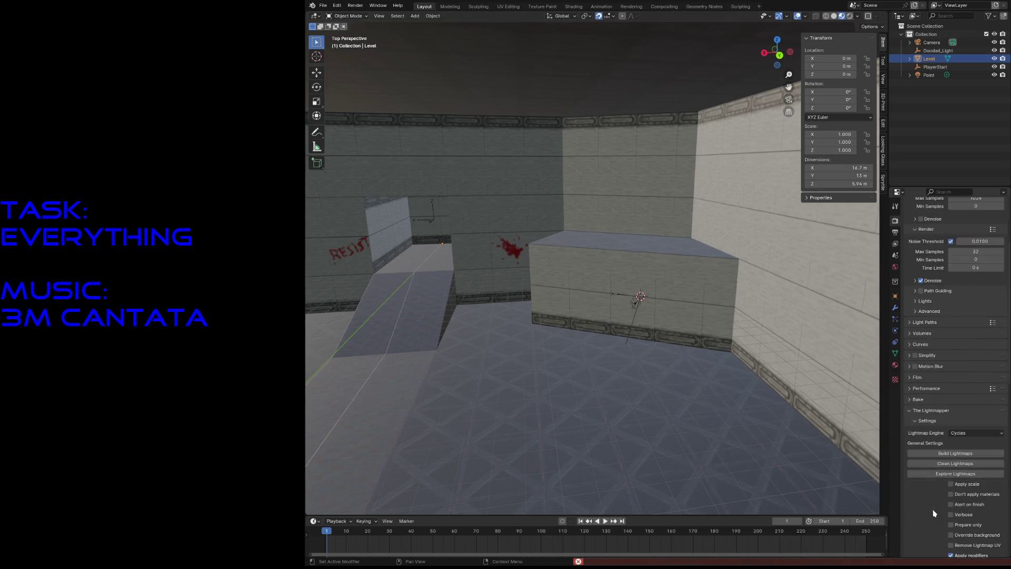
click(948, 454)
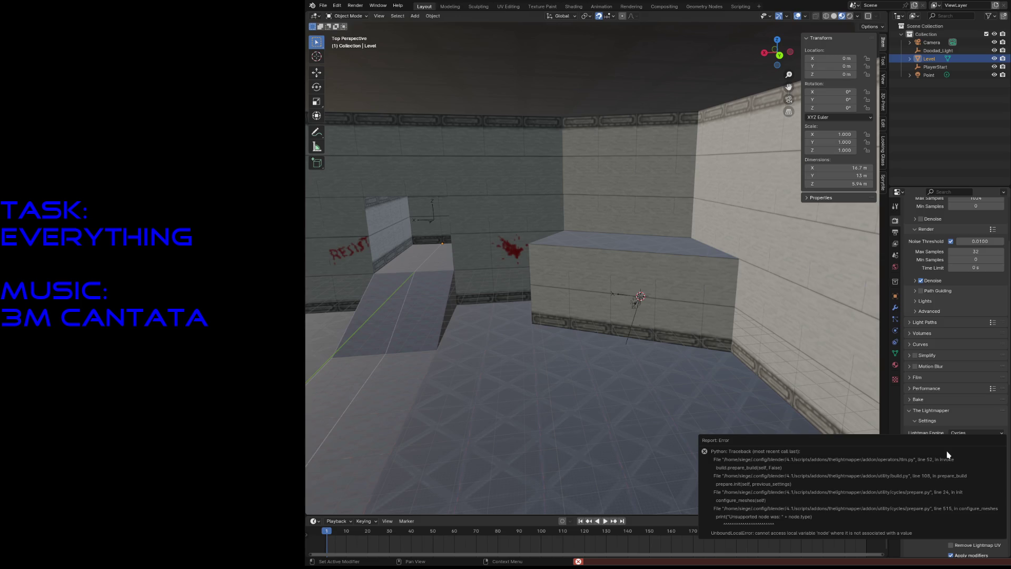
key(shift+grave)
key(s)
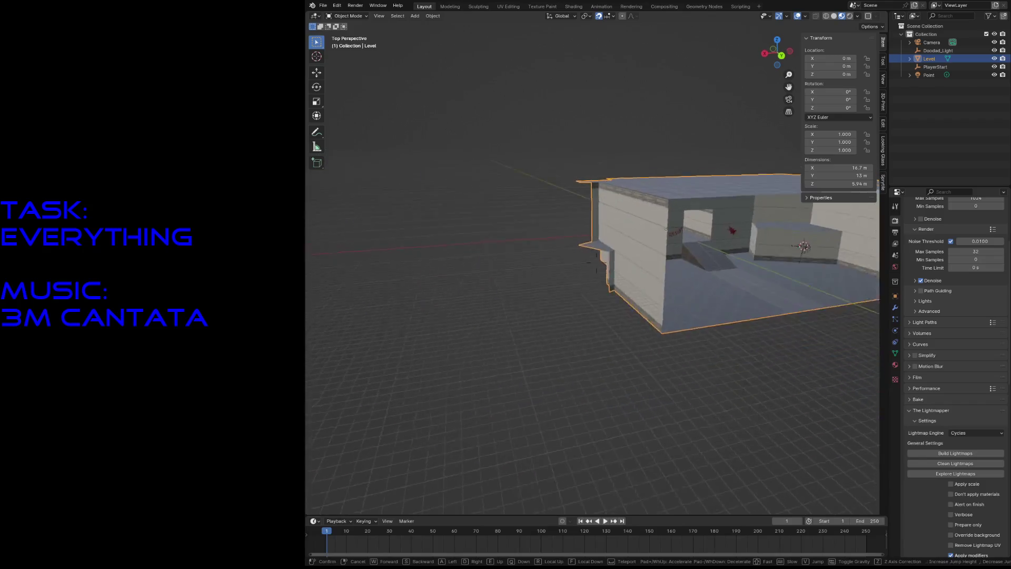
key(w)
key(s)
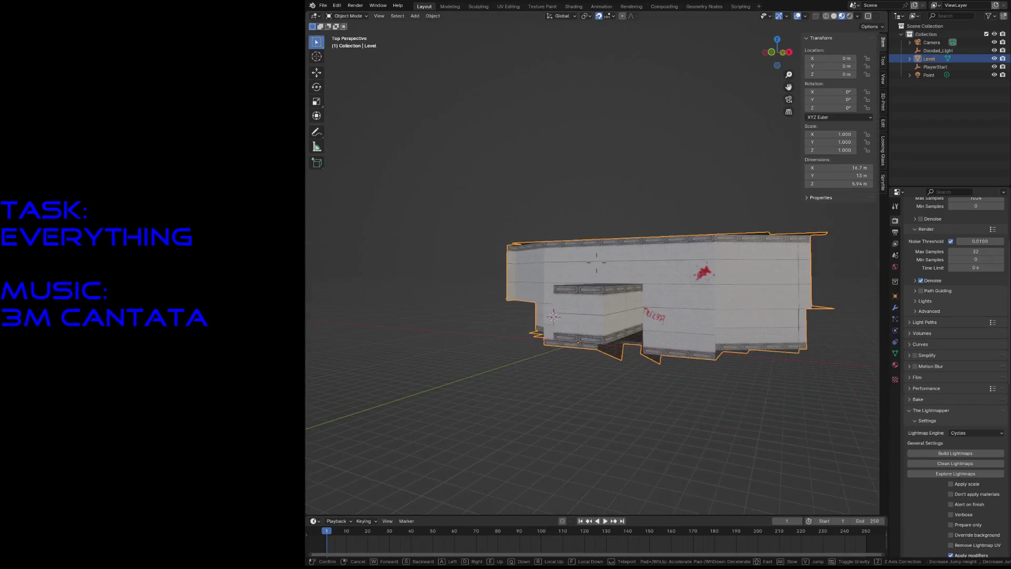
key(w)
key(s)
key(w)
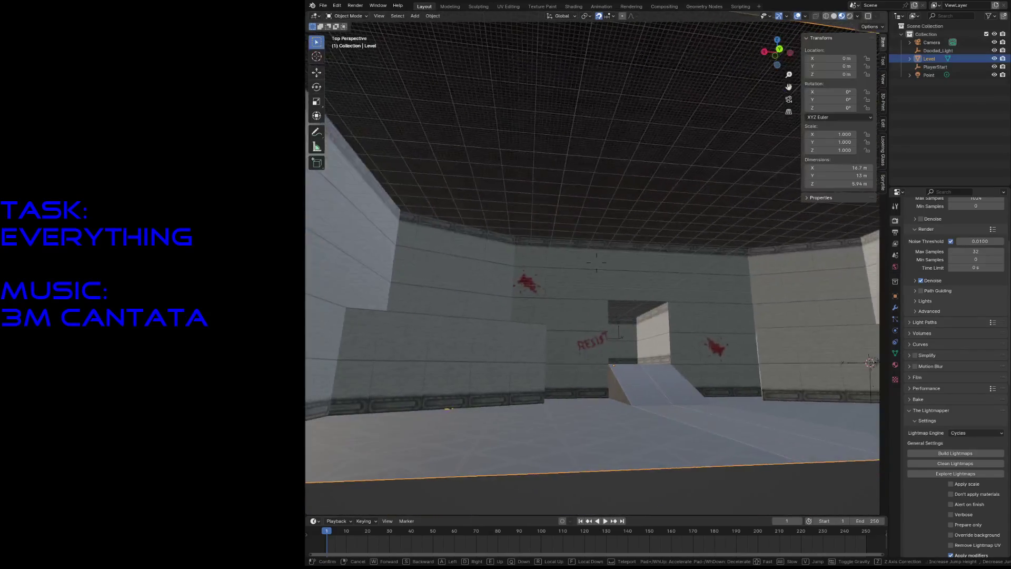
key(s)
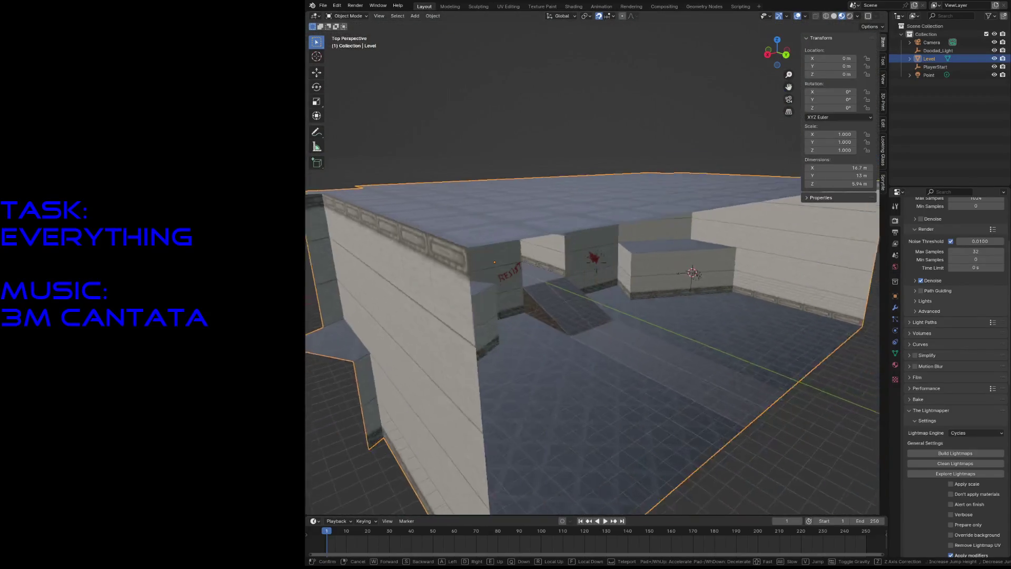
click(691, 317)
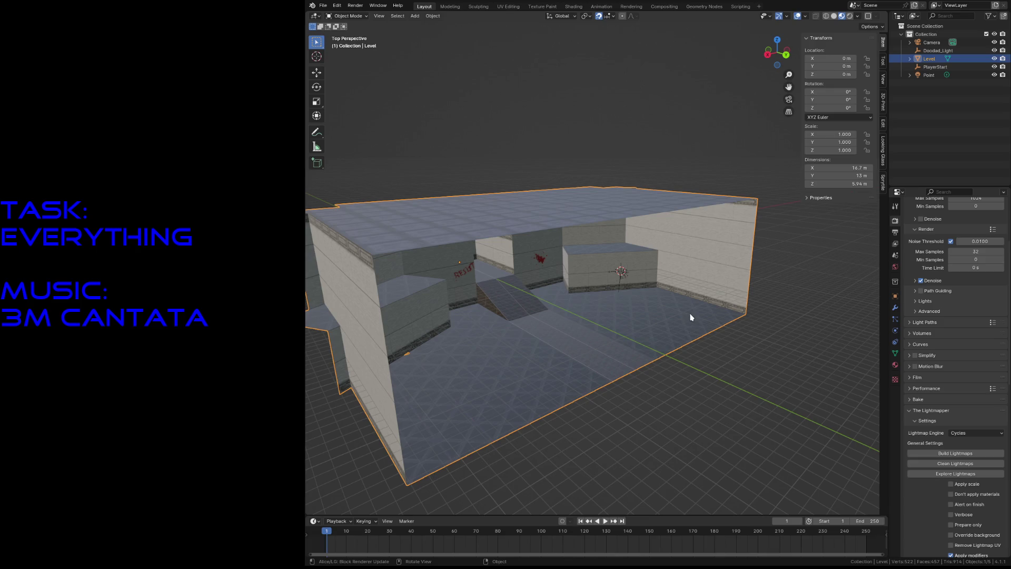
key(shift+grave)
key(w)
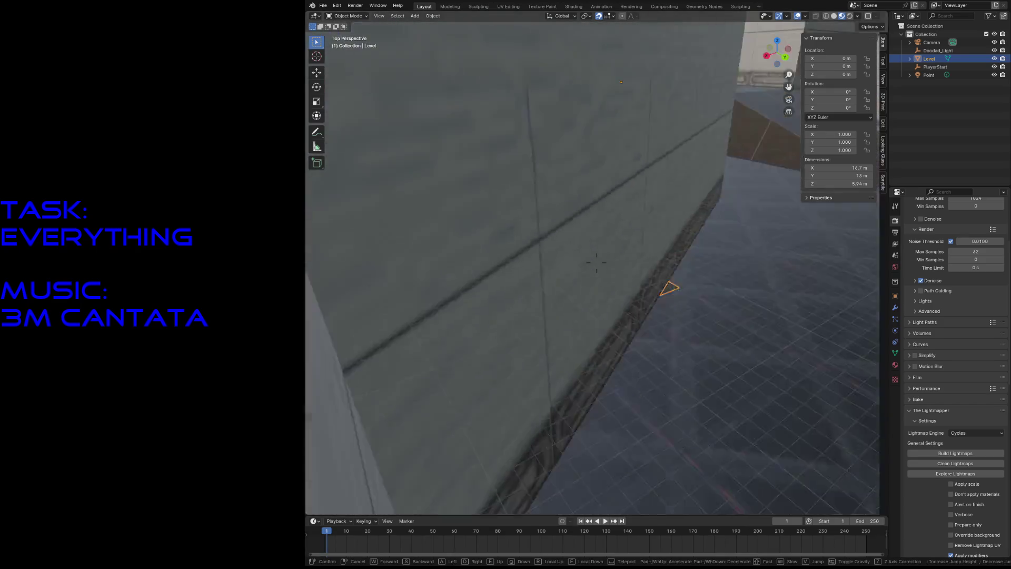
key(s)
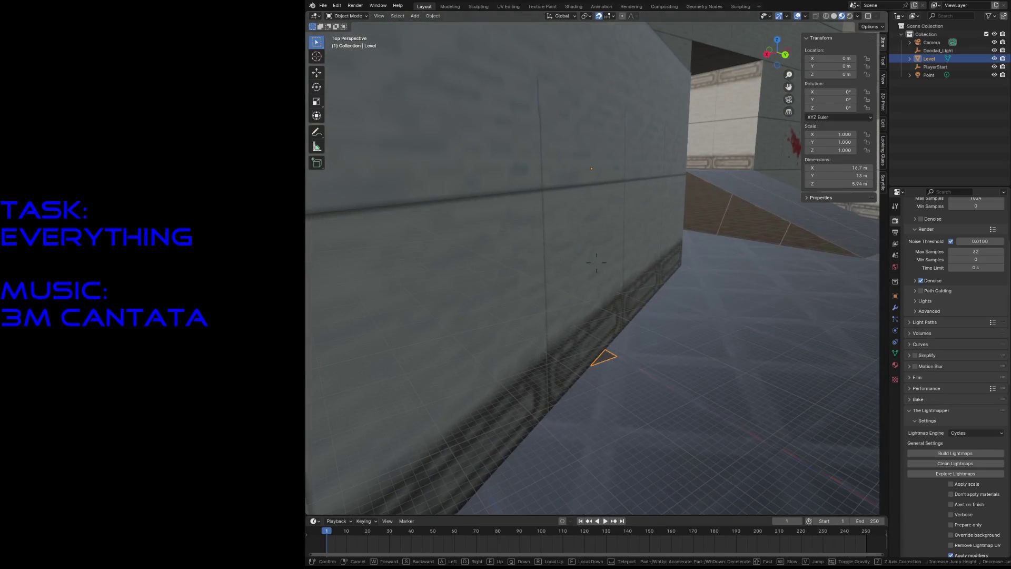
key(s)
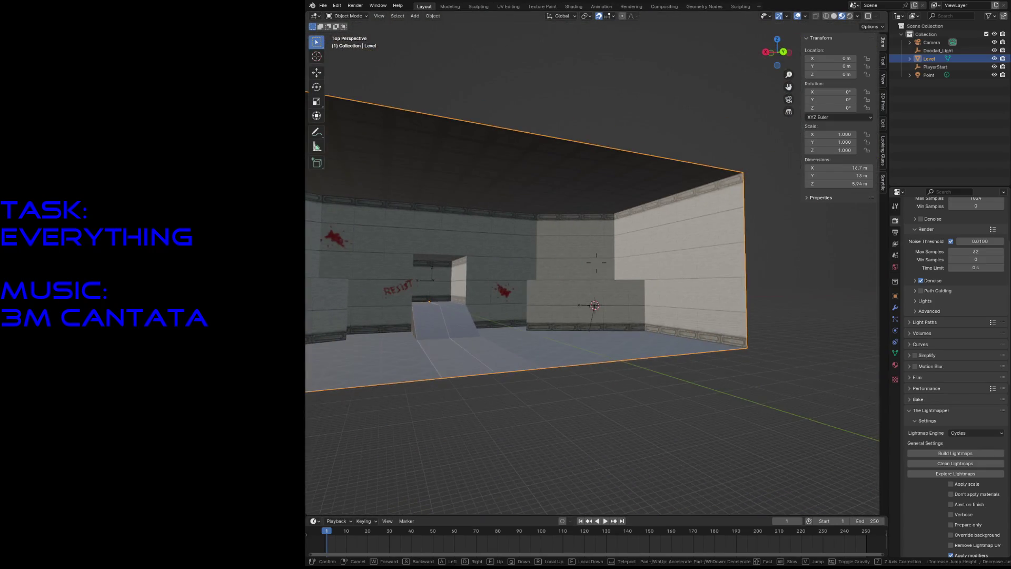
key(w)
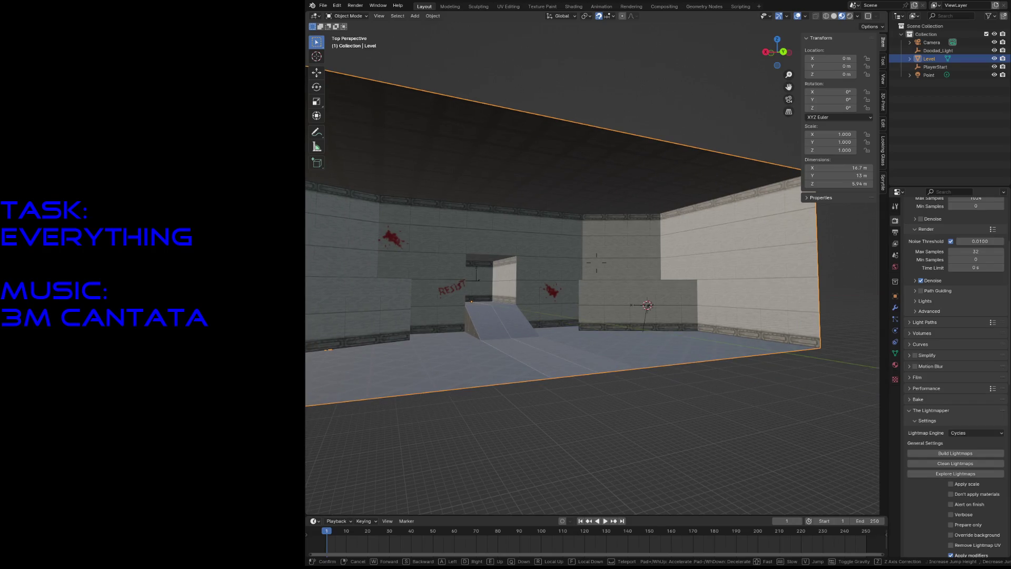
key(w)
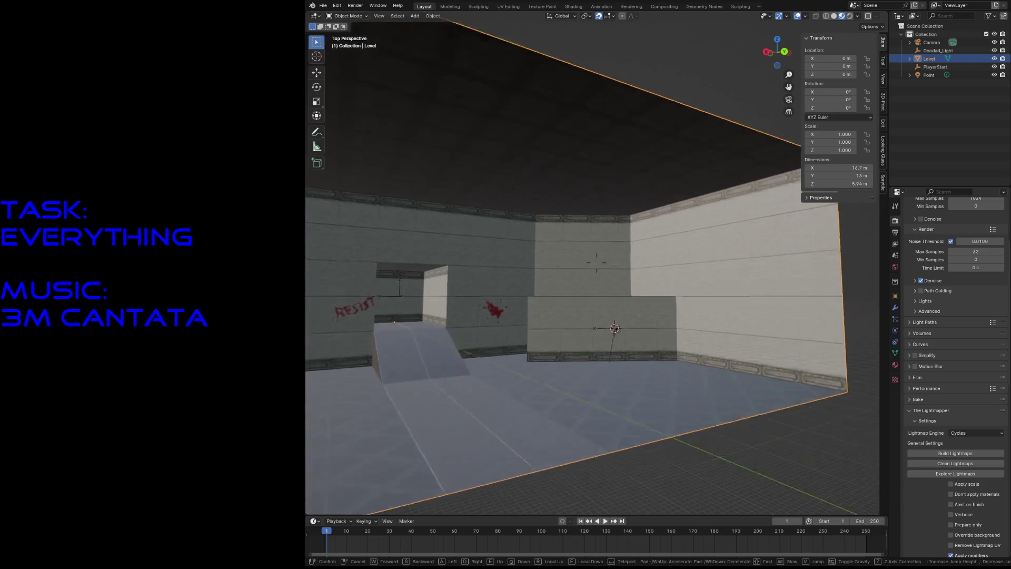
key(Escape)
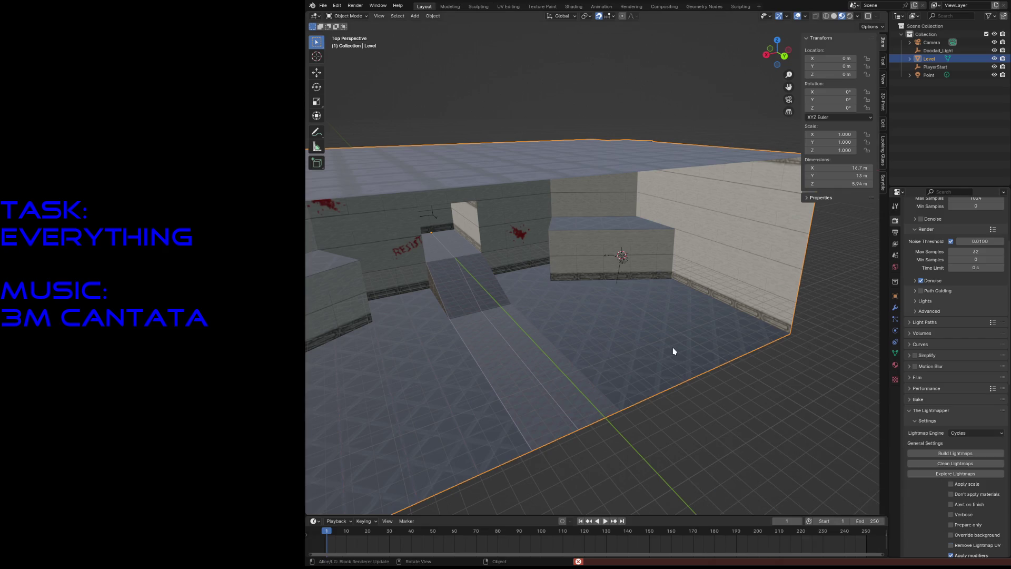
key(Tab)
Step: Leave edit mode, show the Level material settings and save level3.blend
click(644, 319)
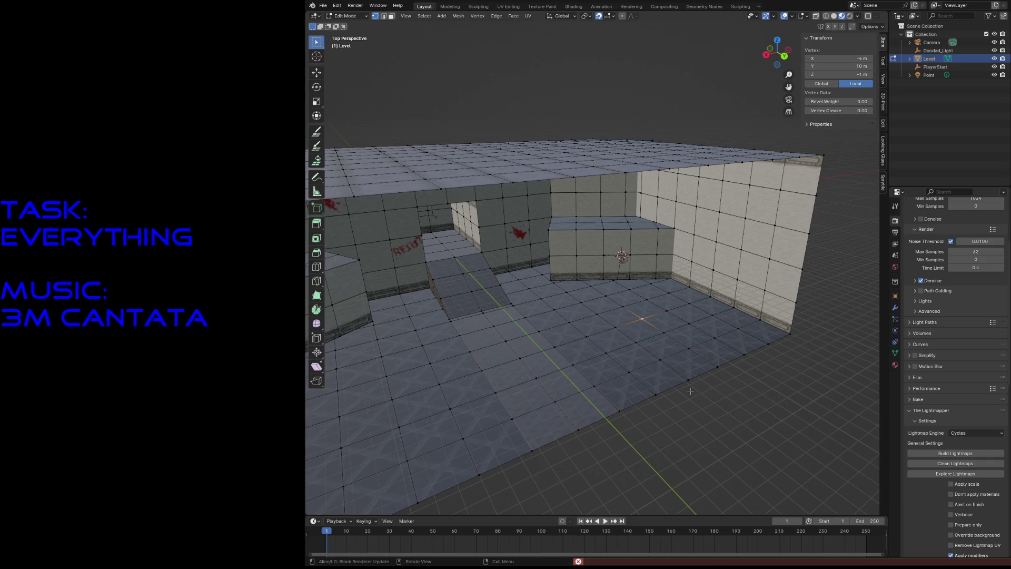
key(Tab)
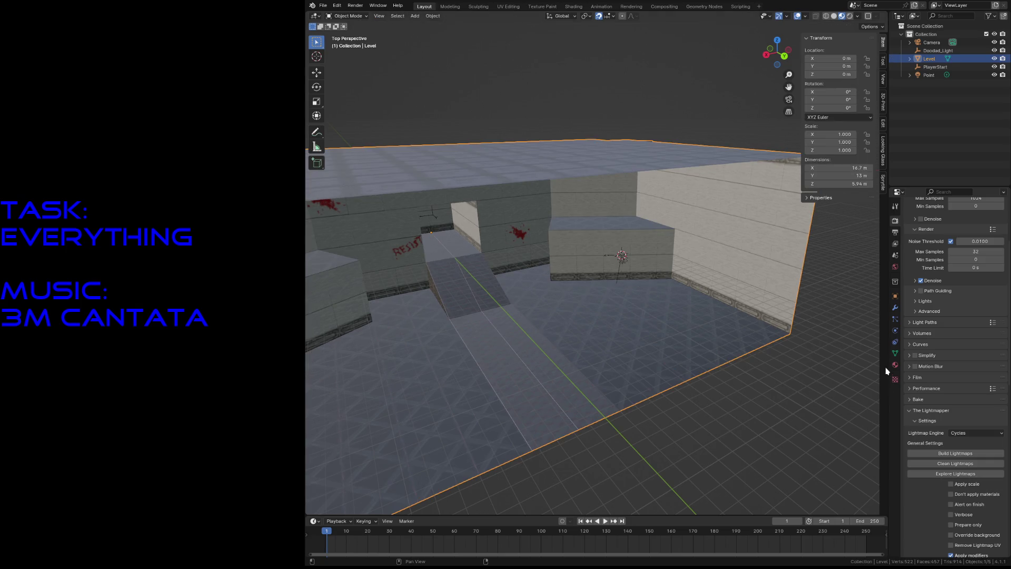
click(896, 368)
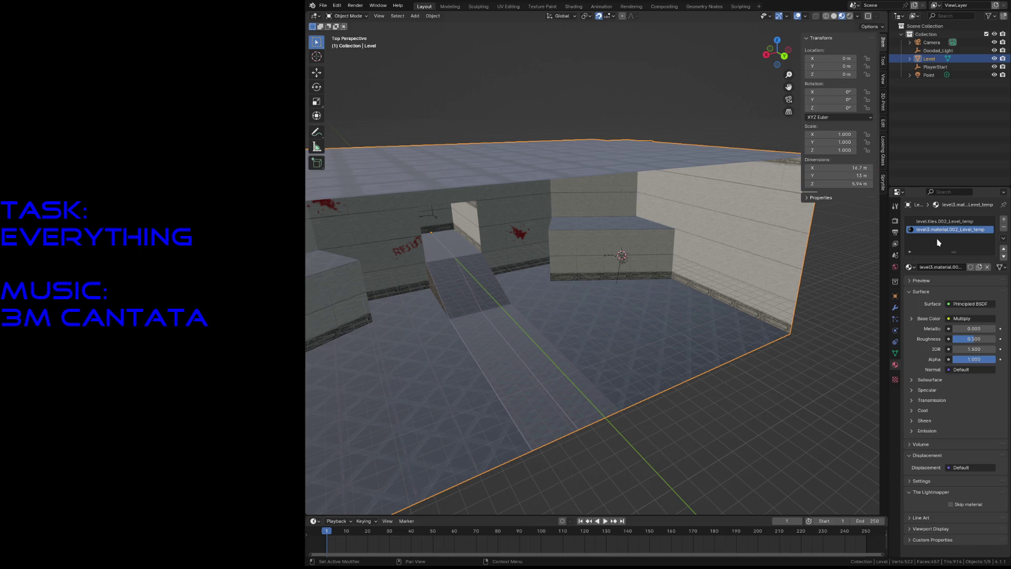
key(ctrl+s)
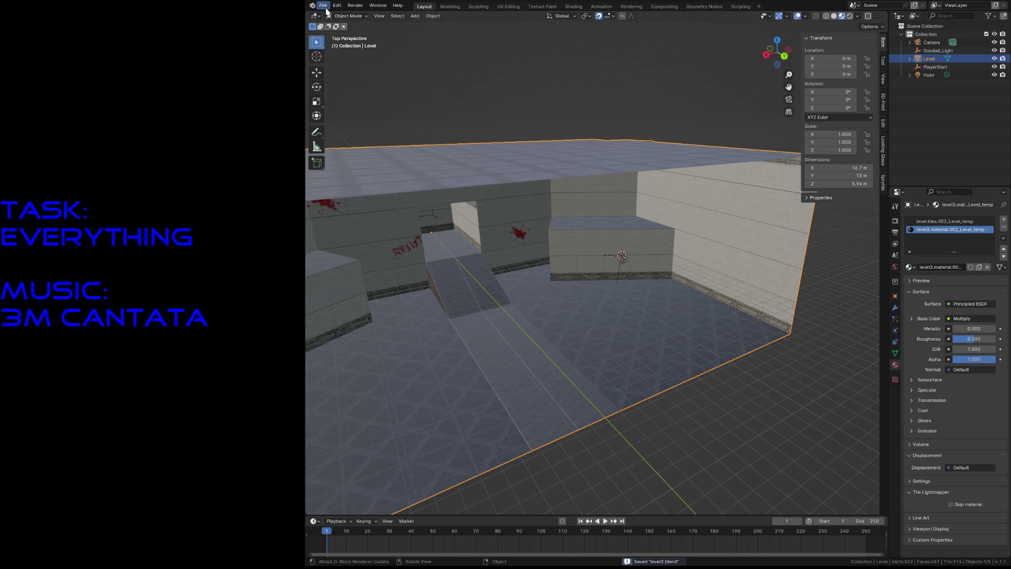
Step: Open and dismiss the File menu, then switch to the Shading workspace
click(323, 5)
mouse_move(344, 31)
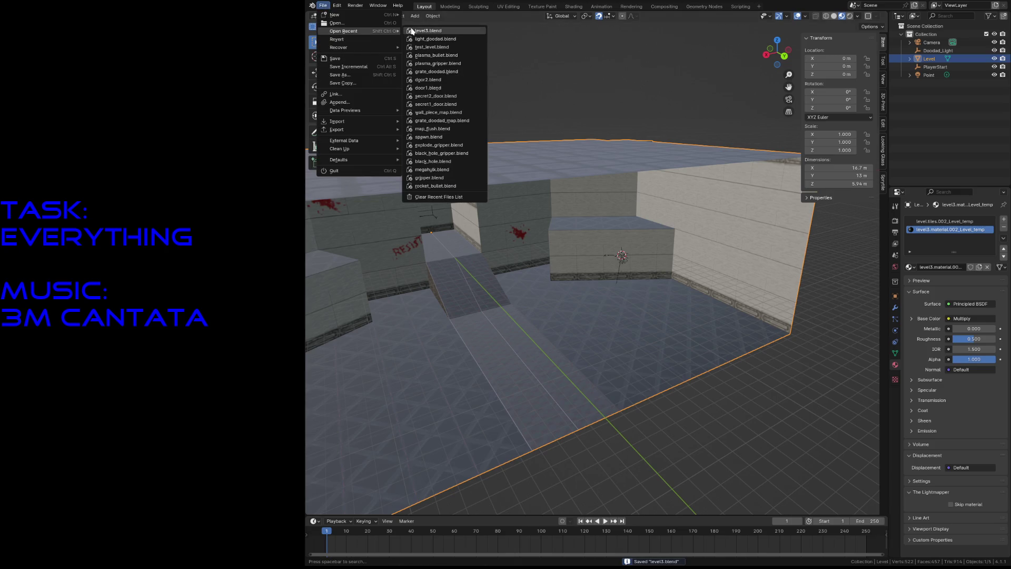
click(418, 31)
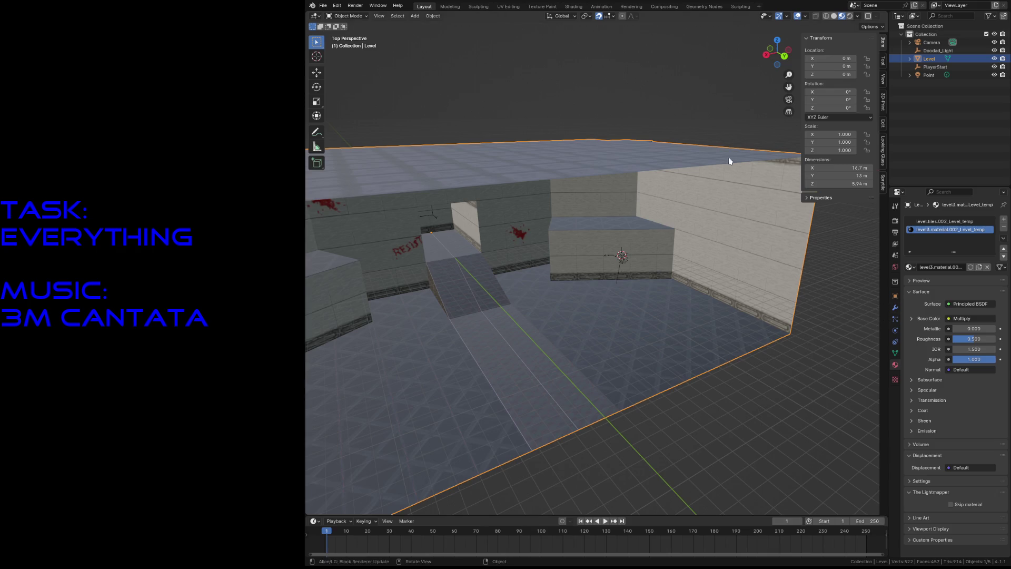
click(574, 6)
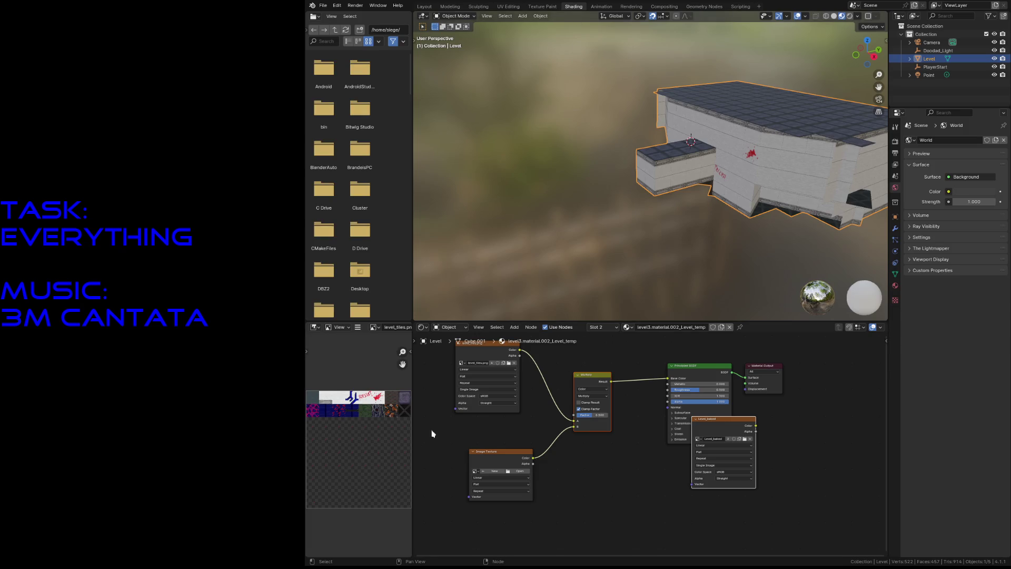
Step: Load Level_baked into the empty texture node, save, and return to the Layout workspace
click(475, 472)
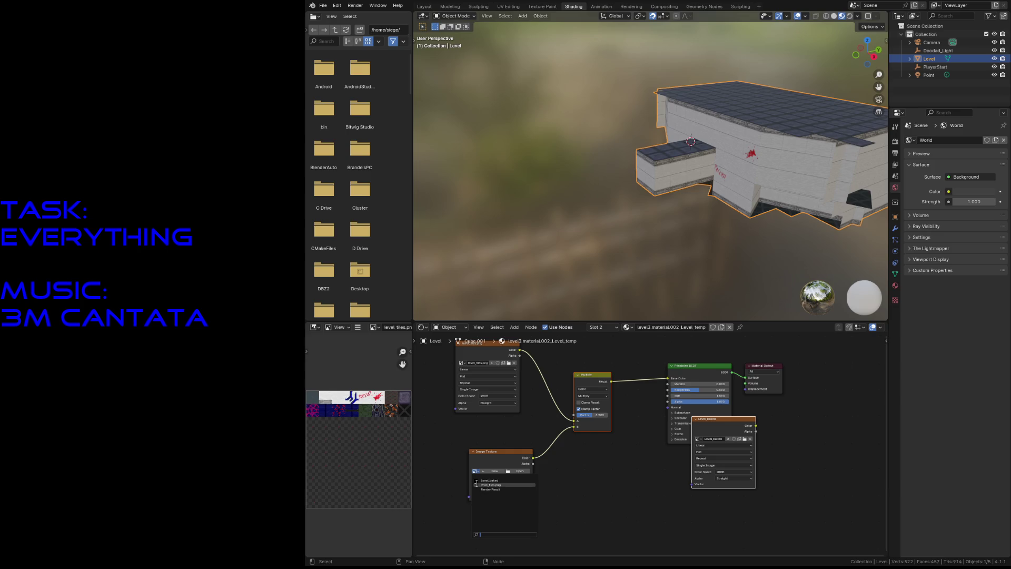
click(479, 480)
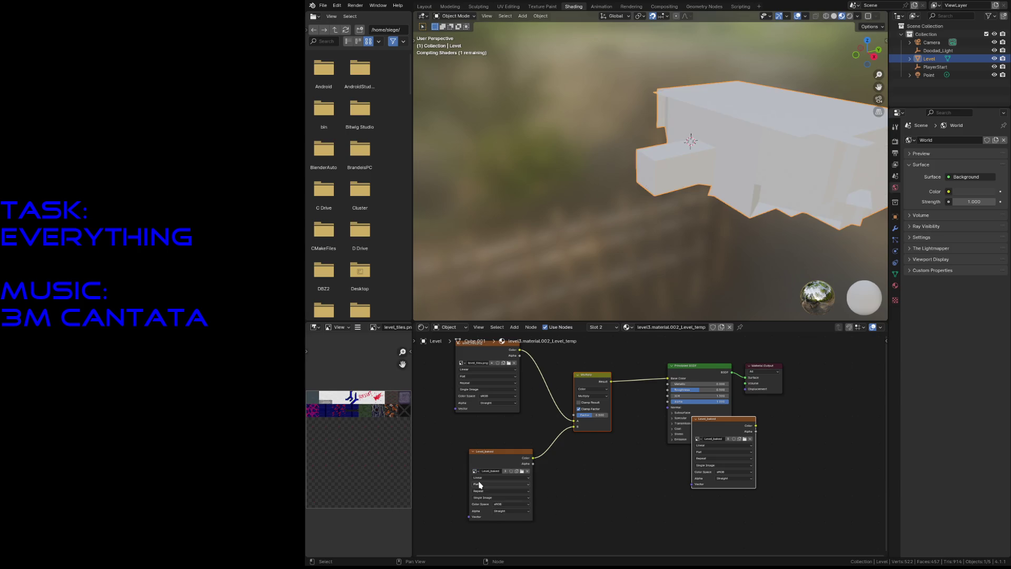
scroll(538, 475, up, 2)
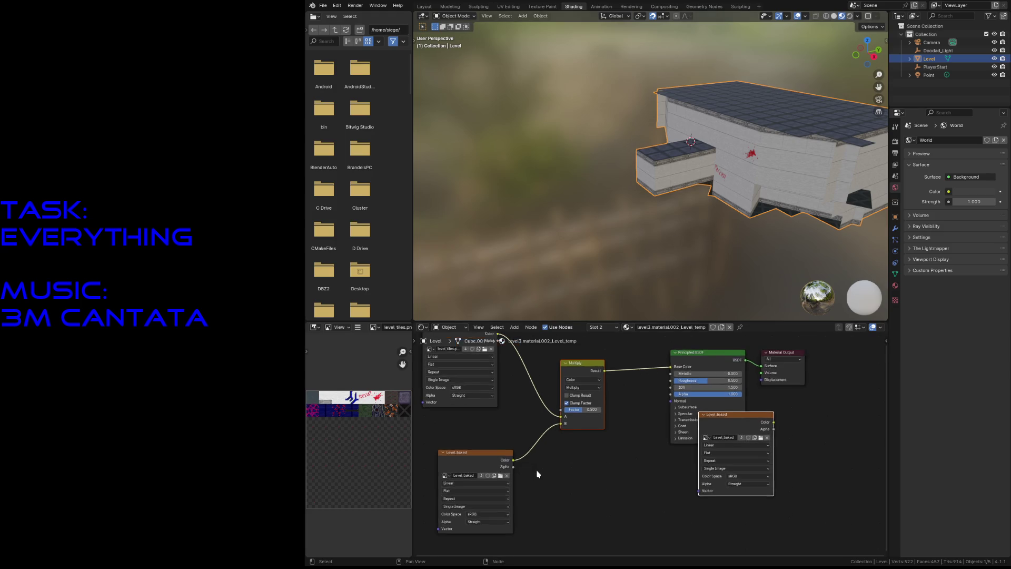
scroll(530, 442, up, 2)
scroll(553, 474, up, 2)
middle_drag(560, 496, 576, 514)
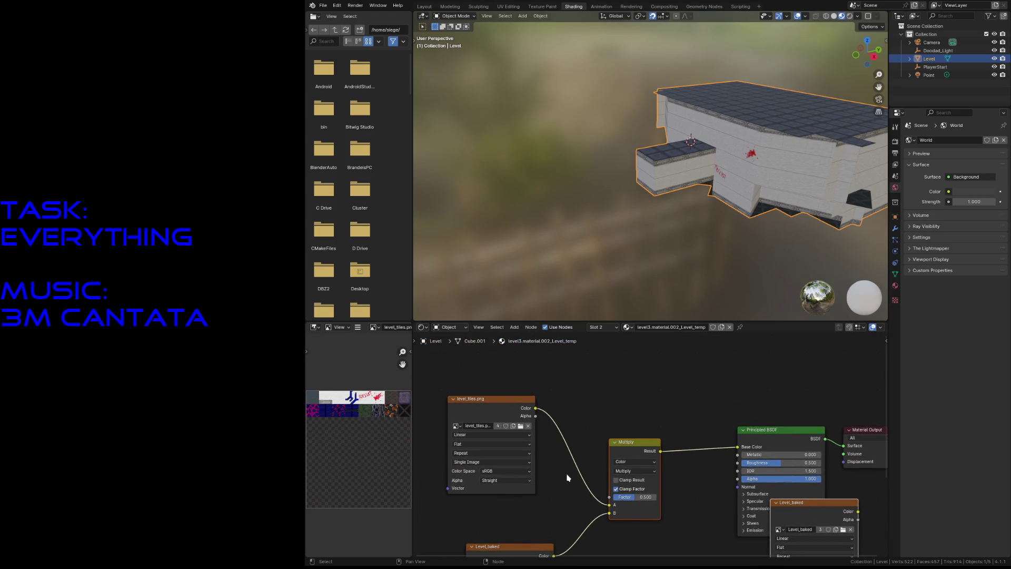
middle_drag(569, 478, 558, 425)
key(ctrl+s)
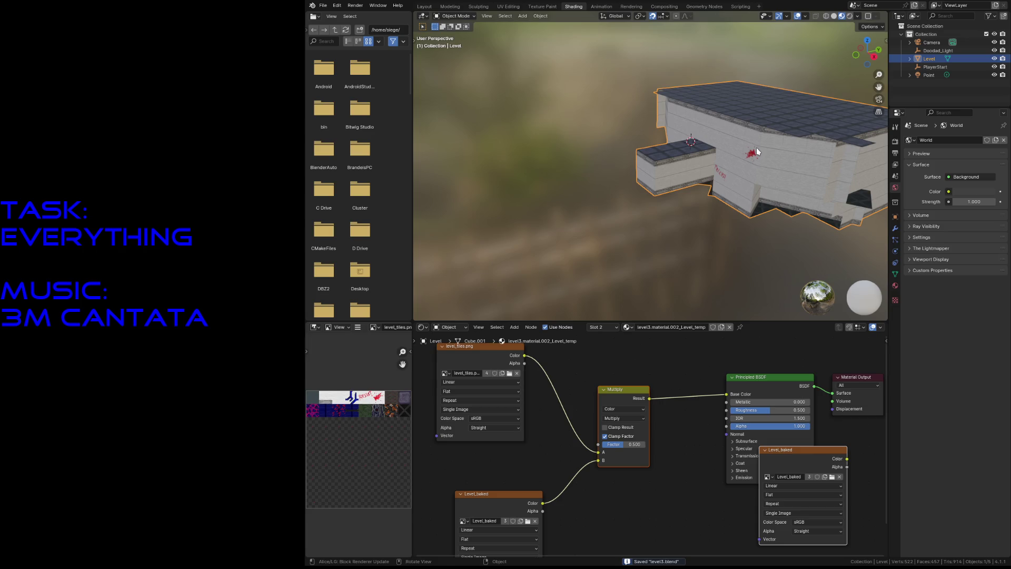
click(423, 6)
Step: Walk through the textured level in first-person navigation, moving in and back out of the room
key(grave)
key(Escape)
key(shift+grave)
key(w)
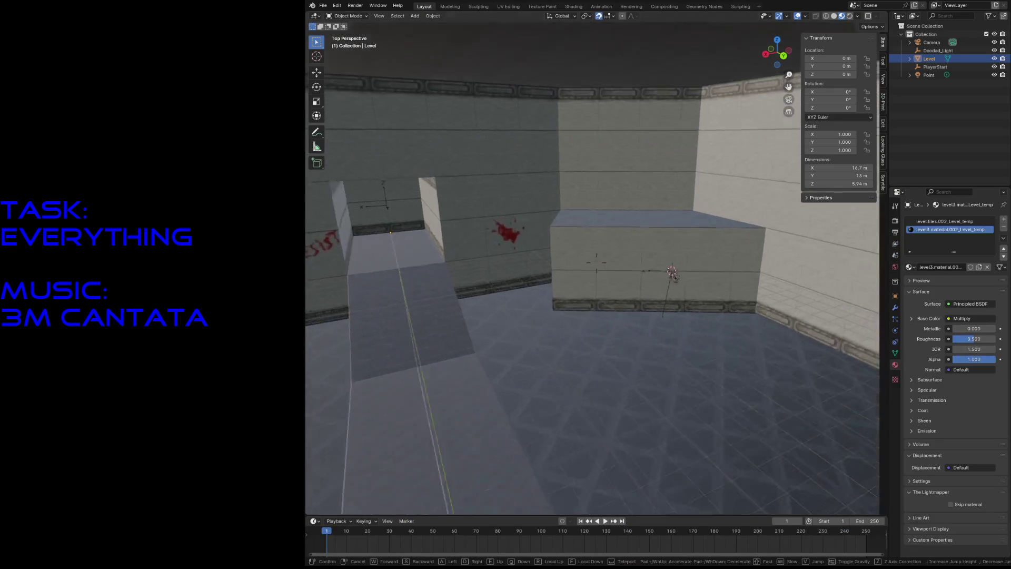
key(s)
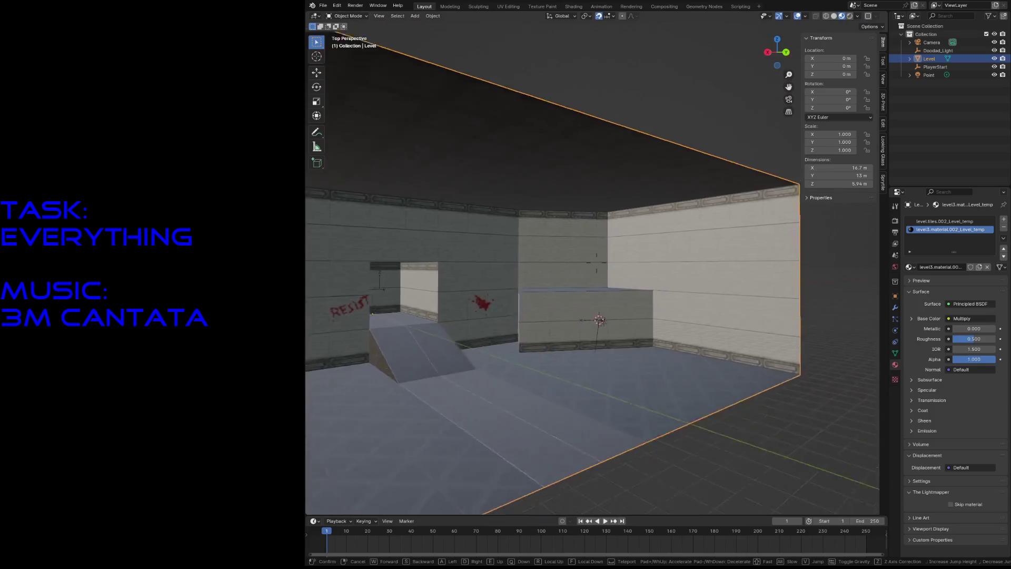
key(w)
click(619, 255)
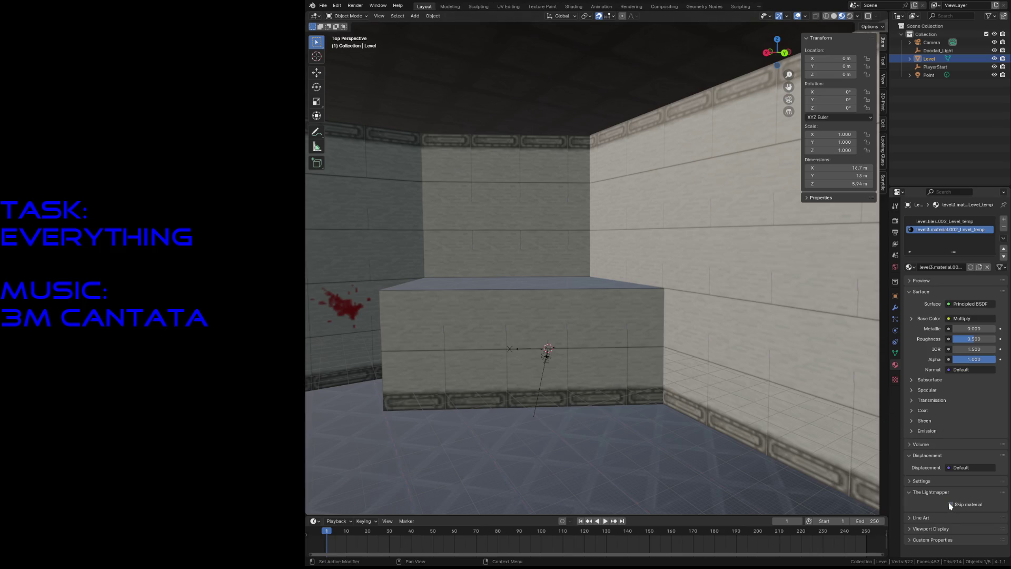
Step: Select the level.tiles.002_Level_temp material slot on the Level object
click(922, 222)
Step: Select the level3.material.002_Level_temp slot, enter edit mode on the Level mesh and save
click(925, 229)
key(Tab)
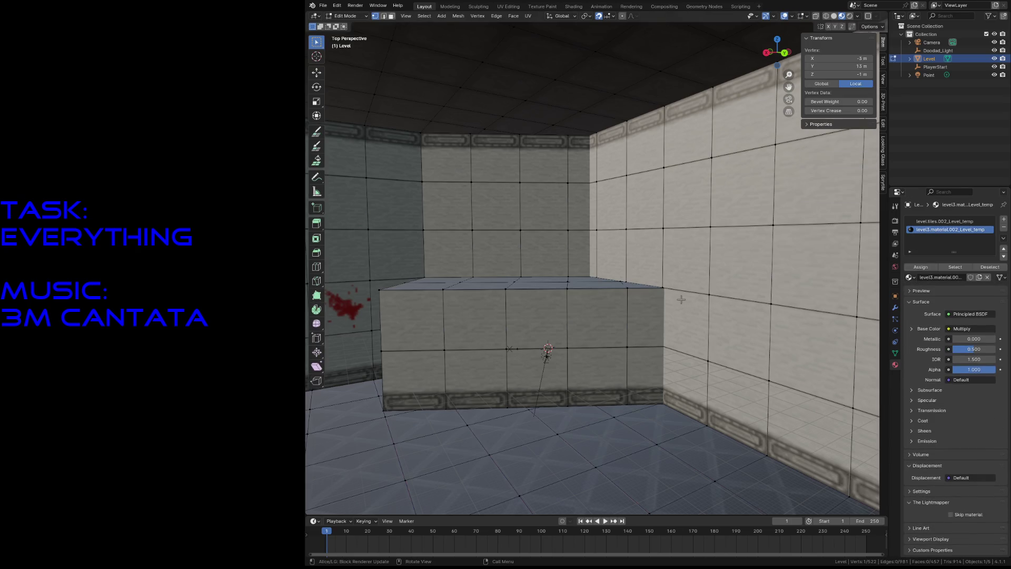
click(682, 300)
key(ctrl+s)
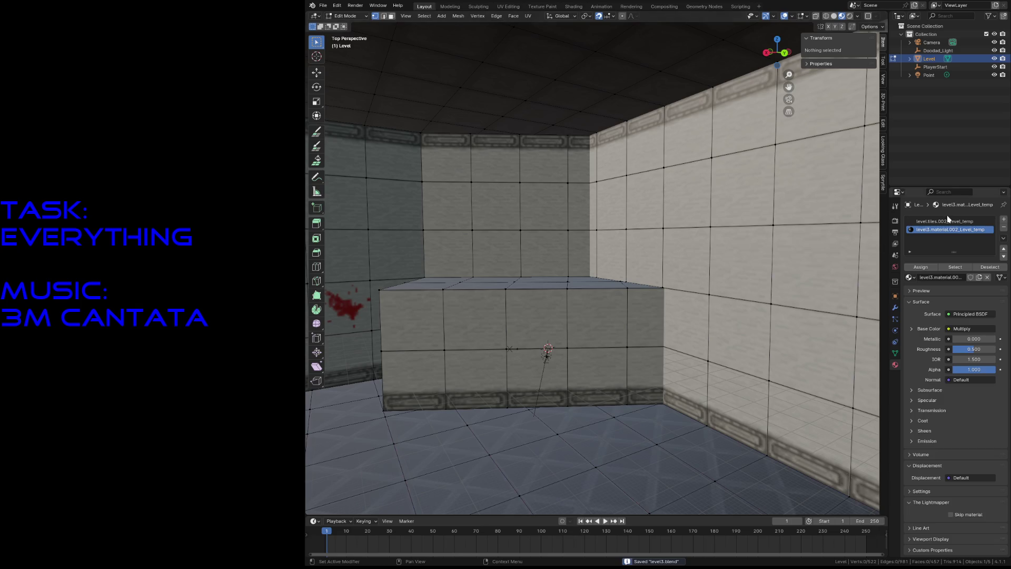
Step: Rename the temporary materials back to level_tiles and level3_material, save, and make level3_material active
click(948, 221)
text(level)
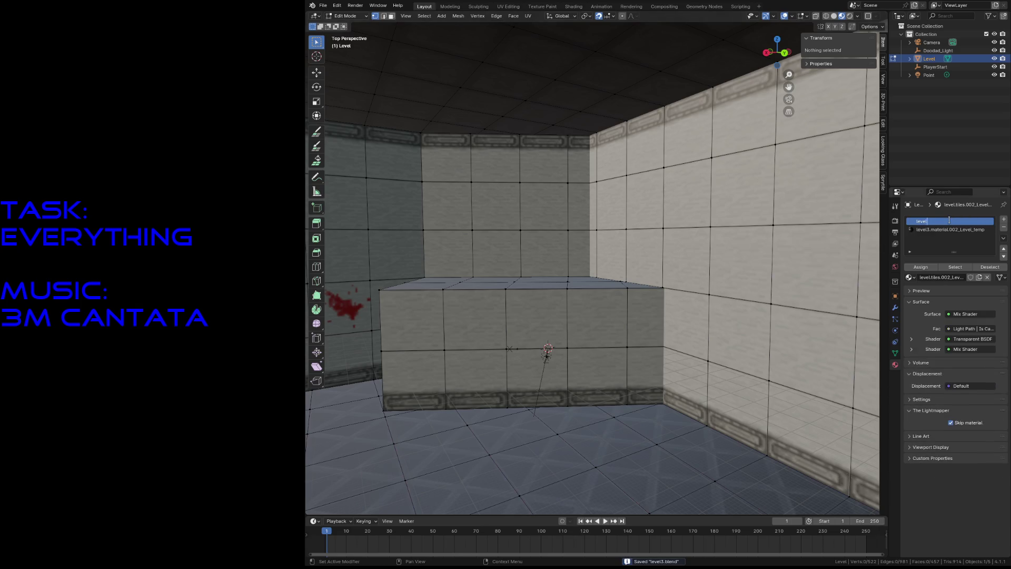
text(_tiles)
key(Return)
ctrl+click(969, 228)
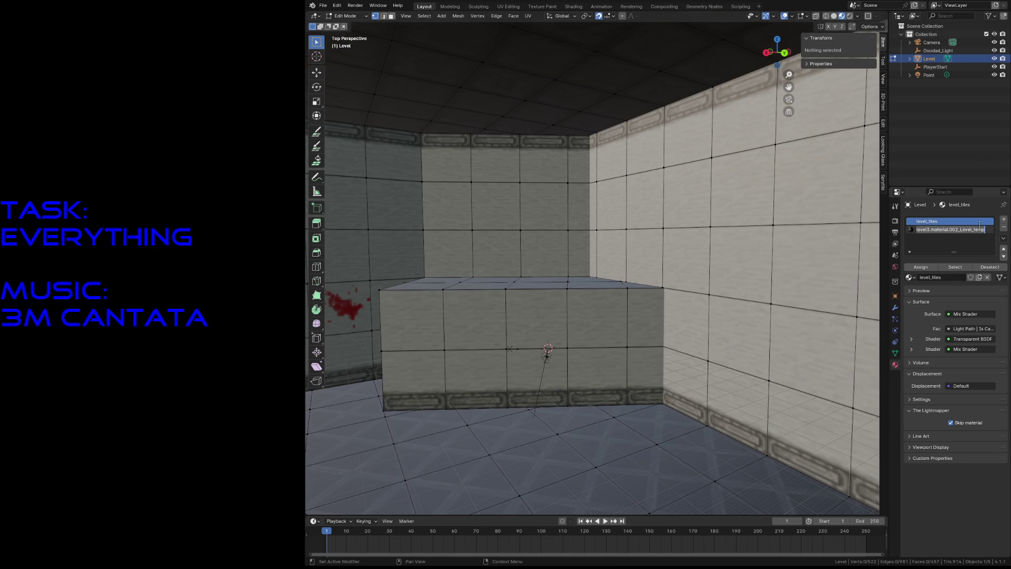
text(level3_material)
key(Return)
key(ctrl+s)
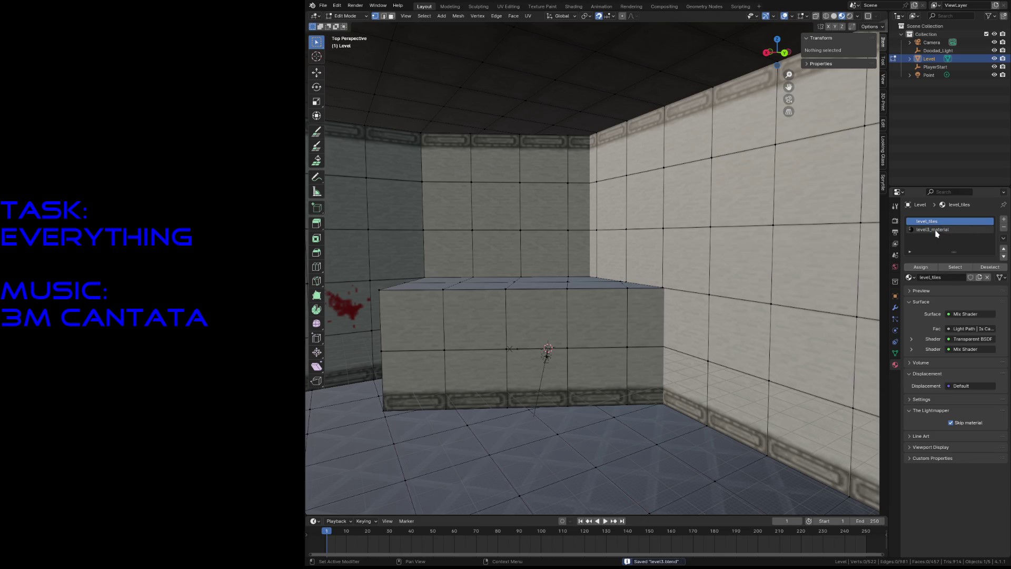
click(937, 229)
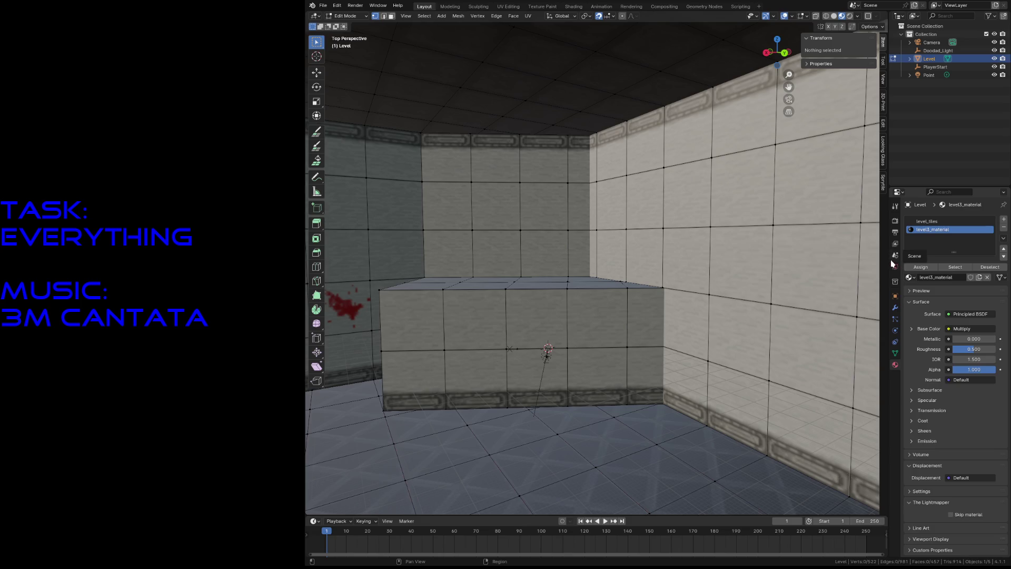
click(895, 221)
scroll(939, 376, down, 5)
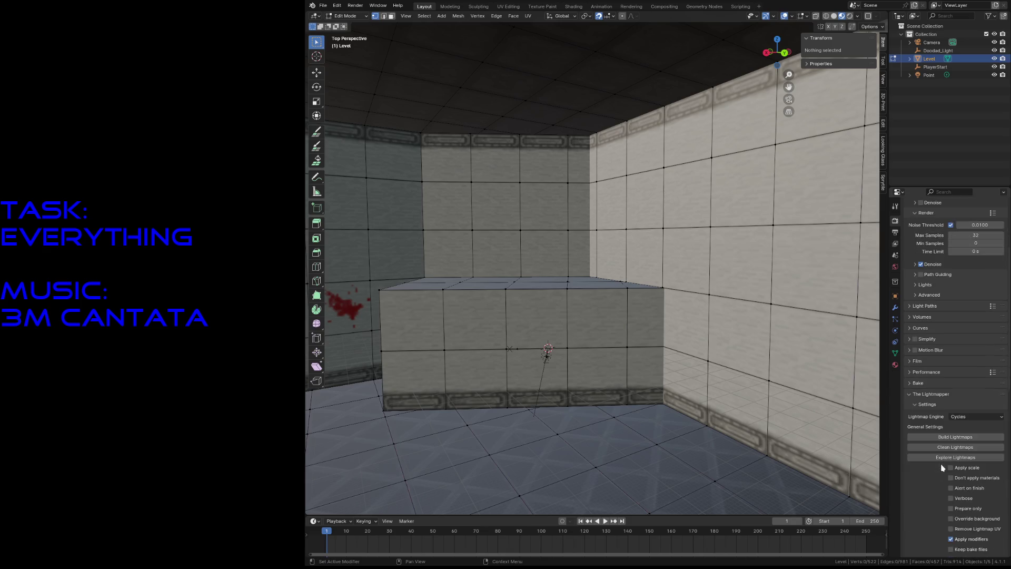
Step: Save the file and build the lightmaps for the Level object, hitting the UnboundLocalError again
click(951, 439)
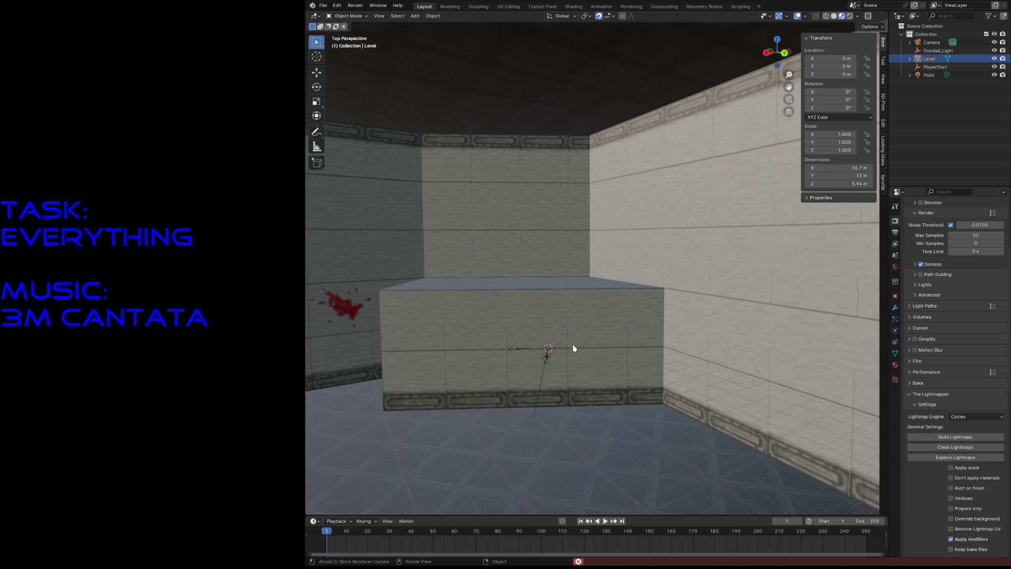
scroll(524, 390, down, 5)
scroll(524, 389, down, 5)
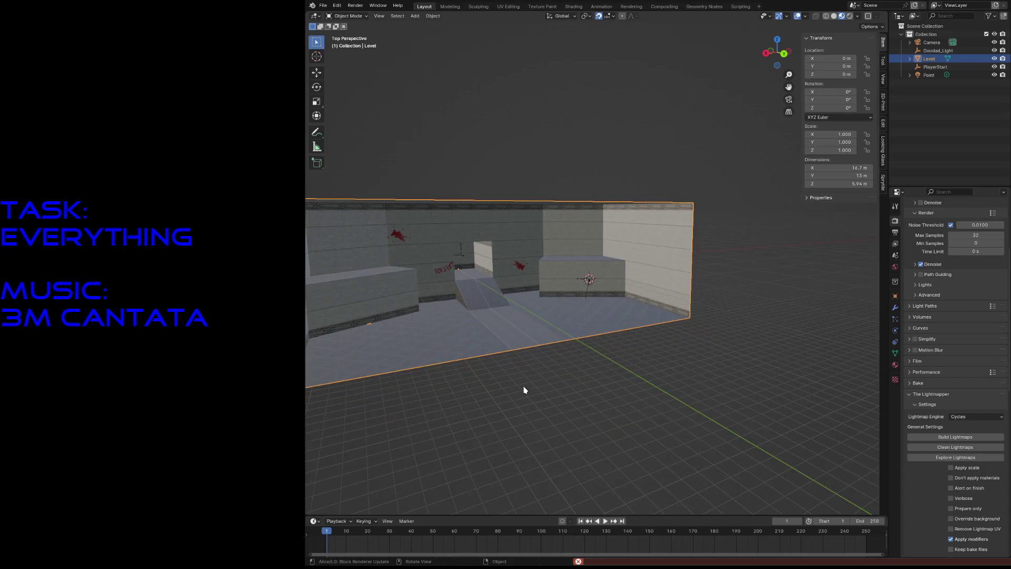
click(601, 453)
key(ctrl+s)
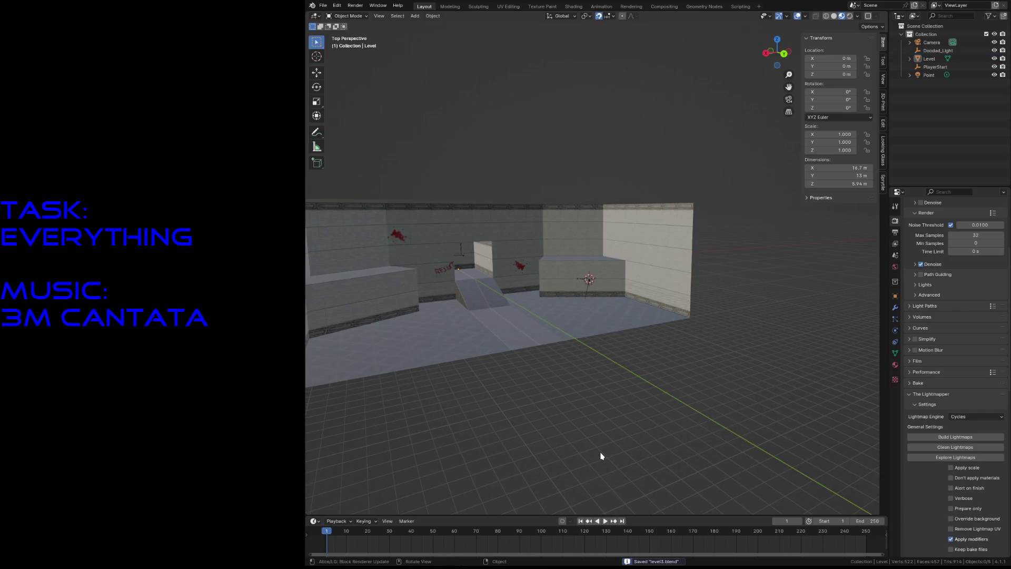
click(499, 318)
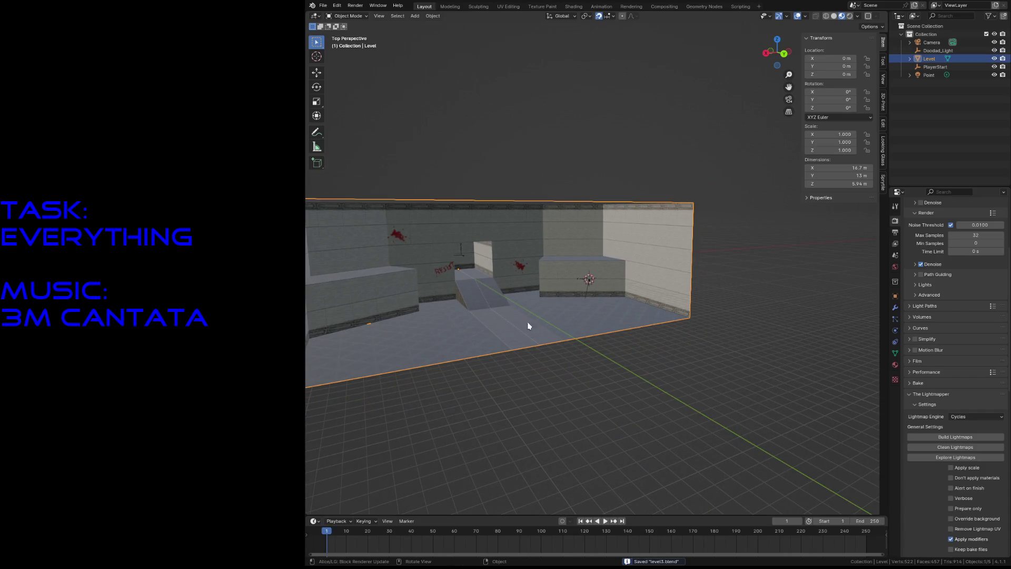
click(949, 438)
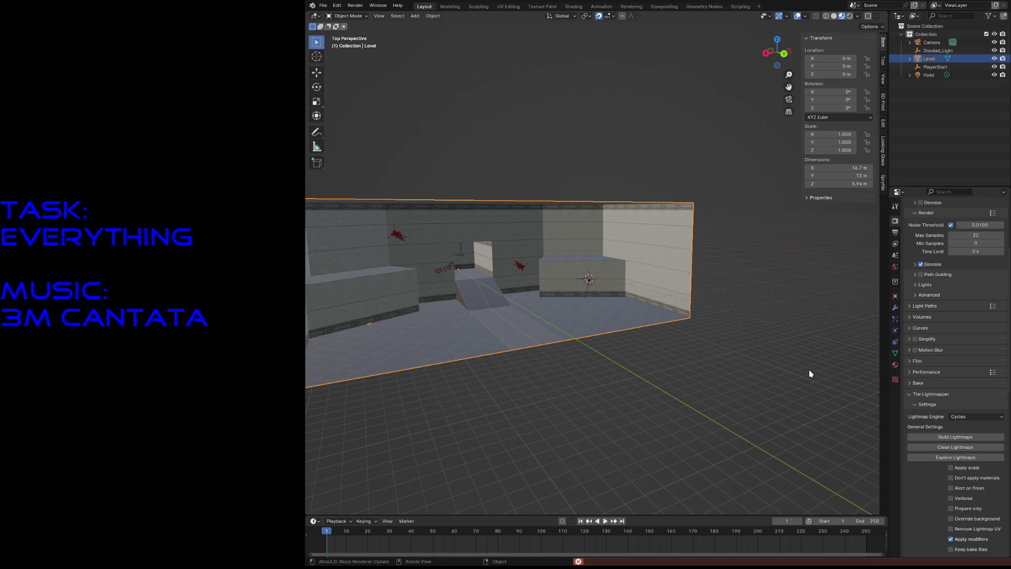
Step: Dismiss the error and select the first _Level_temp material slot
click(895, 366)
click(948, 221)
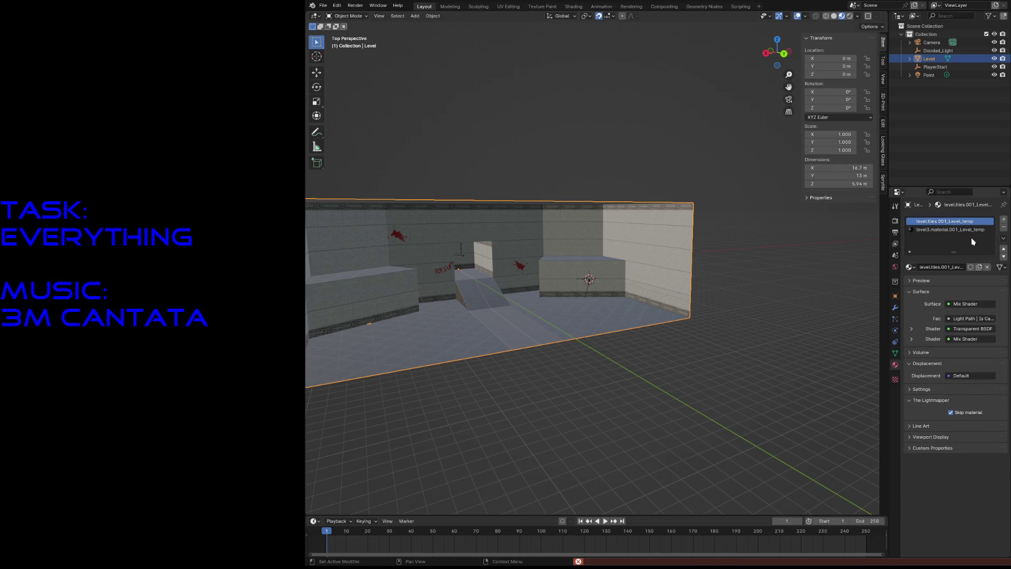
Step: Unlink both _Level_temp materials and remove the second material slot from Level
click(986, 268)
click(948, 229)
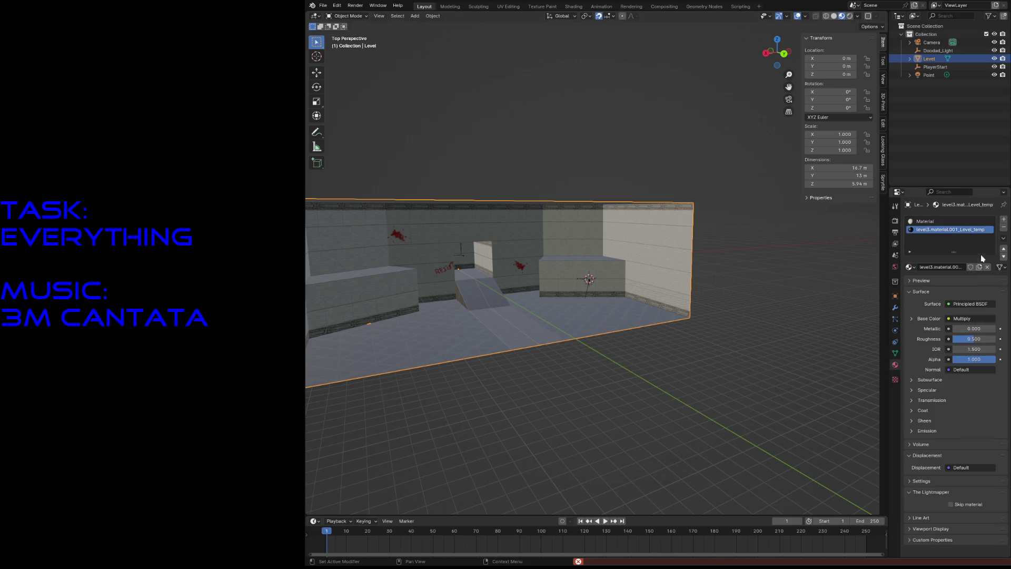
click(987, 267)
click(927, 223)
click(986, 267)
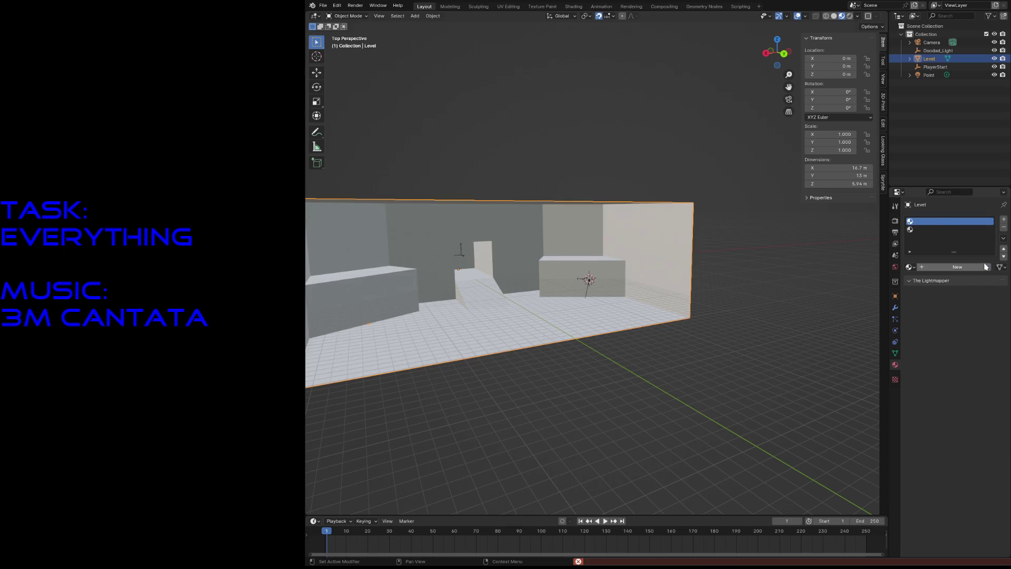
click(1004, 229)
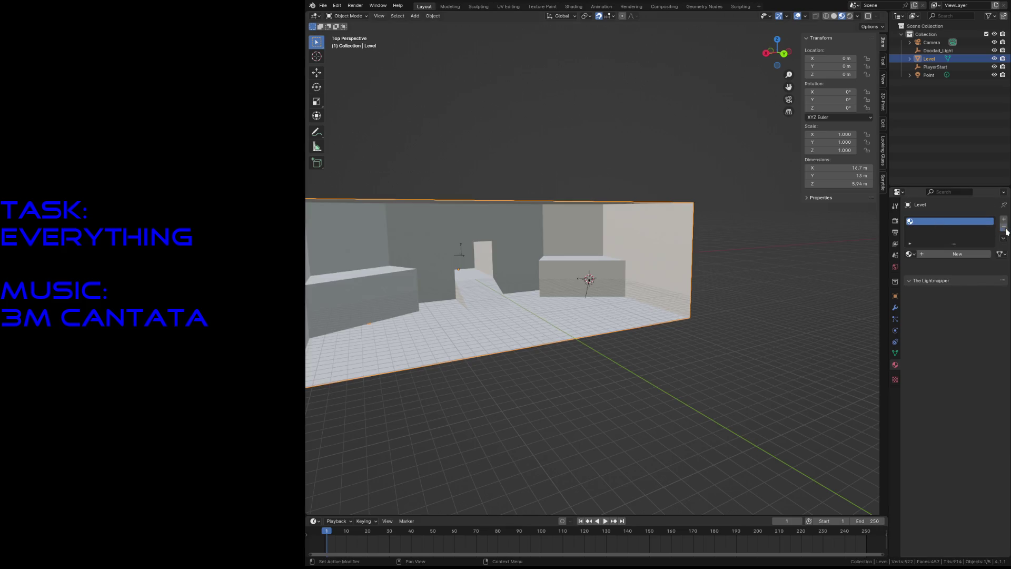
Step: Create a fresh Material.001 in the remaining slot and save level3.blend
click(925, 258)
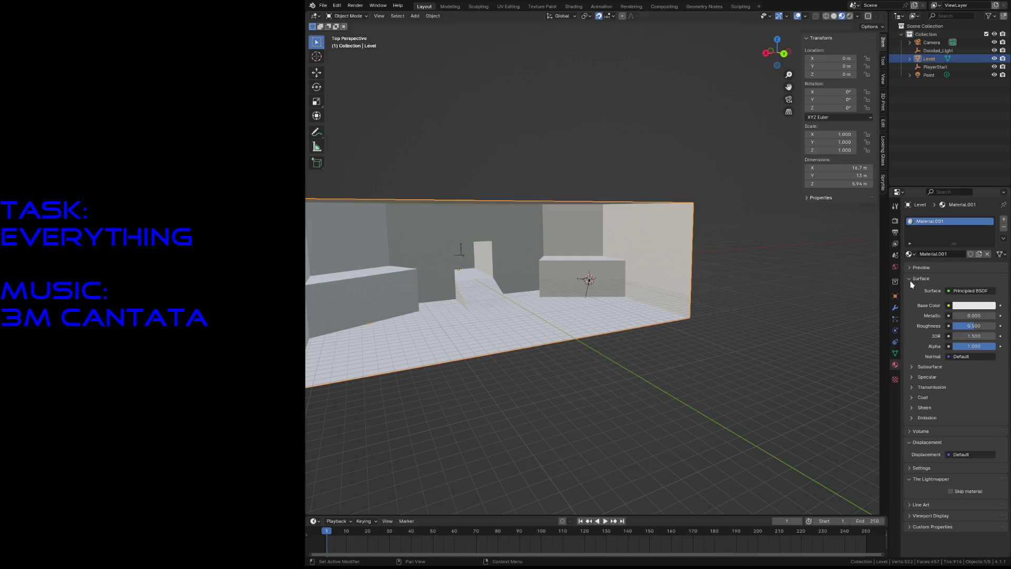
click(897, 256)
key(ctrl+s)
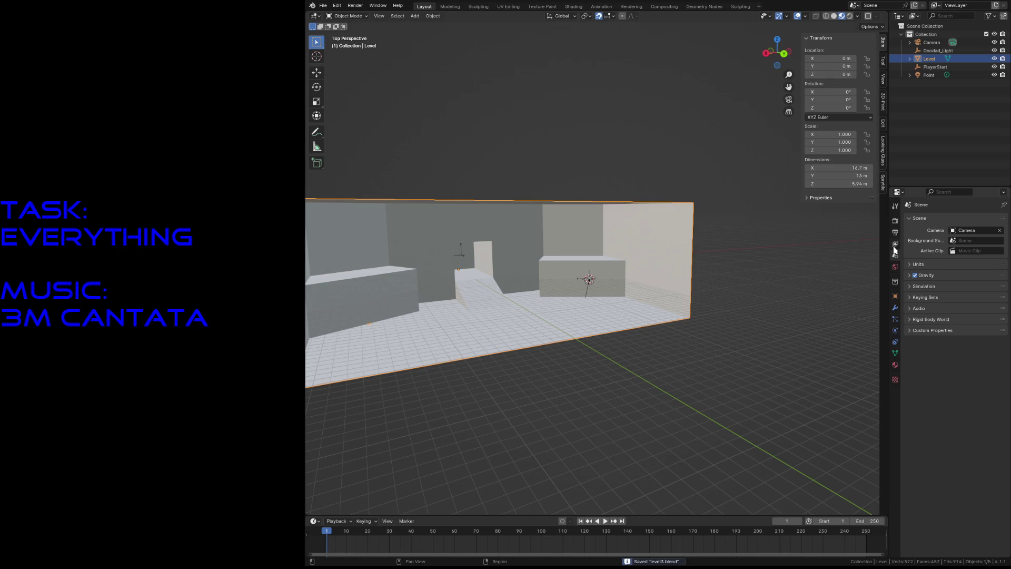
Step: Enable render denoising and build the lightmaps for the level
click(895, 233)
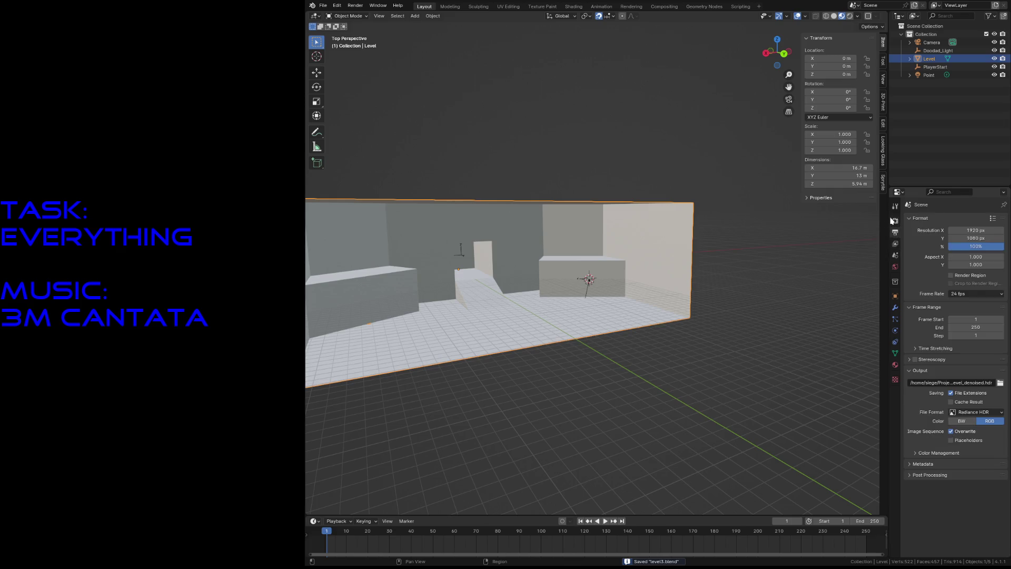
click(895, 221)
click(920, 379)
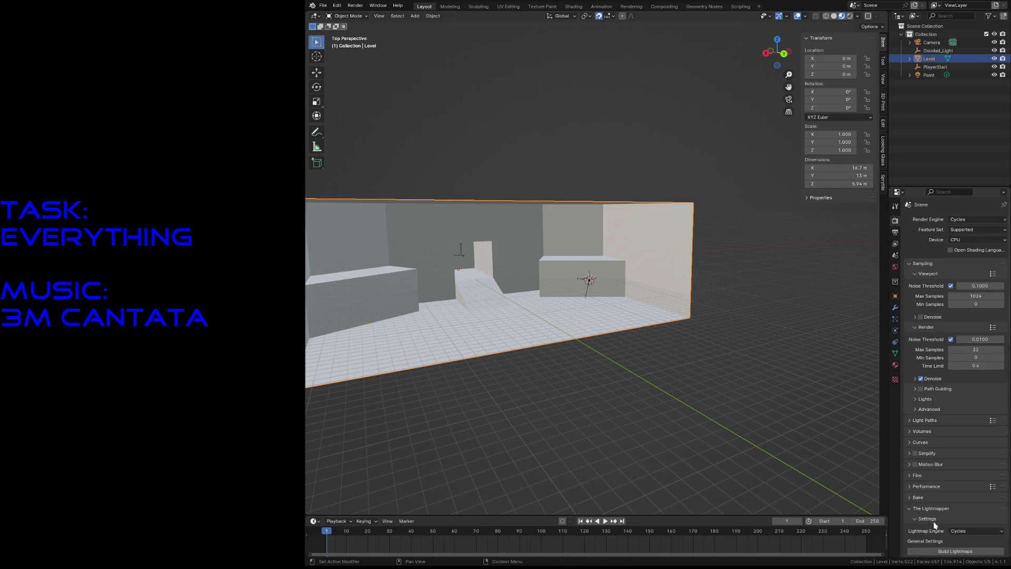
click(940, 551)
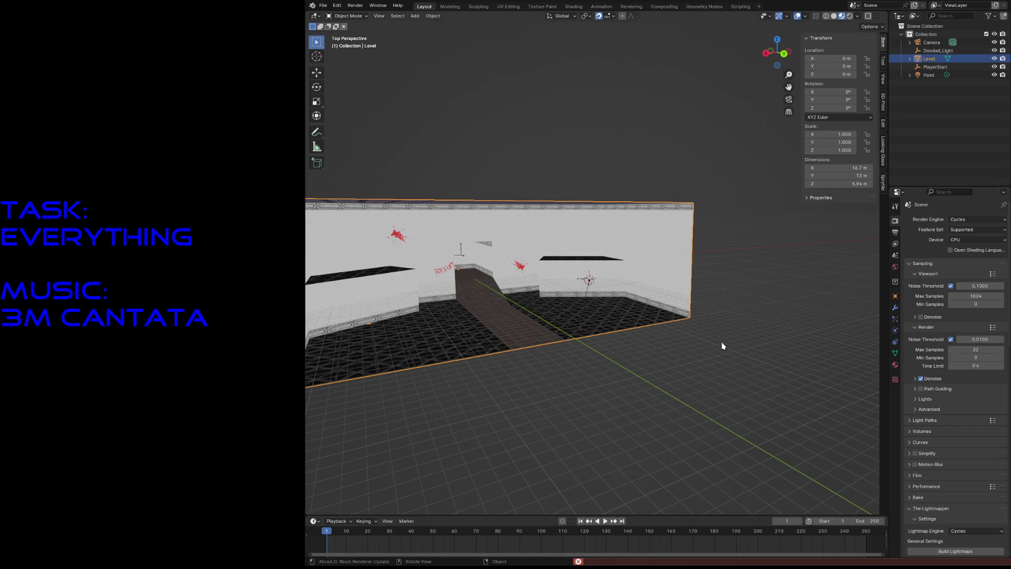
scroll(949, 493, down, 2)
scroll(959, 502, down, 2)
scroll(960, 506, down, 1)
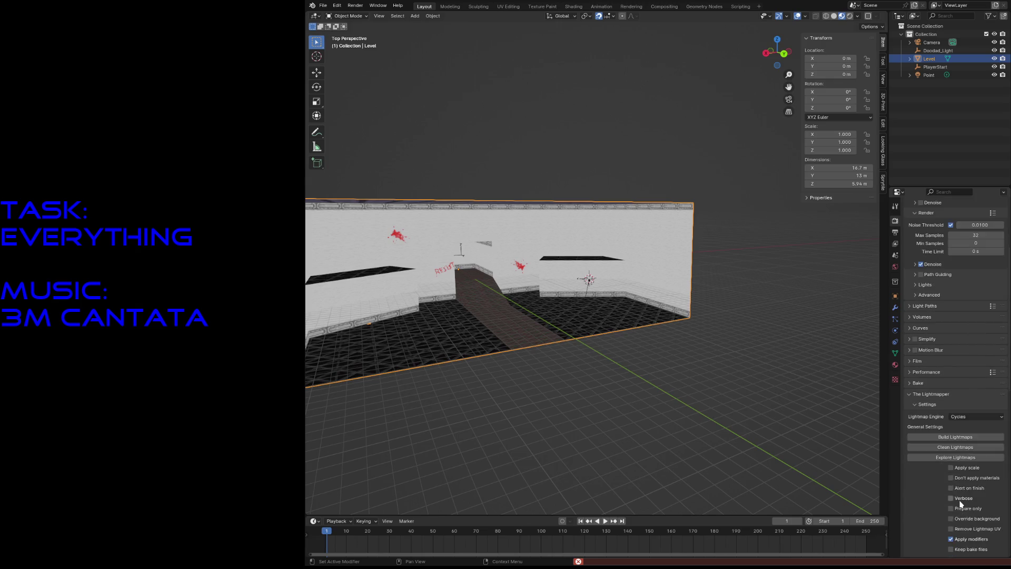
scroll(960, 505, down, 2)
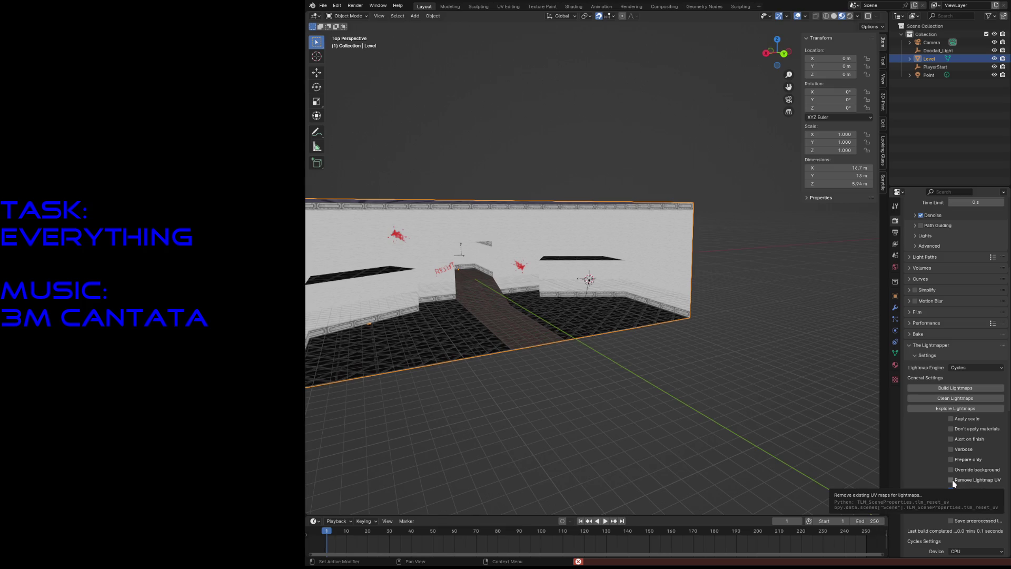
Step: Turn on the lightmapper's Remove Lightmap UV option and rebuild the lightmaps
click(954, 482)
scroll(937, 467, down, 4)
scroll(938, 467, down, 2)
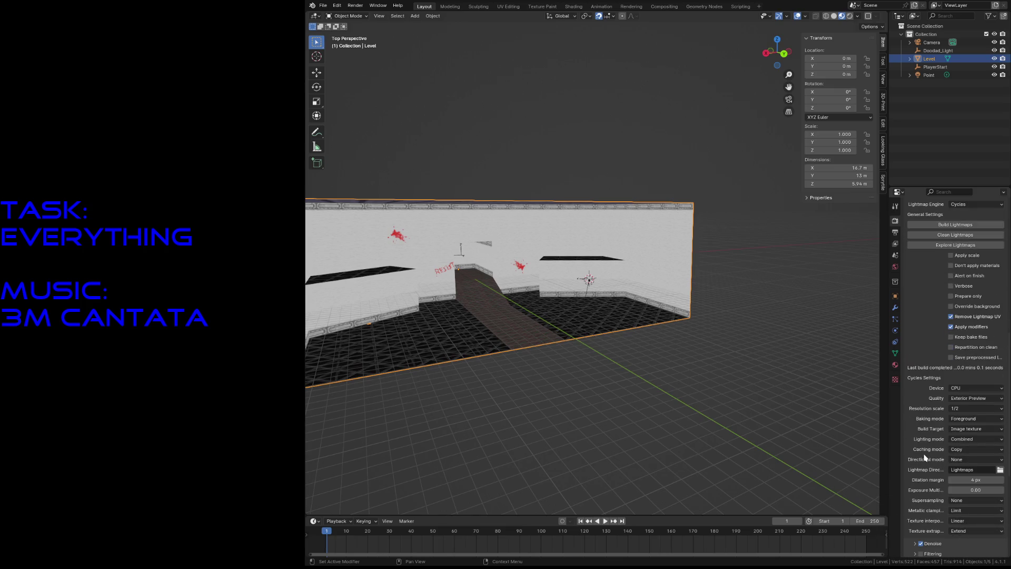
click(946, 226)
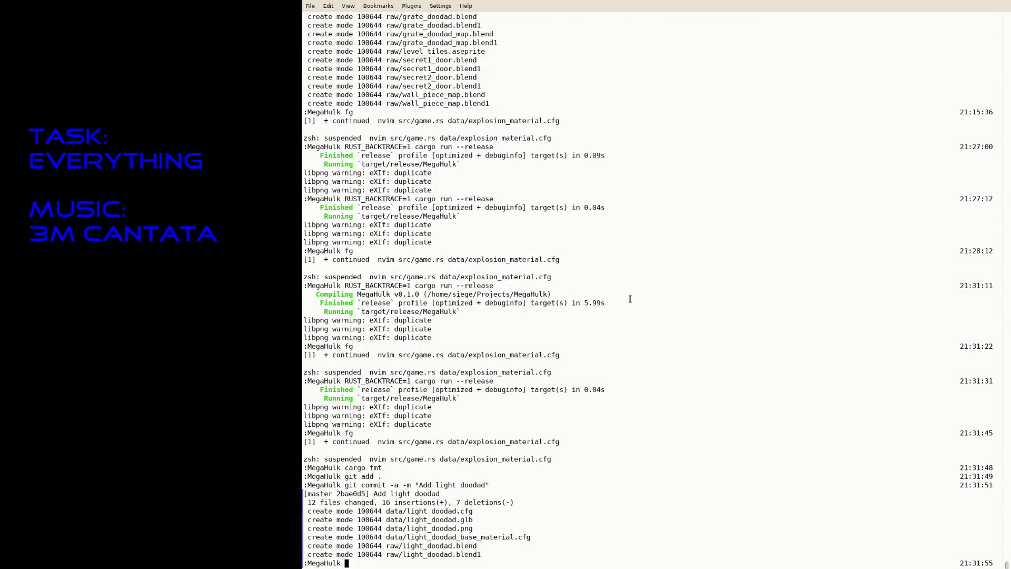
text(vim ~/.)
text(config/b)
Step: Tab-complete the vim path down to ~/.config/blender/4.1/scripts/addons/thelightmapper
key(Tab)
text(4.1/)
key(Tab)
text(s)
key(Tab)
key(Tab)
text(a)
key(Tab)
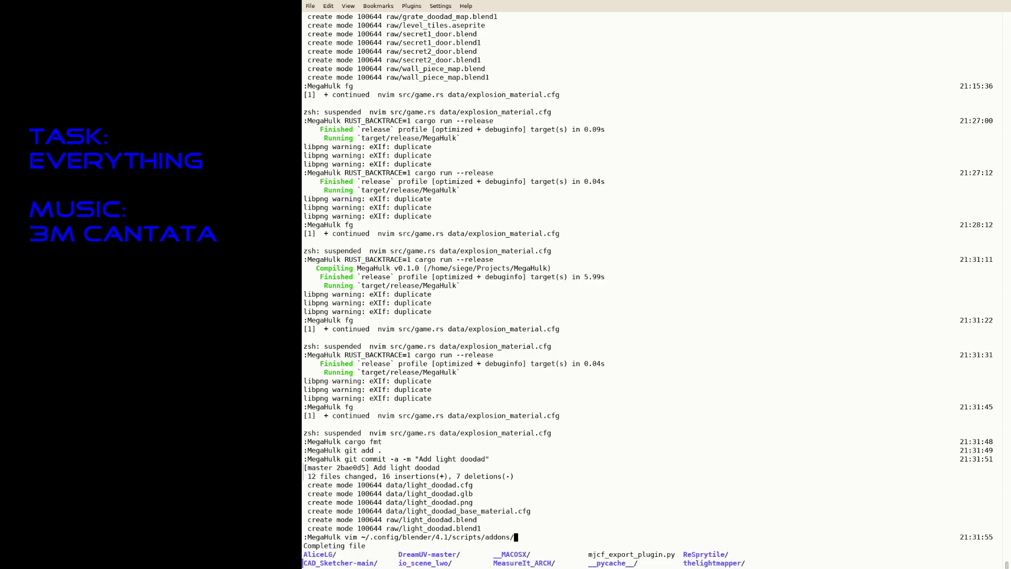
text(th)
key(Tab)
key(Tab)
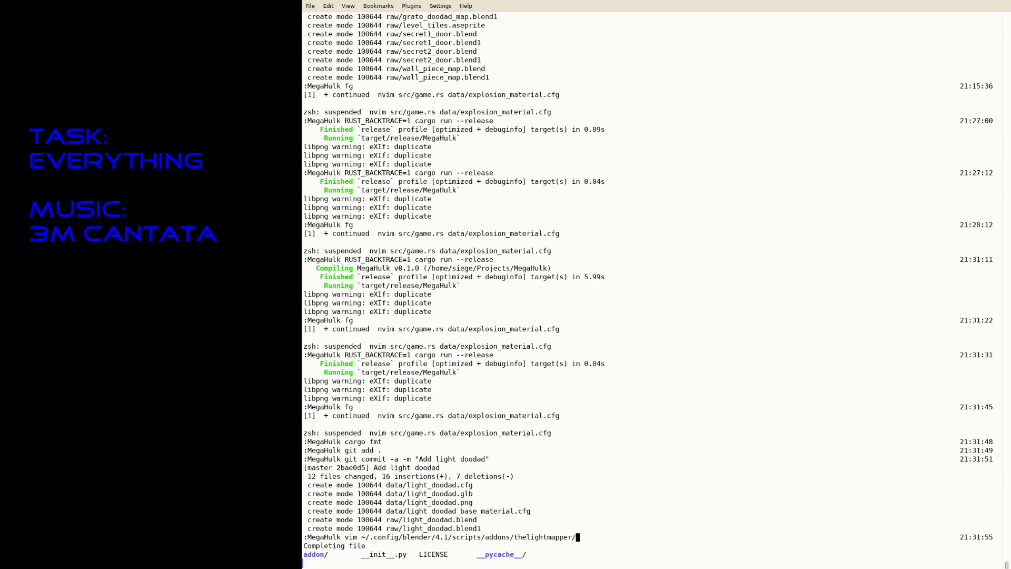
text(ad)
key(Tab)
key(Tab)
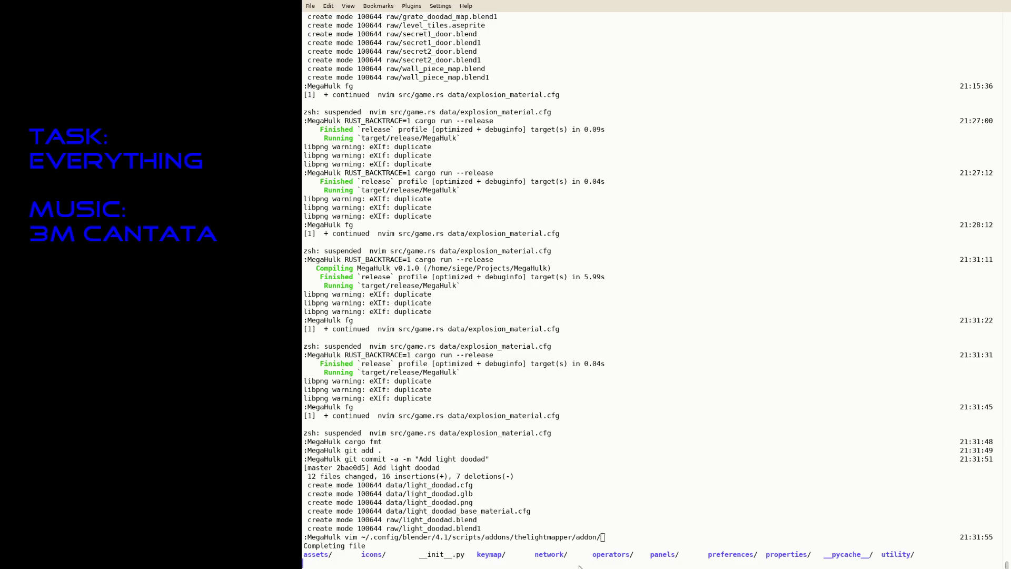
Step: Continue into the addon's utility folder, erasing a wrongly completed build file name
click(303, 563)
text(utility/bu)
key(Tab)
text(ild)
key(BackSpace)
key(BackSpace)
key(BackSpace)
key(BackSpace)
key(BackSpace)
text(c)
text(pr)
Step: Open cycles/prepare.py in vim and jump to line 515, moving up to the outputNode loop at line 506
key(Tab)
key(Return)
text(515)
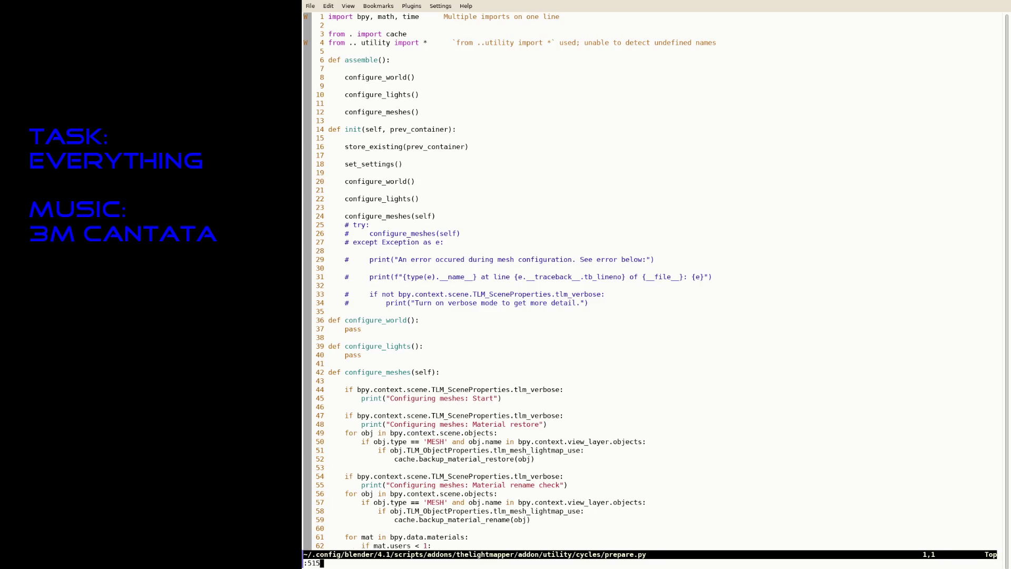
key(Return)
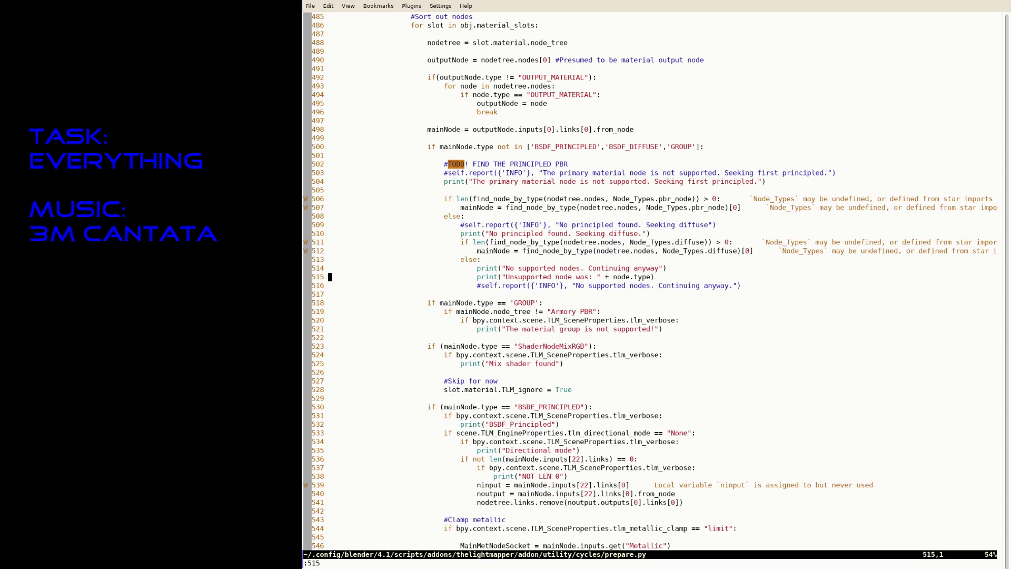
key(dollar)
key(k)
key(k)
key(k)
key(k)
key(k)
key(k)
key(k)
key(k)
key(k)
key(k)
key(k)
key(k)
key(k)
key(k)
key(k)
key(k)
key(k)
key(k)
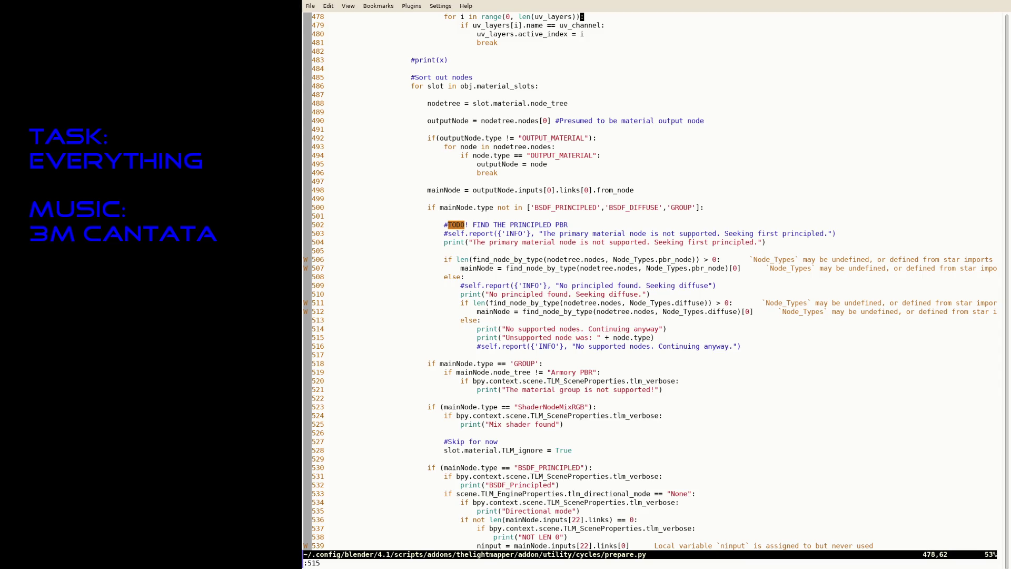
text(: W)
Step: Leave the lighting script, load data/test_level.cfg and save a copy as data/level3.cfg
key(Return)
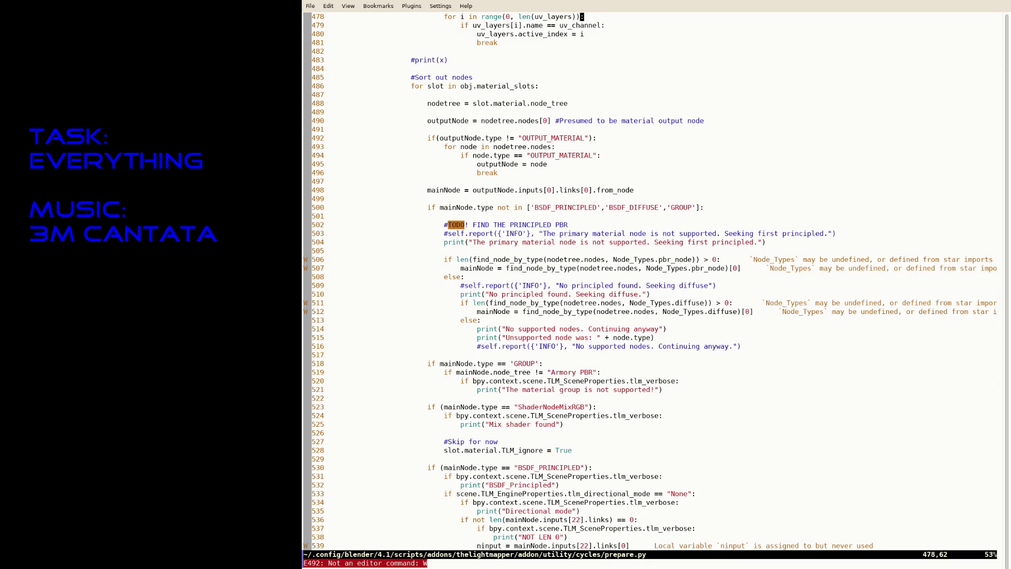
text(:q)
key(Return)
key(ctrl+z)
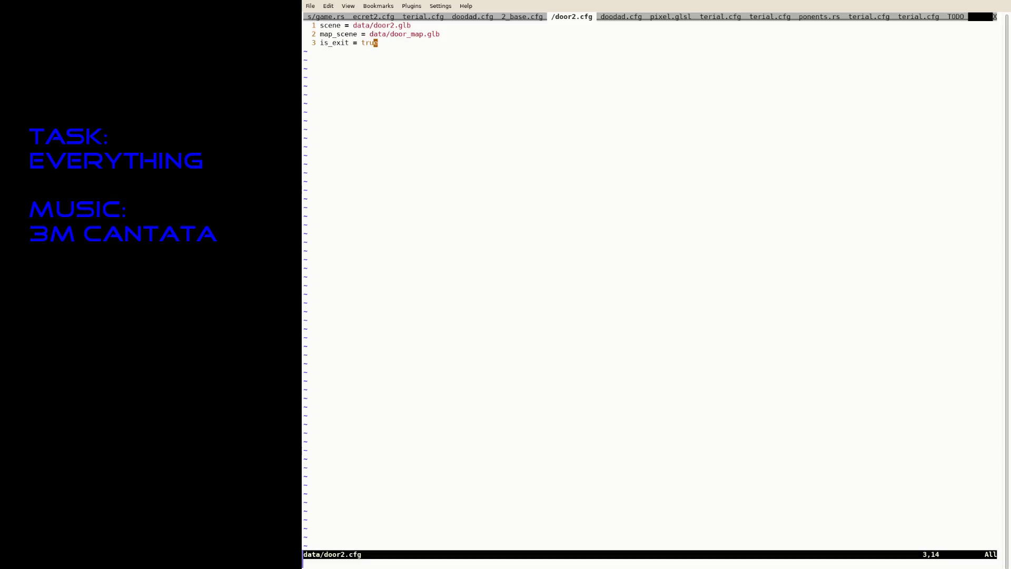
text(:tabe data/test_level.cfg)
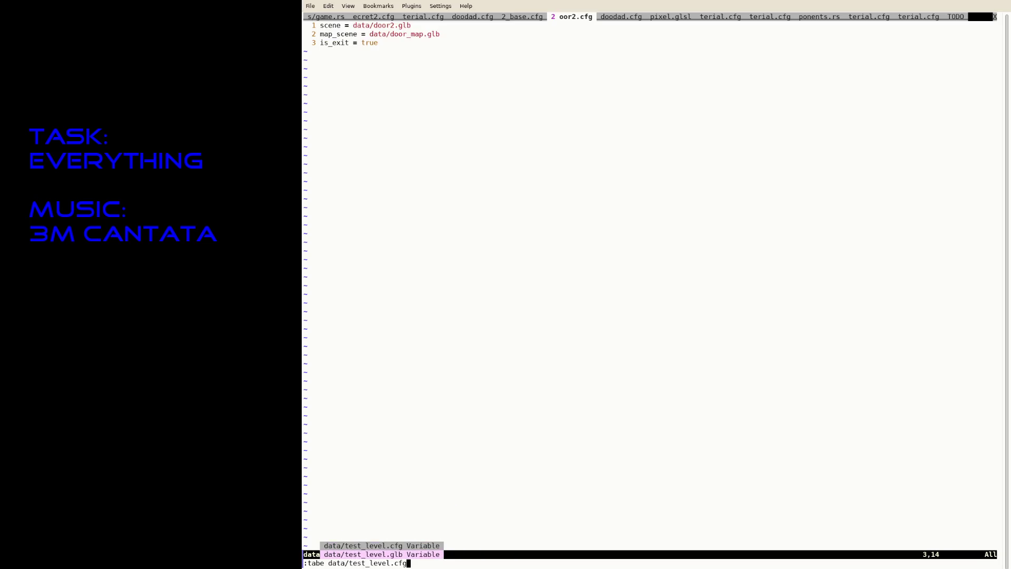
key(Return)
text(saveas data/test)
key(BackSpace)
key(BackSpace)
key(BackSpace)
key(BackSpace)
text(level3.cfg)
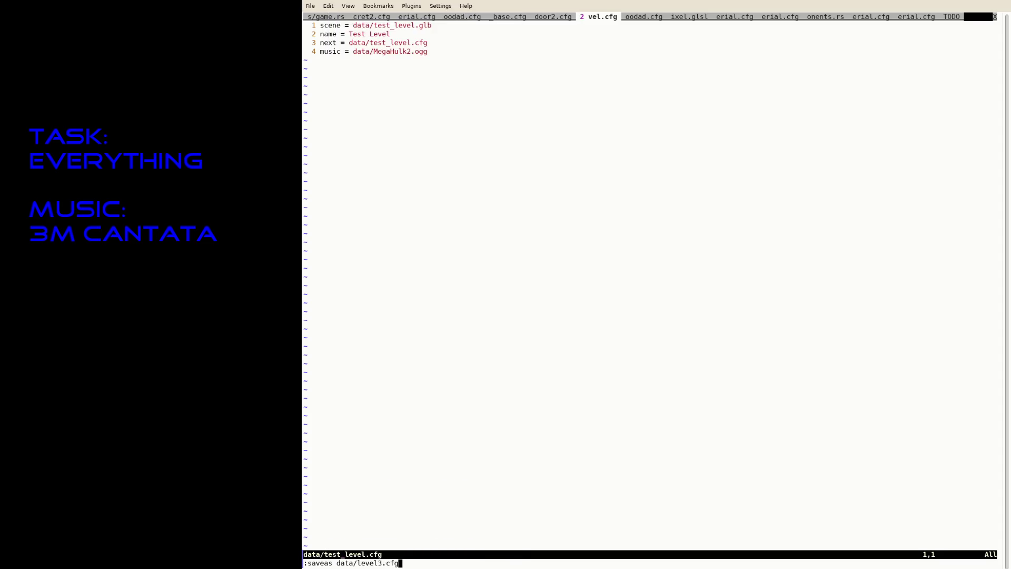
key(Return)
Step: Change the scene path to data/level3.glb and write the config
key(i)
key(ctrl+Right)
key(ctrl+Right)
key(ctrl+Right)
text(level3)
key(Delete)
key(Delete)
key(Delete)
key(Delete)
key(Delete)
key(Delete)
key(Delete)
key(Delete)
key(Delete)
key(Delete)
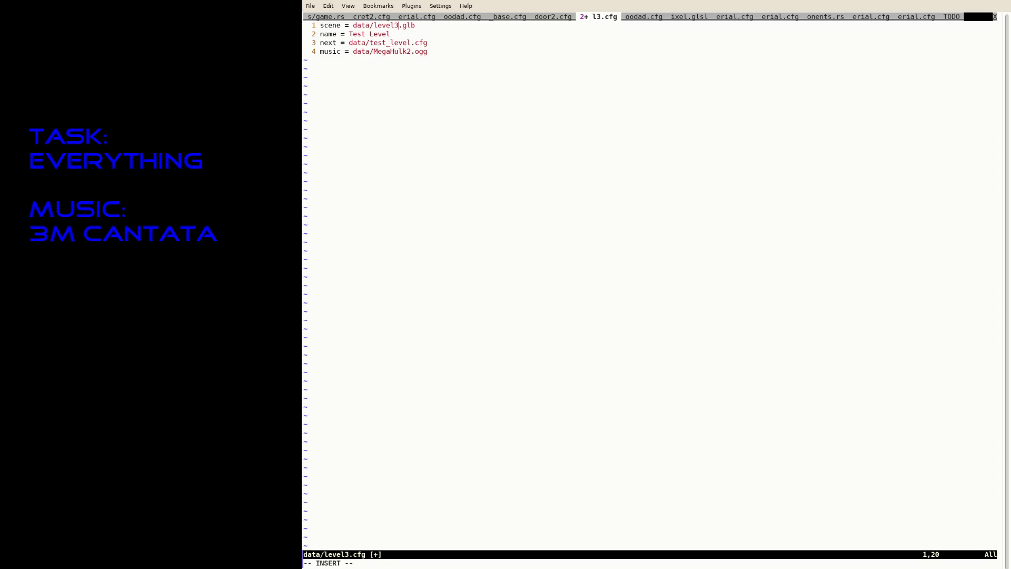
key(Escape)
text(:w)
key(Return)
key(j)
key(j)
key(j)
Step: Rename the level from Test Level to Level 3 and save
key(k)
key(k)
key(v)
key(b)
key(b)
text(c)
text(Level 3)
key(Escape)
text(:w)
key(Return)
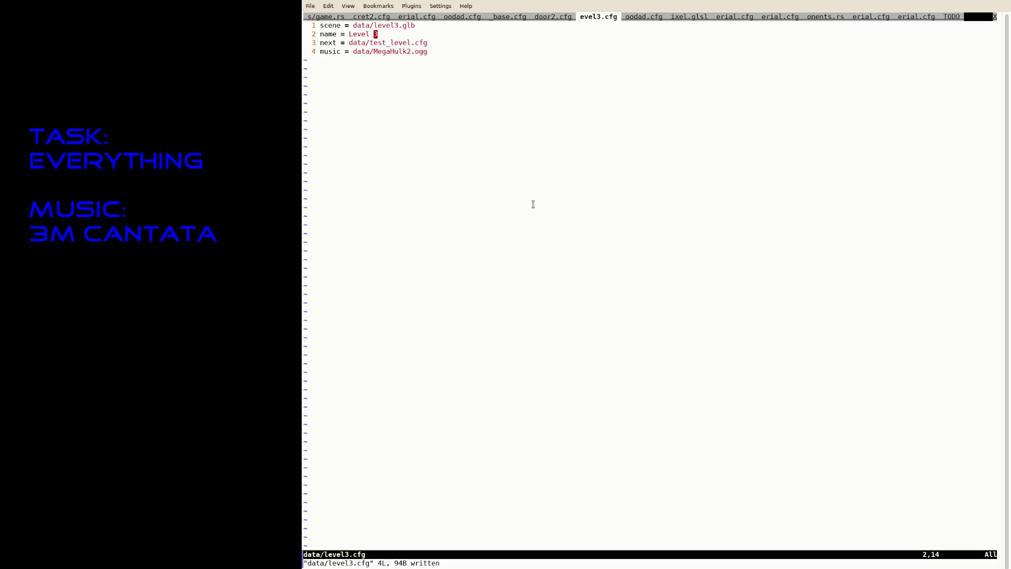
text(:tab)
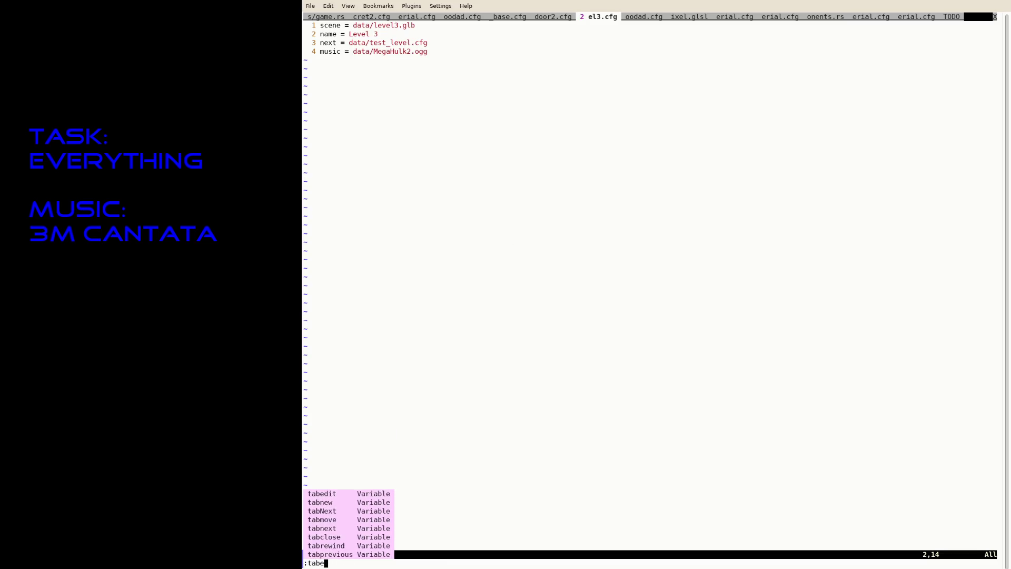
text(e )
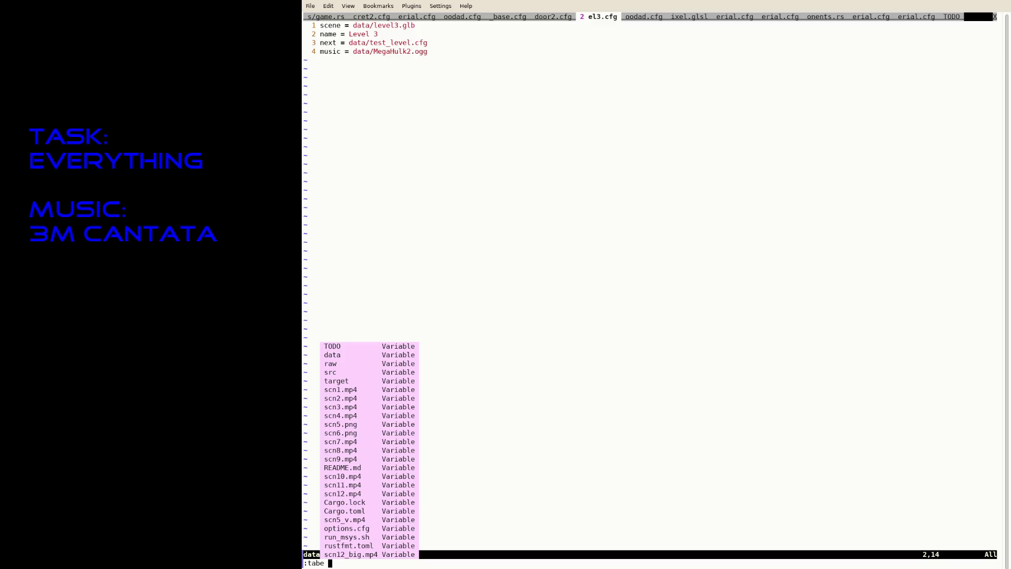
text(l)
Step: Load data/level_texture.cfg and save a copy as data/level3_material.cfg
key(BackSpace)
text(data/level_tex)
key(Tab)
key(Return)
text(:saveas )
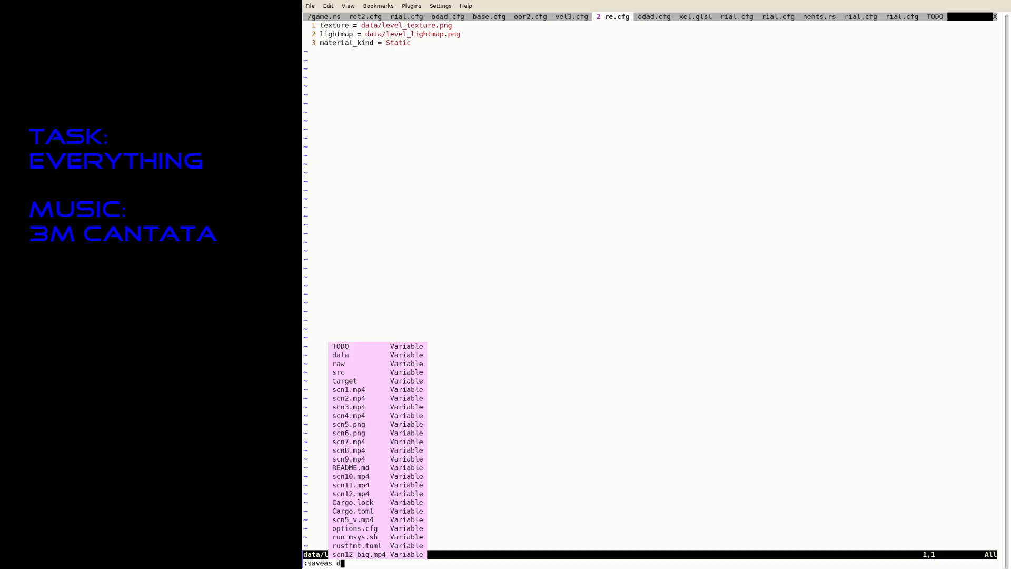
text(data/level3_material.cfg)
key(Return)
Step: Point texture to data/level_tiles.png and lightmap to data/level3_lightmap.png, save, and recall the cargo run
key(A)
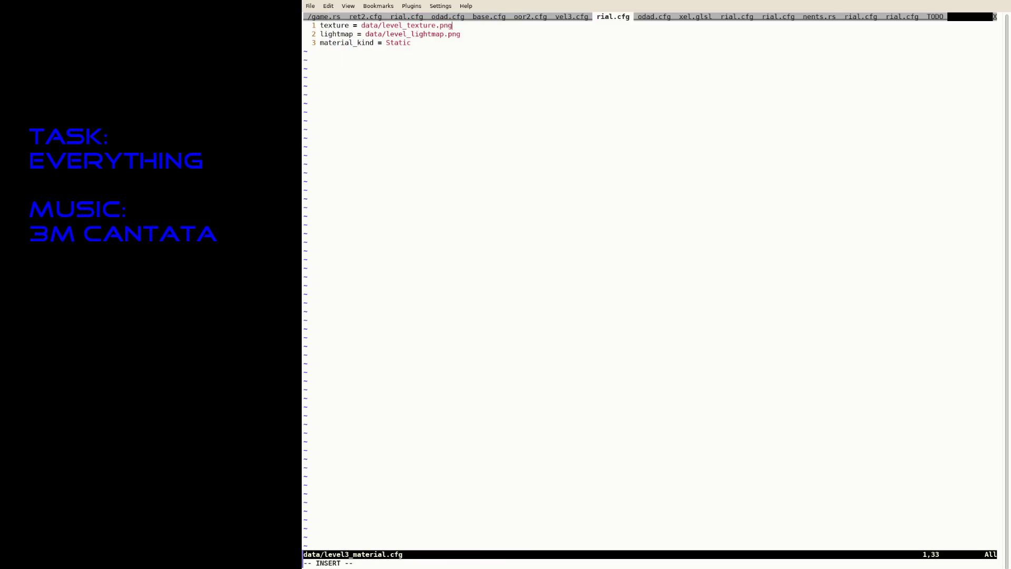
key(Left)
key(BackSpace)
key(BackSpace)
key(BackSpace)
key(BackSpace)
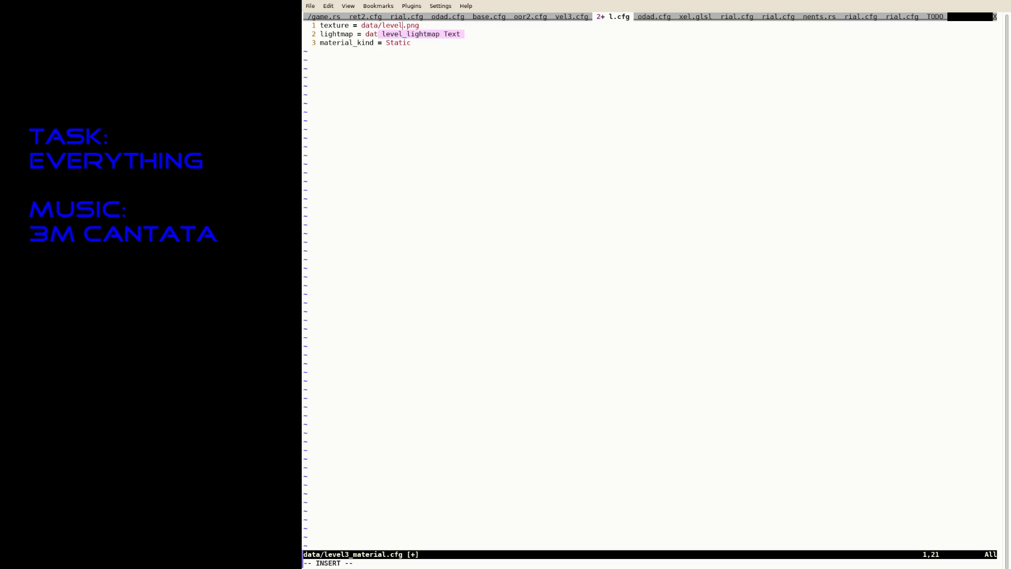
text(_tiles)
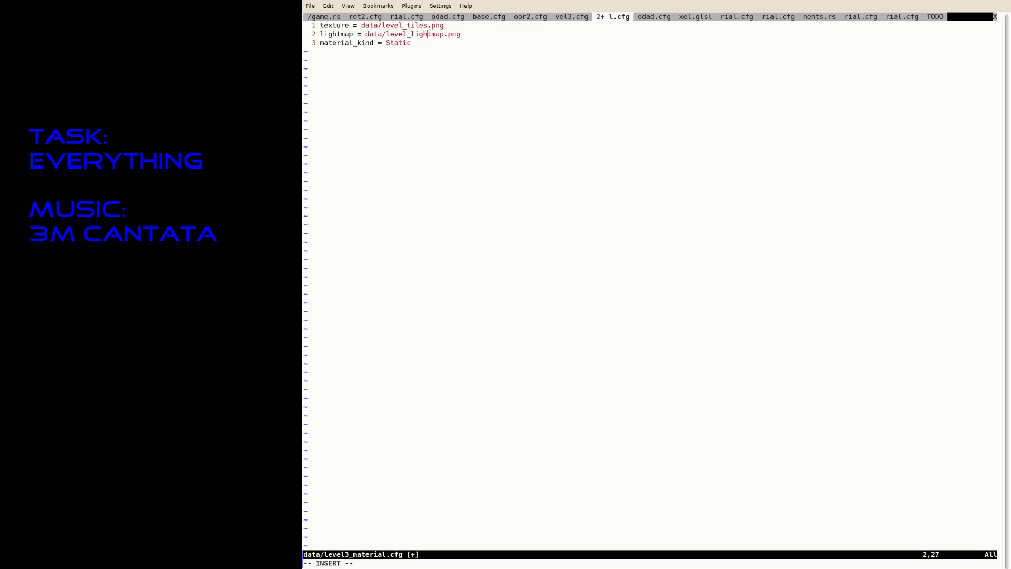
text(3_)
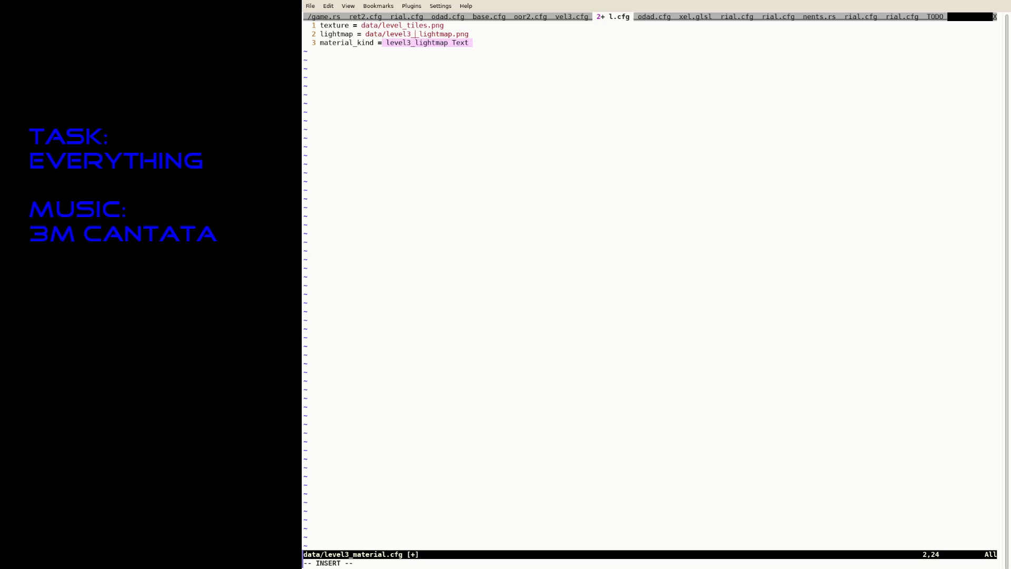
key(Escape)
text(:w)
key(Return)
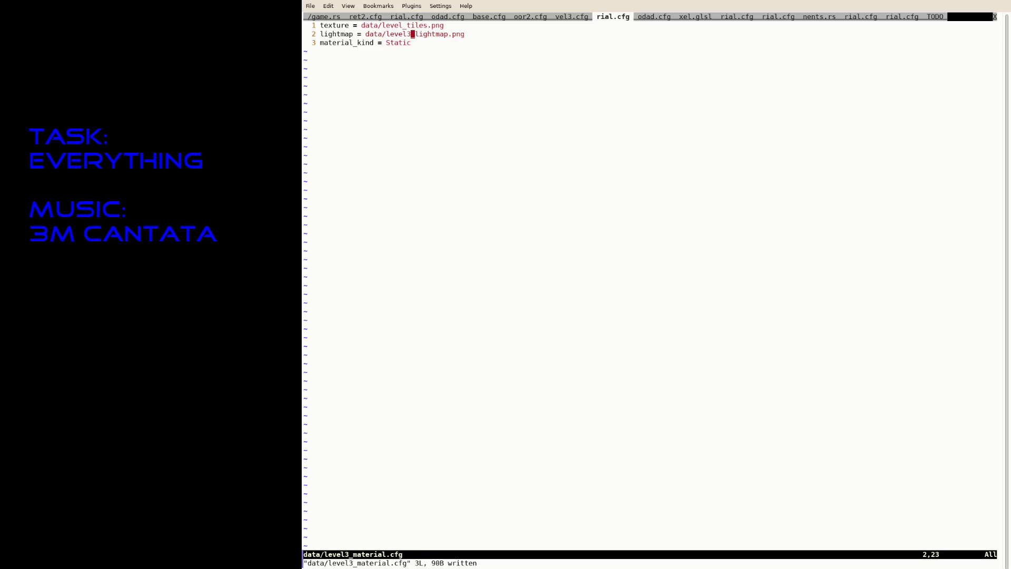
key(ctrl+z)
key(Up)
key(Up)
key(Up)
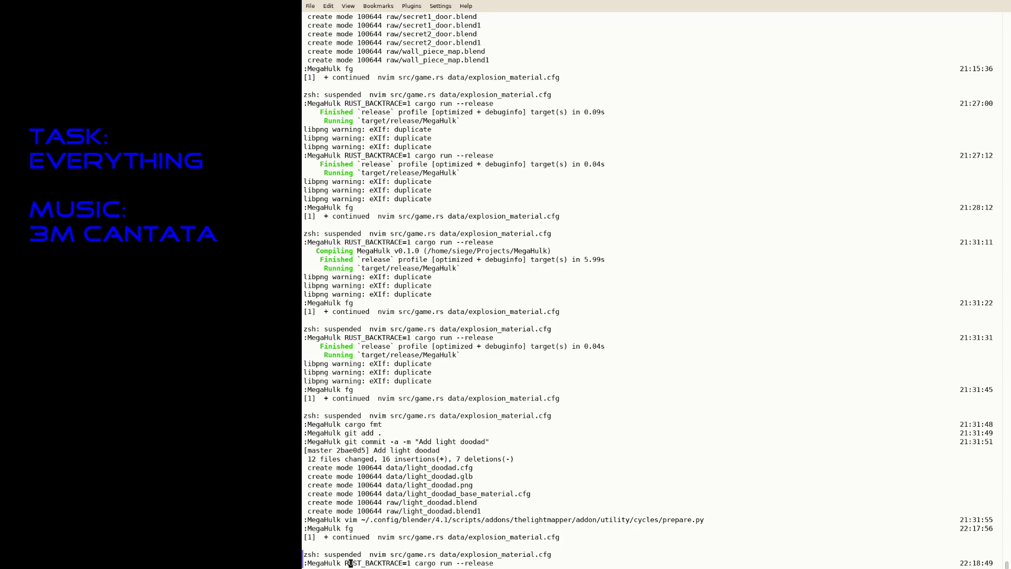
Step: Run the game briefly, resume Neovim and search game.rs for test_level
key(Return)
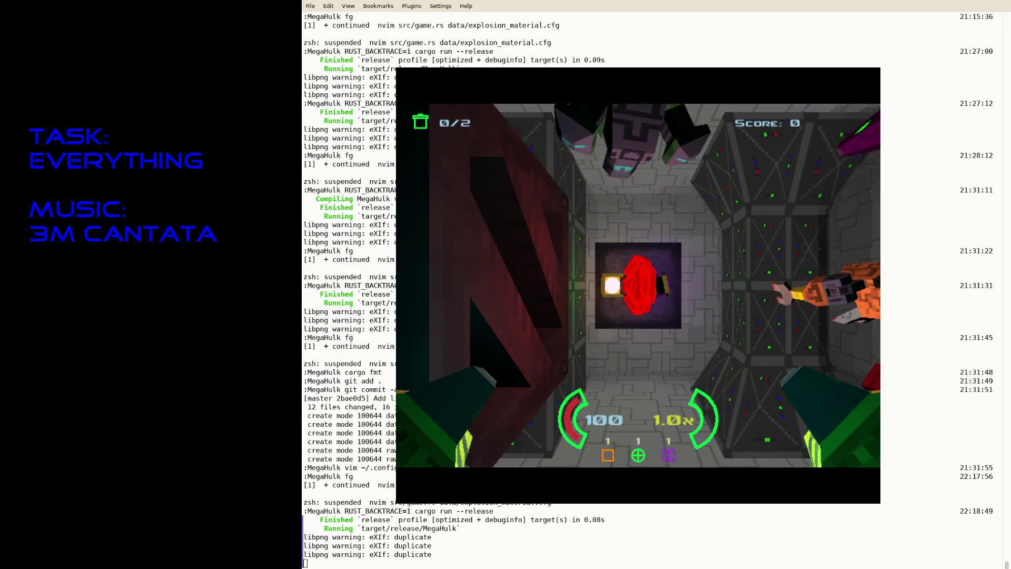
key(Escape)
text(fg)
key(Return)
key(shift+Tab)
key(shift+Tab)
key(shift+Tab)
key(shift+Tab)
key(shift+Tab)
key(shift+Tab)
key(shift+Tab)
key(slash)
text(test_level)
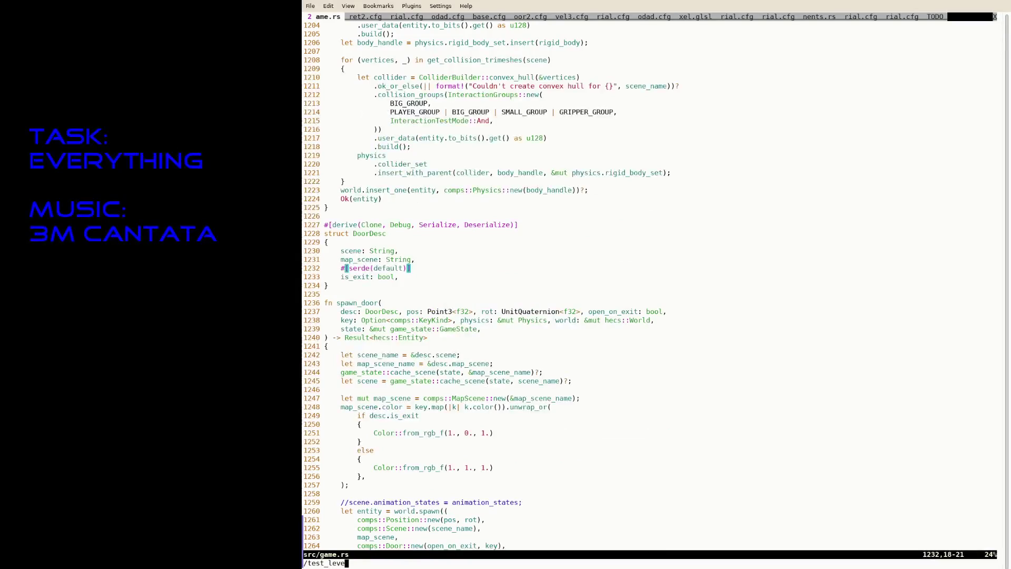
key(Return)
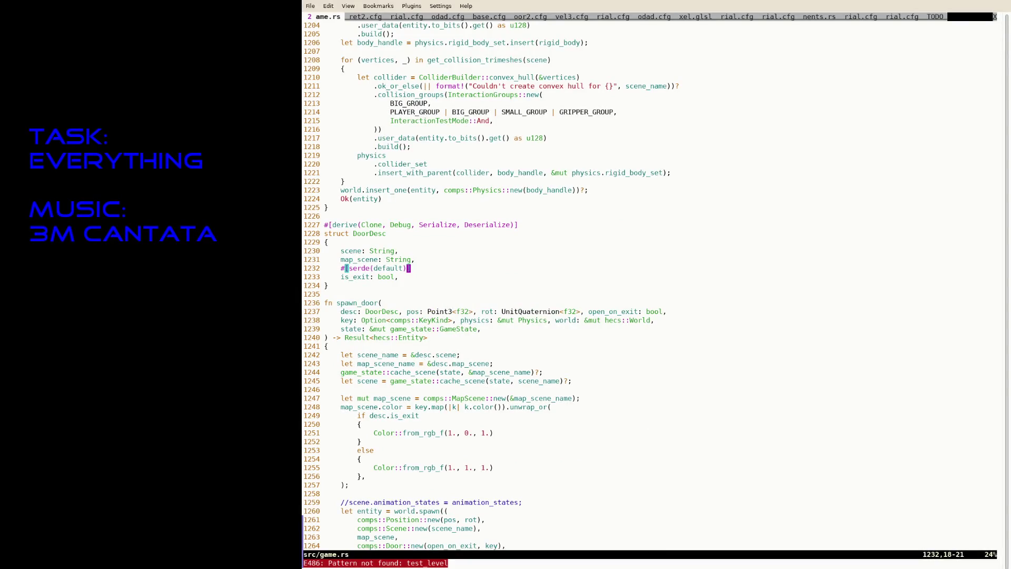
text(:tabe)
Step: In src/main.rs change the start level from test_level.cfg to level3.cfg and save
key(Tab)
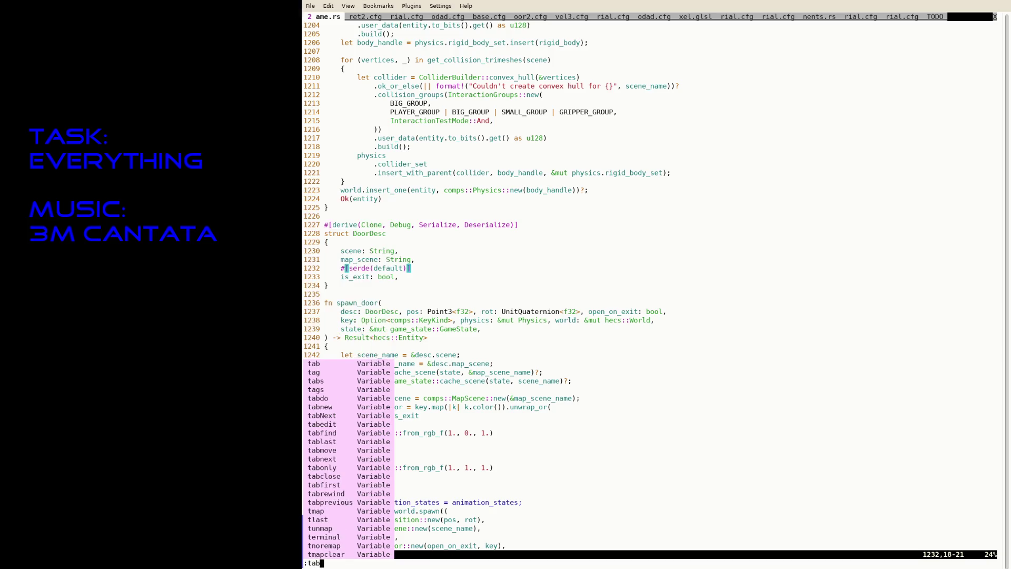
text(src/a)
key(BackSpace)
key(Tab)
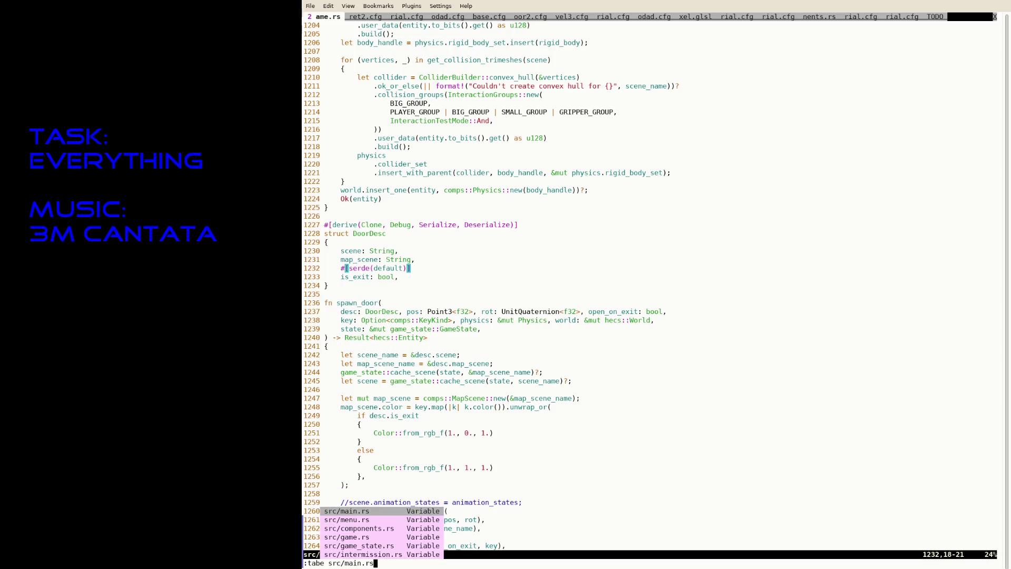
key(Return)
key(n)
key(i)
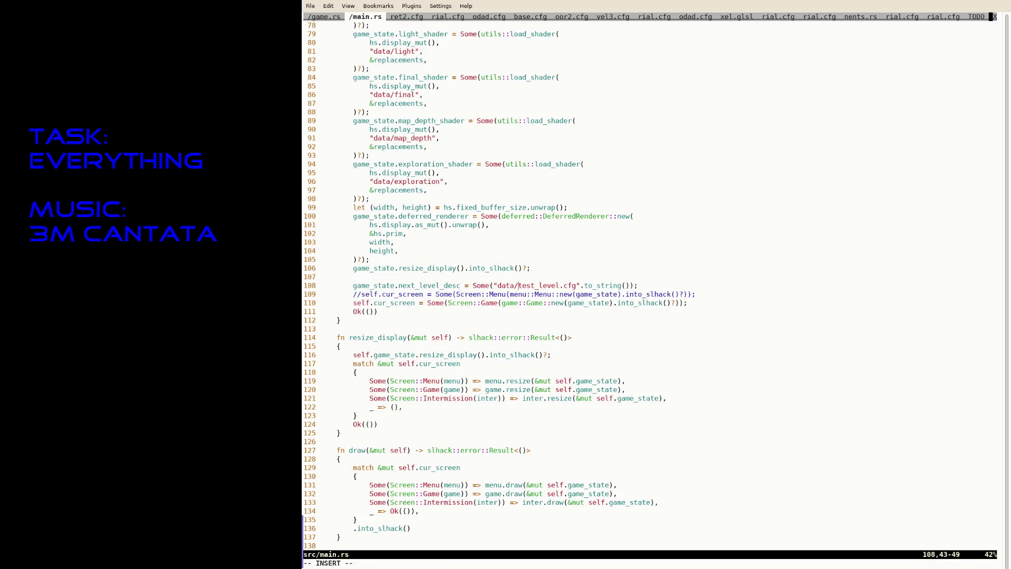
key(Delete)
key(Delete)
key(Delete)
key(Right)
key(Right)
key(Right)
text(3)
key(Escape)
text(:w)
key(Return)
Step: Suspend the editor and rerun cargo run --release to play level3
key(ctrl+z)
key(Up)
key(Return)
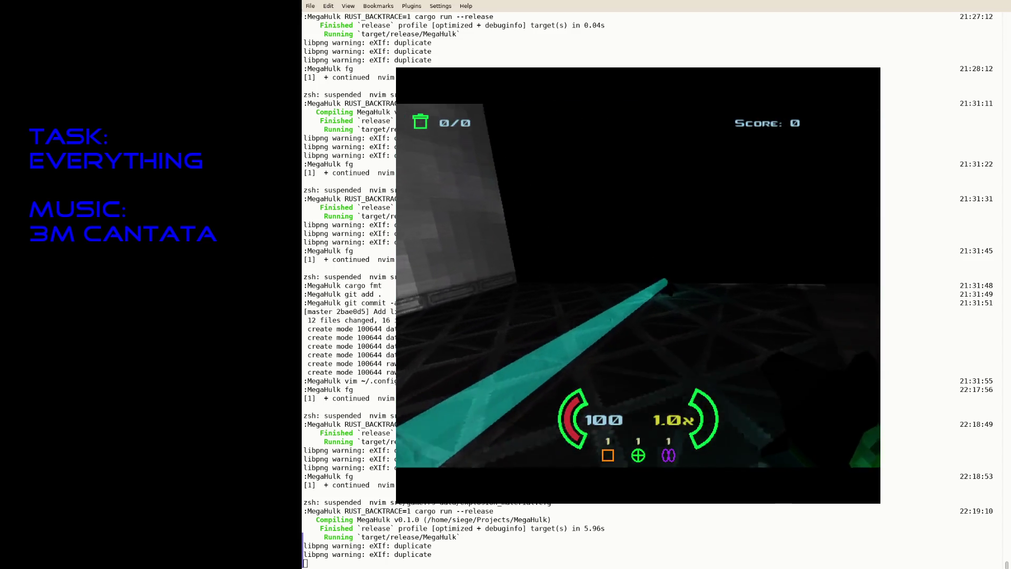
Step: Quit the game test run and resume the suspended Neovim session
key(Escape)
text(fg)
key(Return)
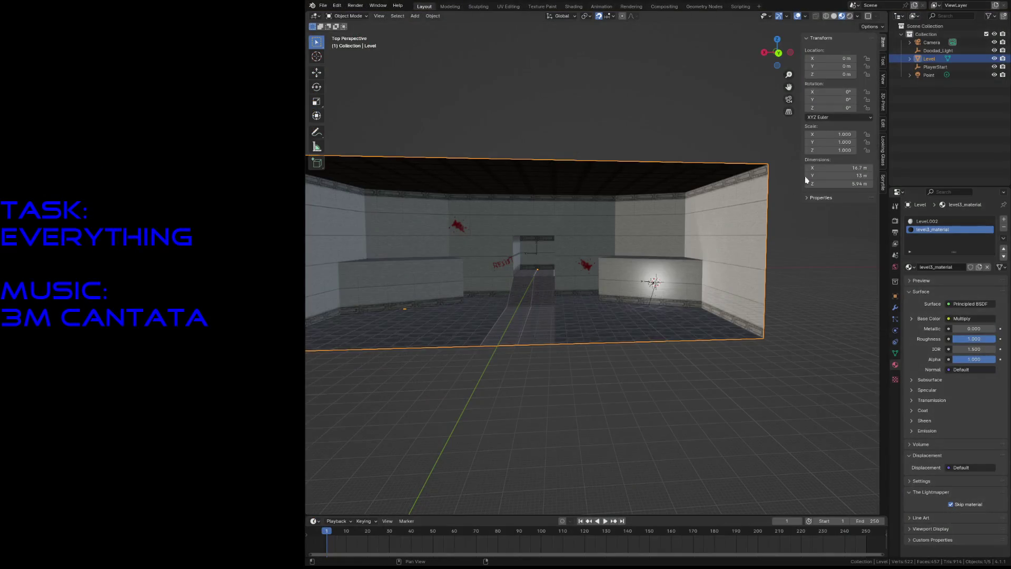
Step: Inspect Doodad_Light's doodad_desc custom property in Object properties without changing it
click(935, 66)
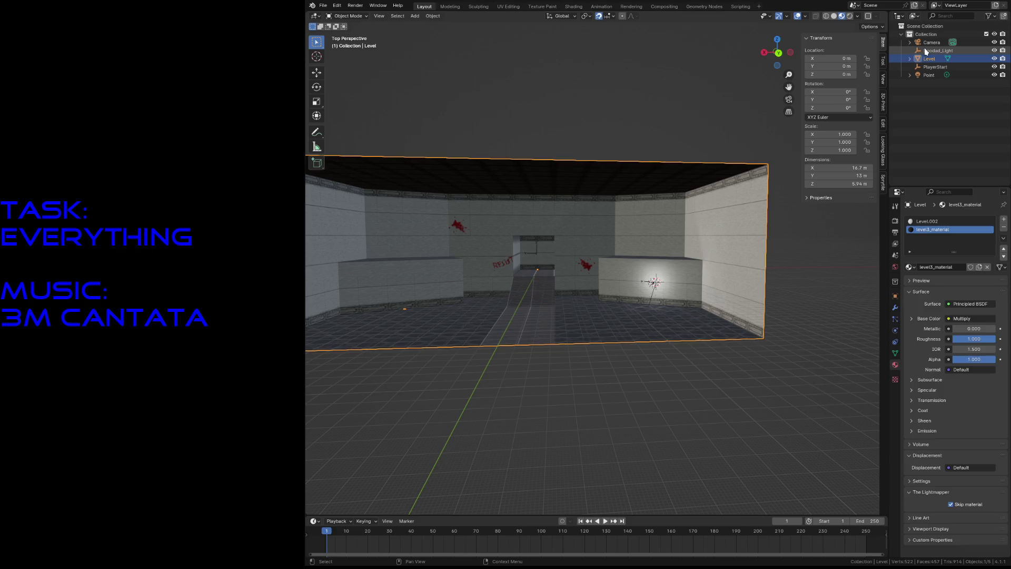
click(926, 49)
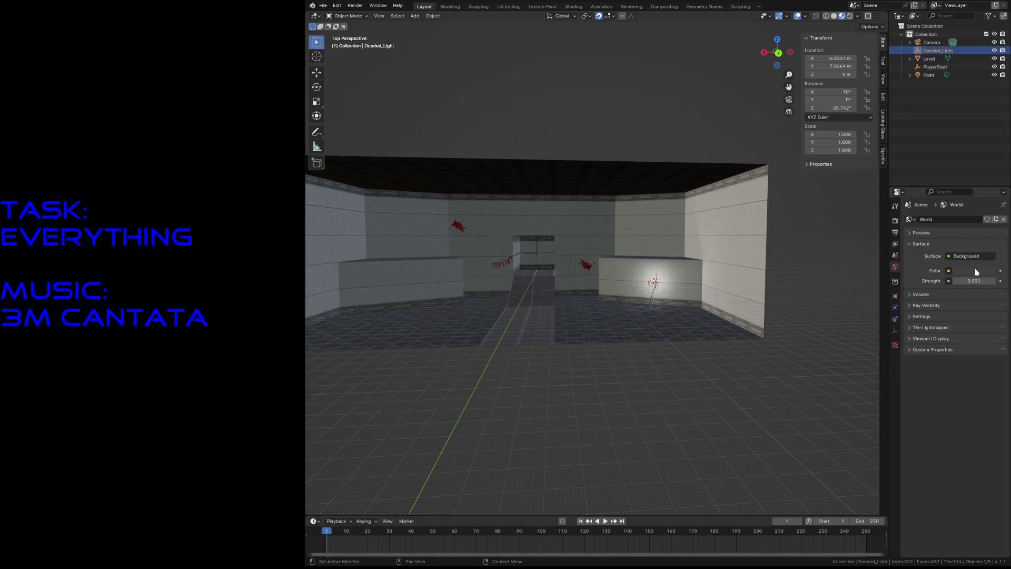
click(895, 294)
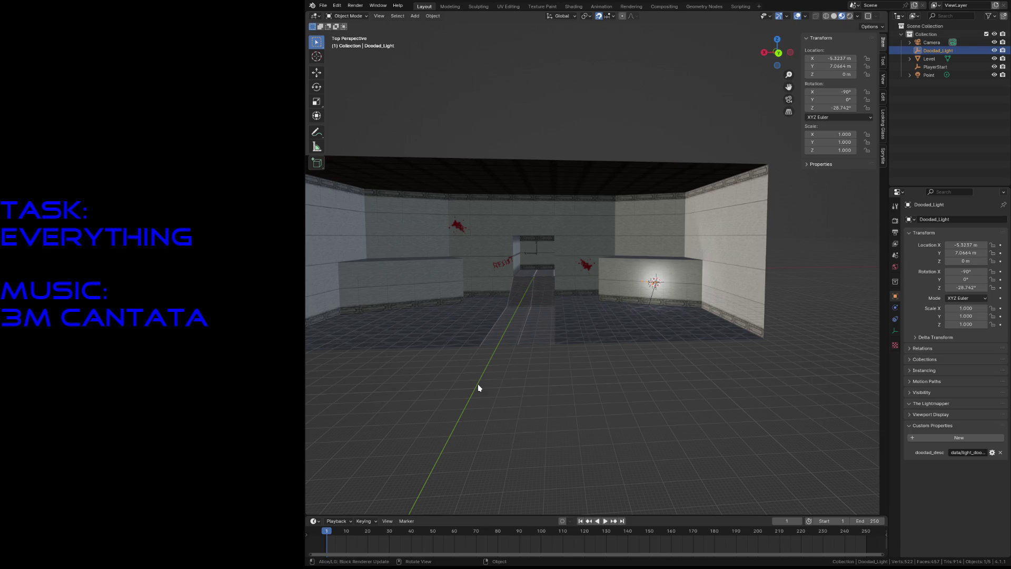
click(994, 454)
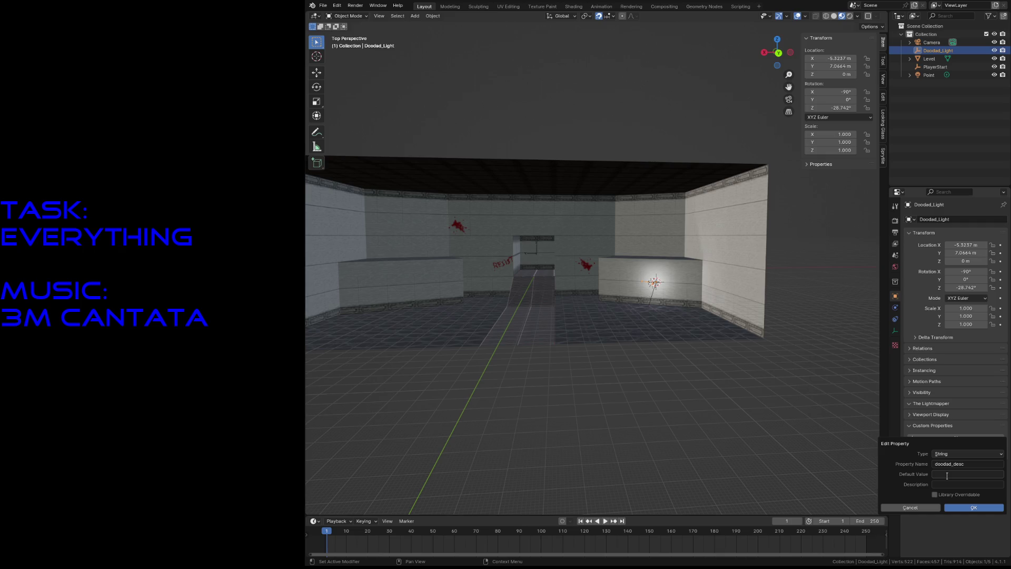
click(921, 508)
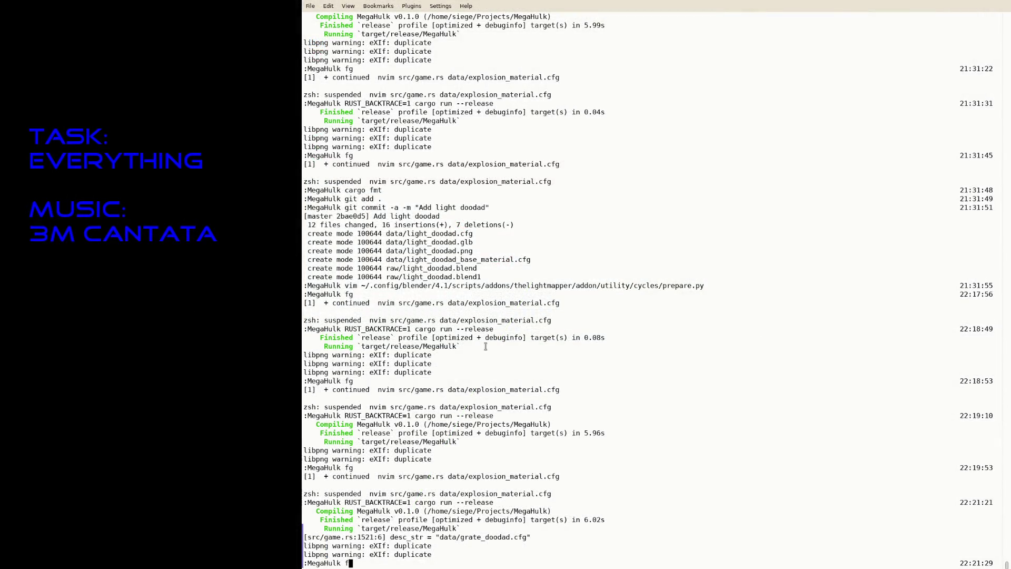
Step: Comment out the unwrap_or fallback and add .unwrap() after desc_str in load_config
key(ctrl+s)
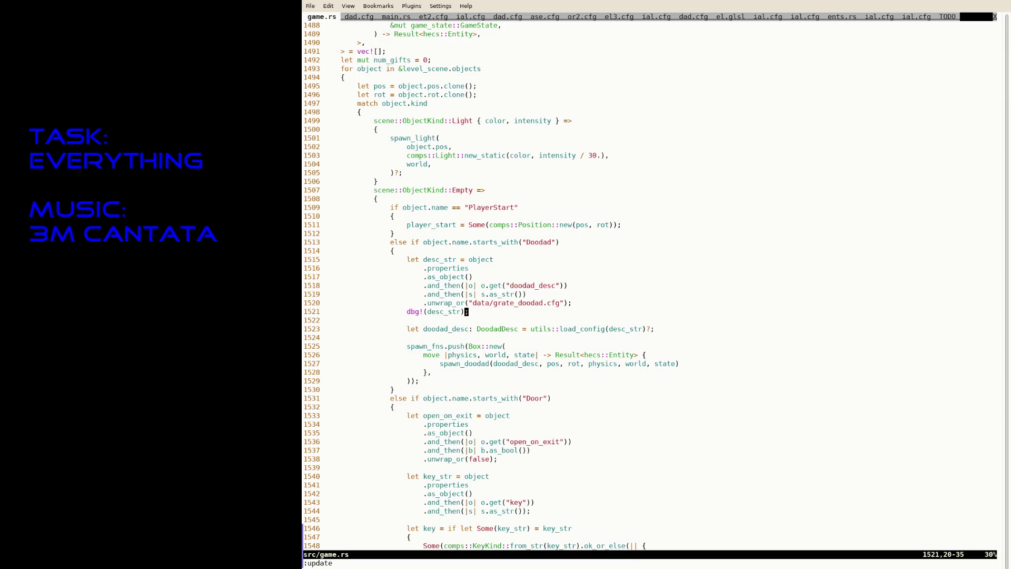
key(k)
key(k)
key(k)
key(j)
key(j)
key(A)
key(Up)
text(;)
key(Escape)
text(jI//)
key(Down)
key(Down)
key(Down)
key(End)
key(Left)
key(Left)
key(Left)
text(.unwrap())
key(Escape)
text(:w)
key(Return)
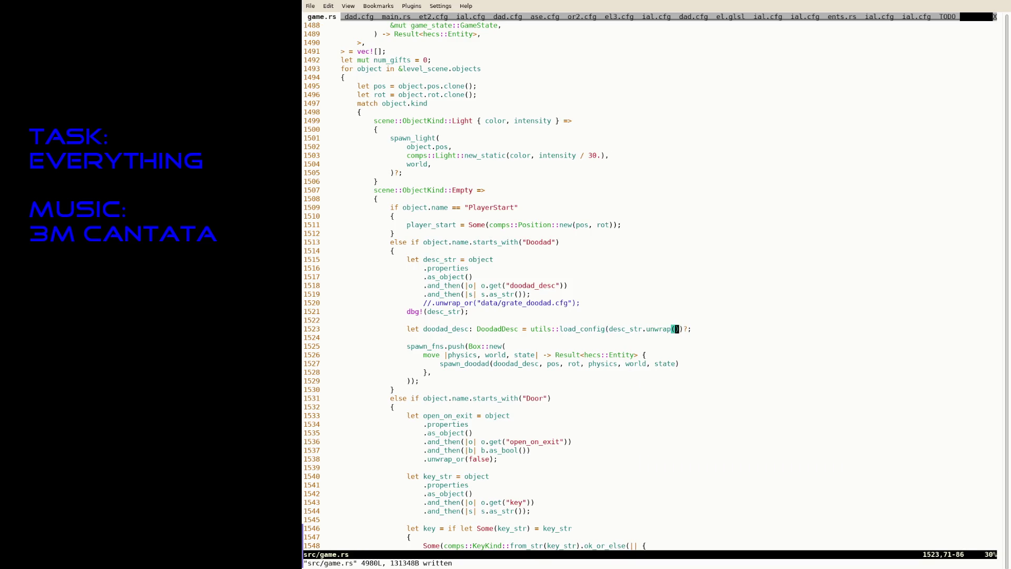
Step: Rebuild and run, see the missing doodad_desc panic, then revert and save game.rs
key(ctrl+z)
key(Up)
key(Return)
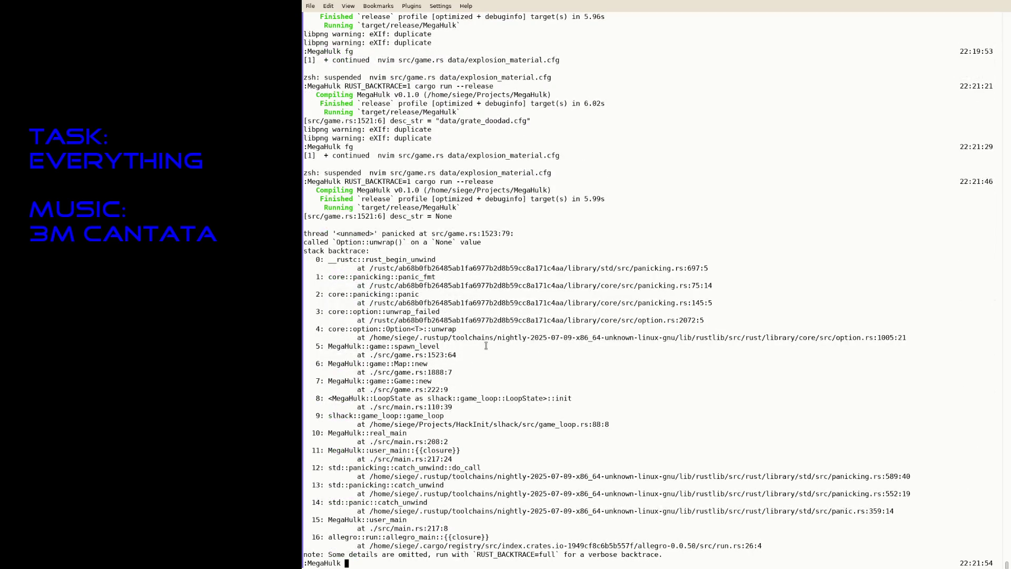
text(fg)
key(Return)
text(uu)
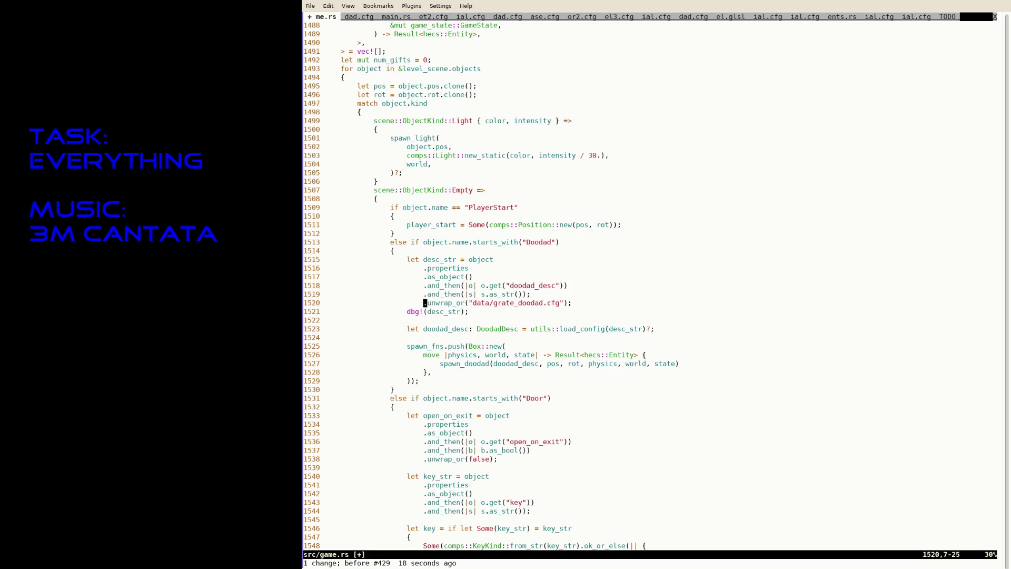
text(:w)
key(Return)
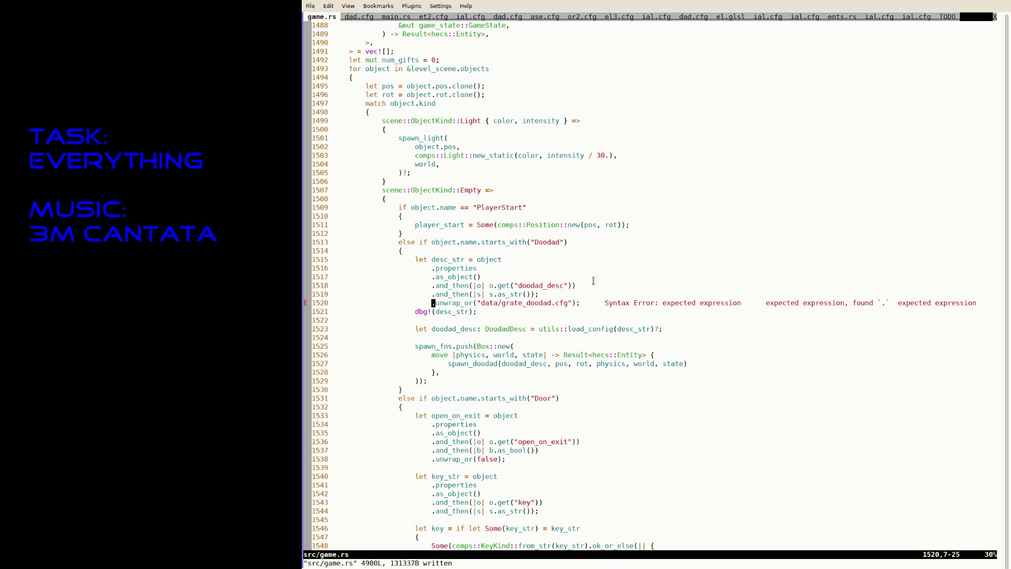
Step: Delete the dbg!(desc_str) line, fix the stray semicolon, save and recall the cargo run
key(j)
key(d)
key(d)
text(:w)
key(Return)
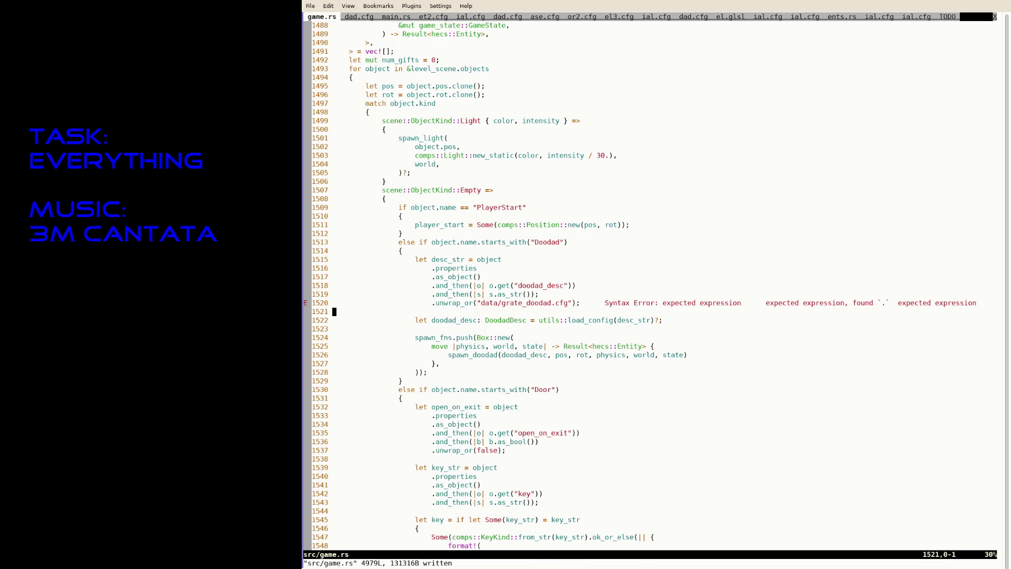
text(uu)
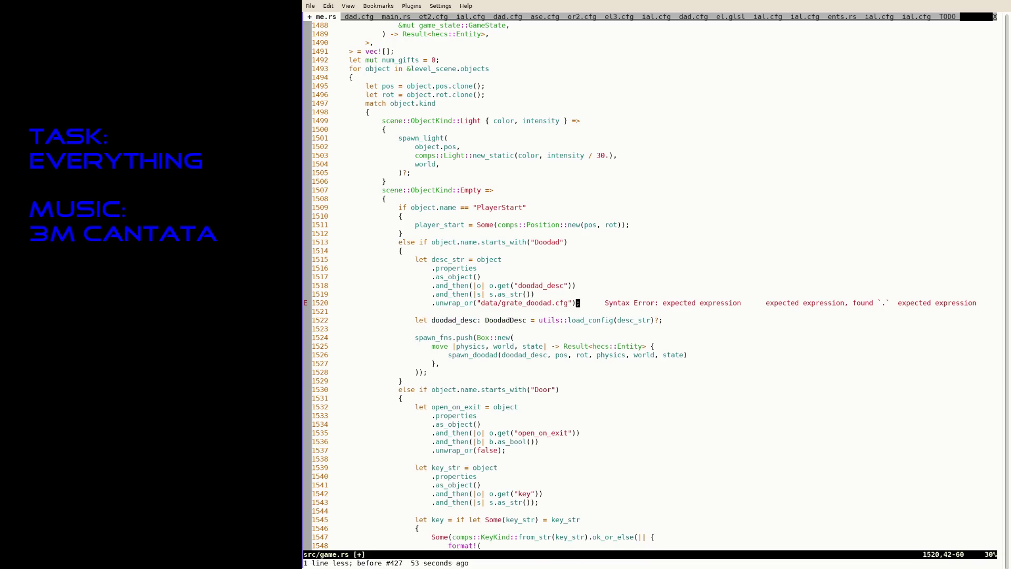
text(:w)
key(Return)
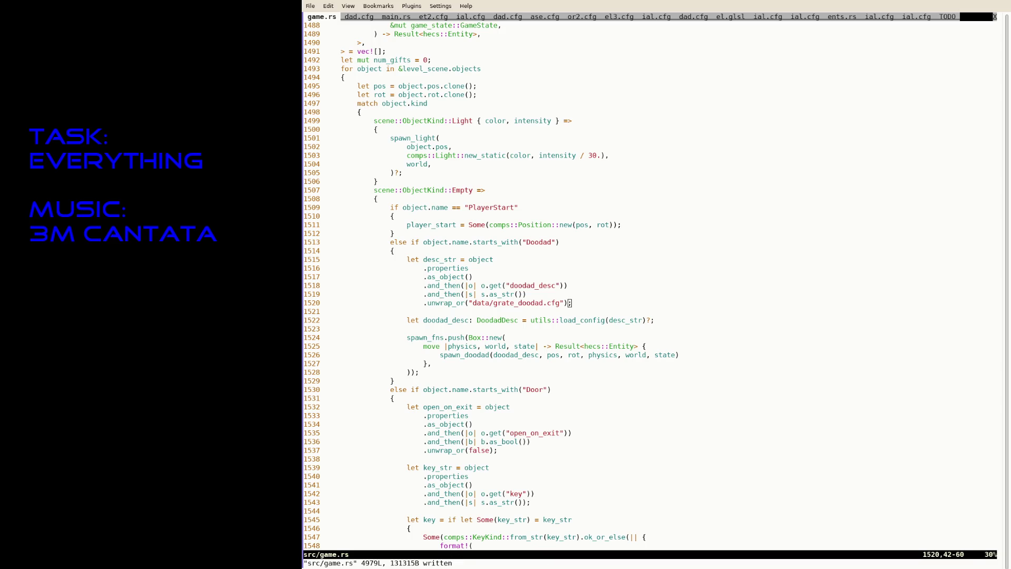
key(ctrl+z)
key(Up)
key(Up)
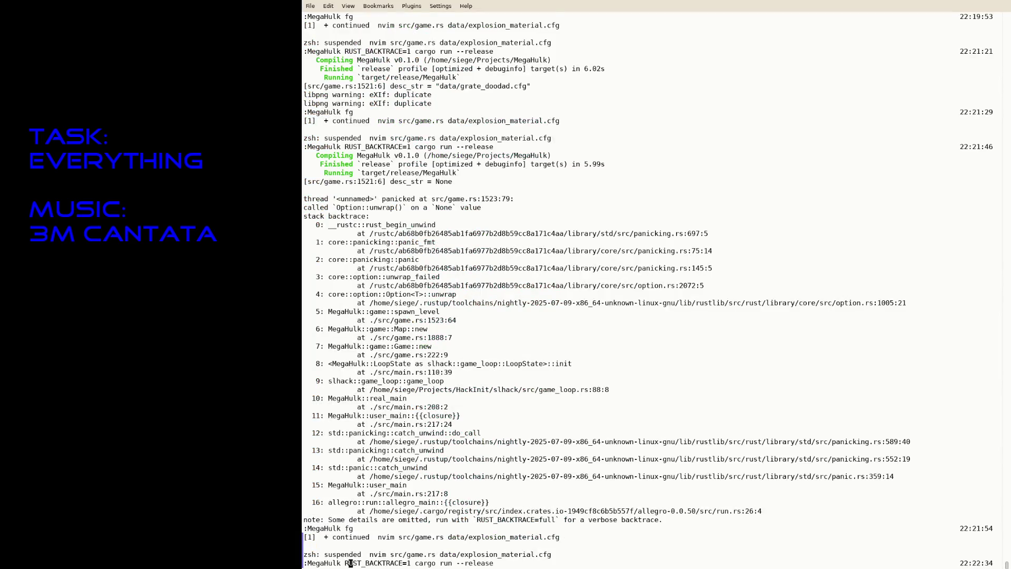
Step: Launch the rebuilt game and fly around level 3 firing the beam at the lit wall and an enemy
key(Return)
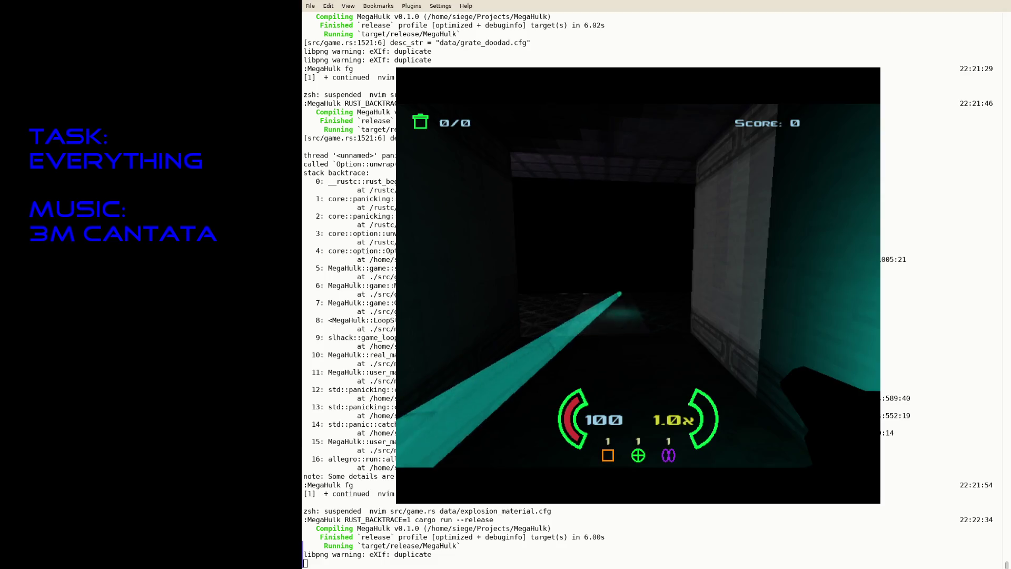
key(Left)
key(Left)
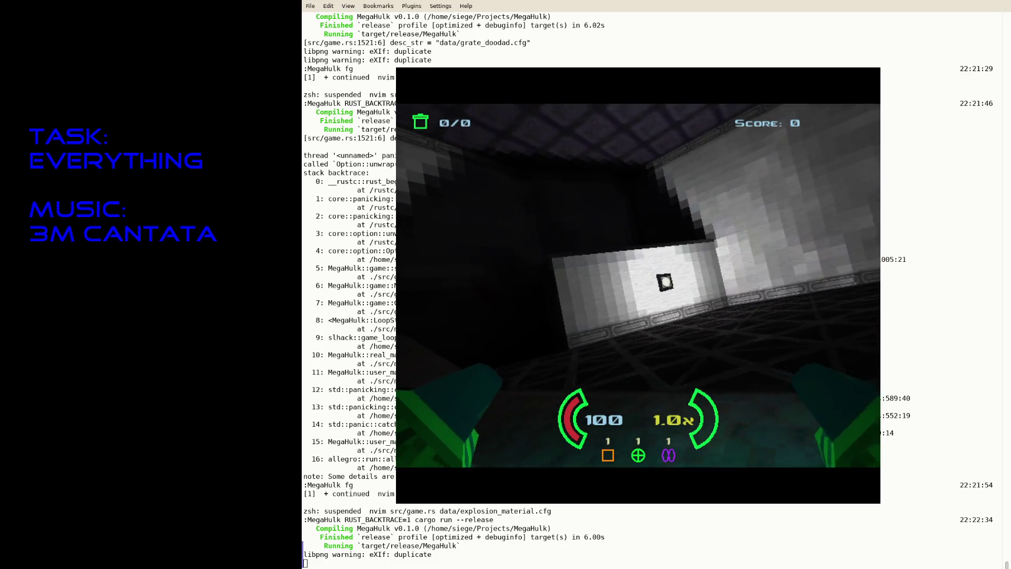
key(w)
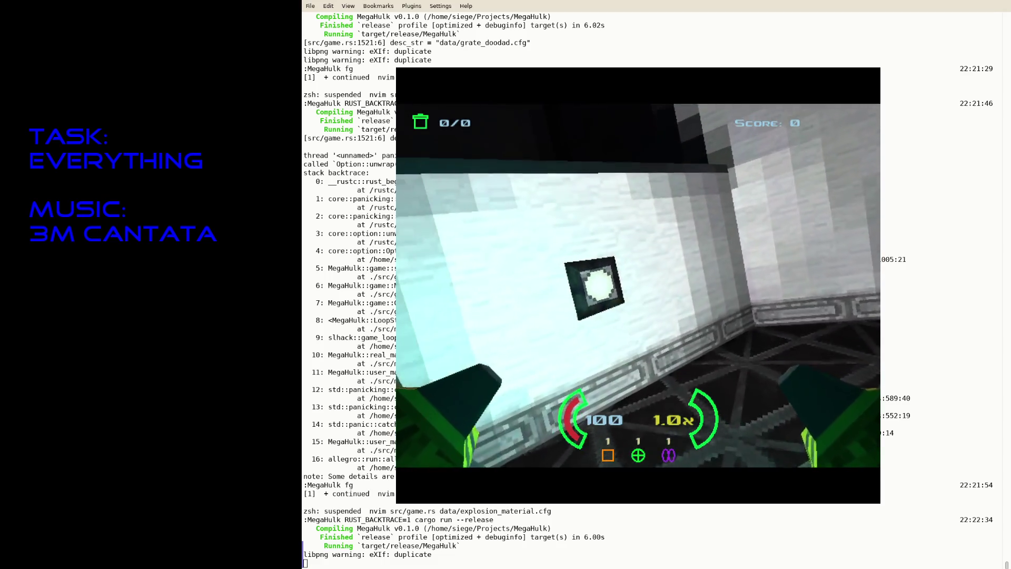
key(Up)
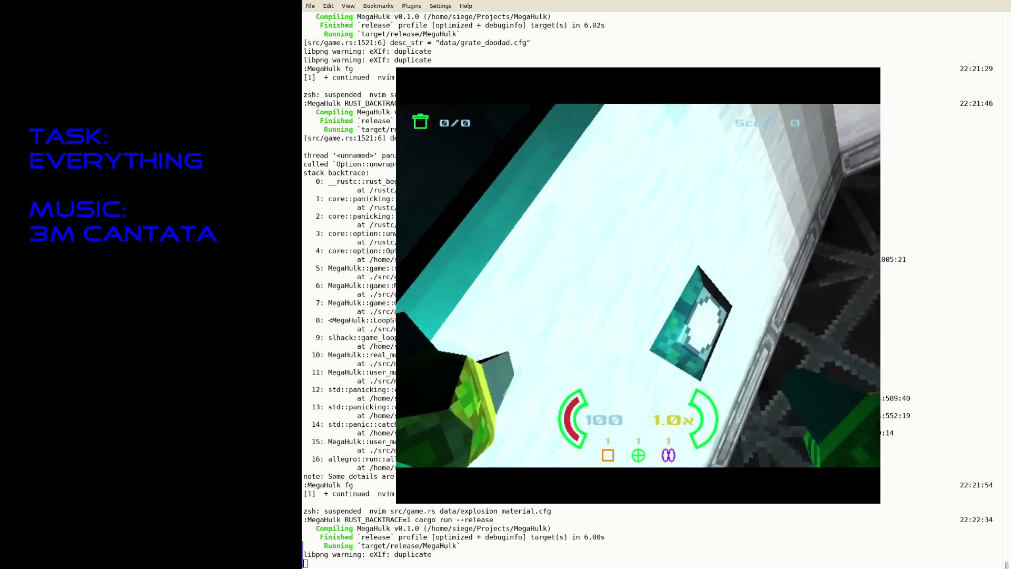
key(Down)
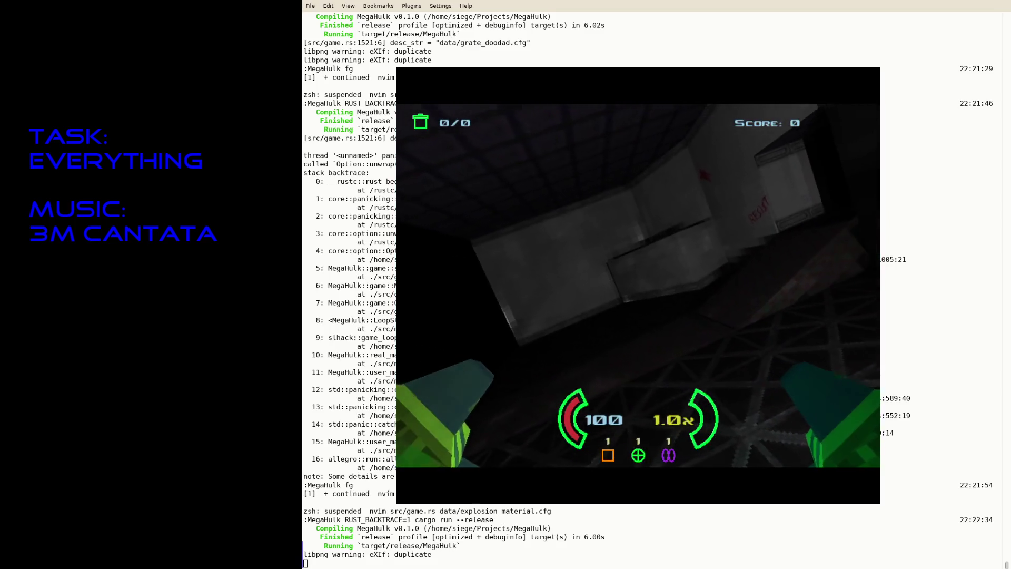
key(space)
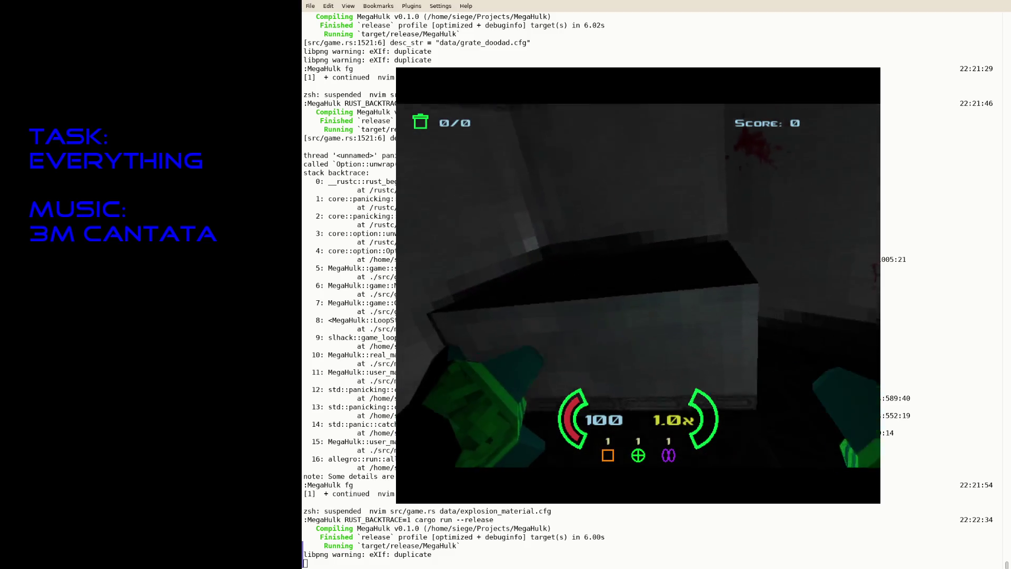
key(Left)
key(space)
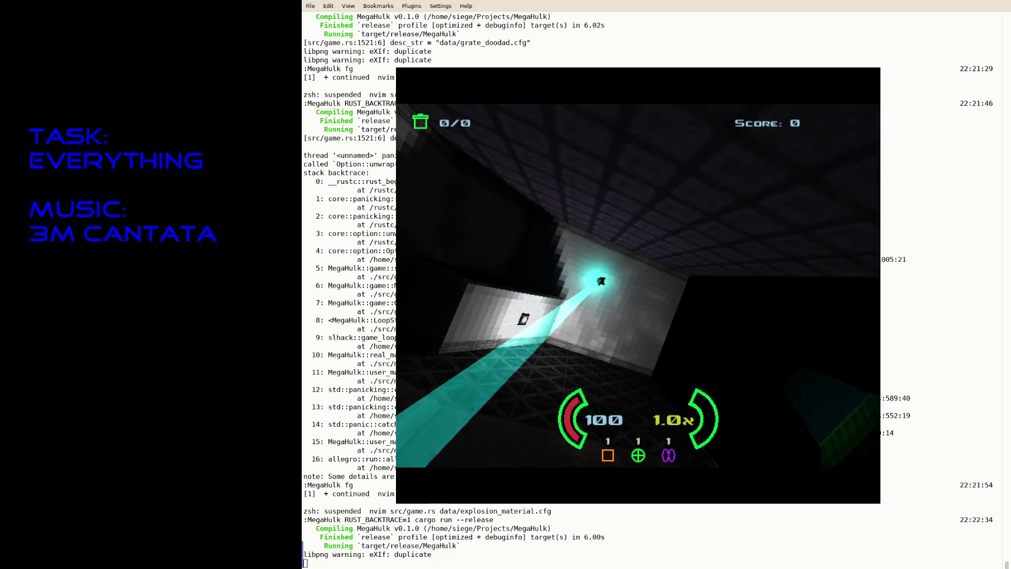
key(Up)
key(Left)
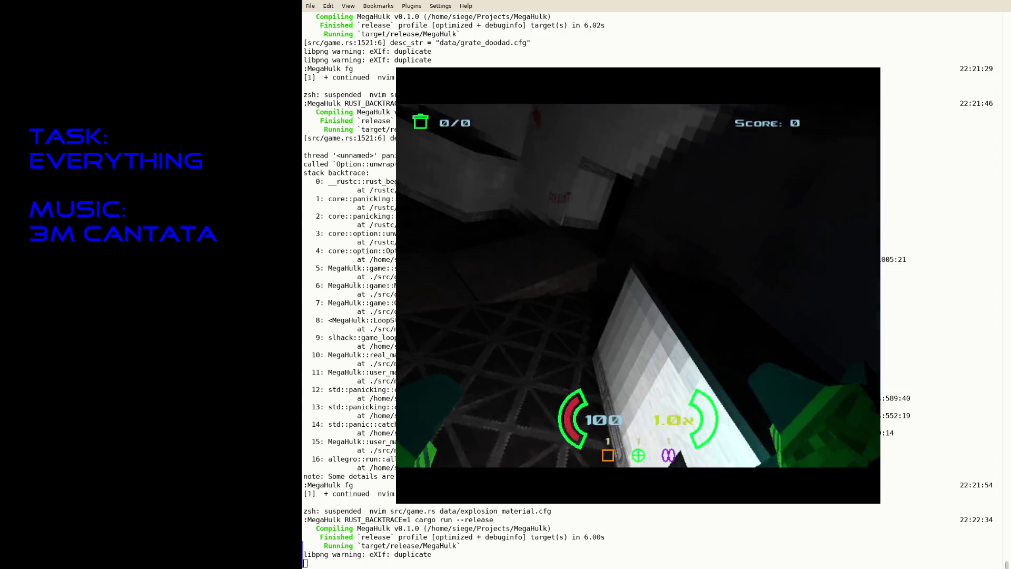
key(space)
Step: Explore the dark rooms, firing the beam at grey walls and boxes
key(Right)
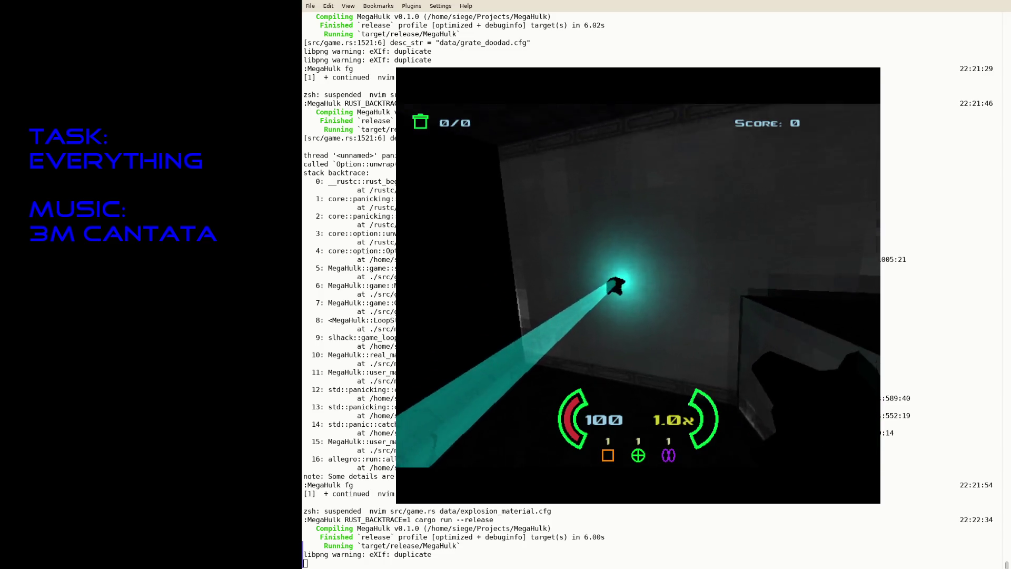
key(Right)
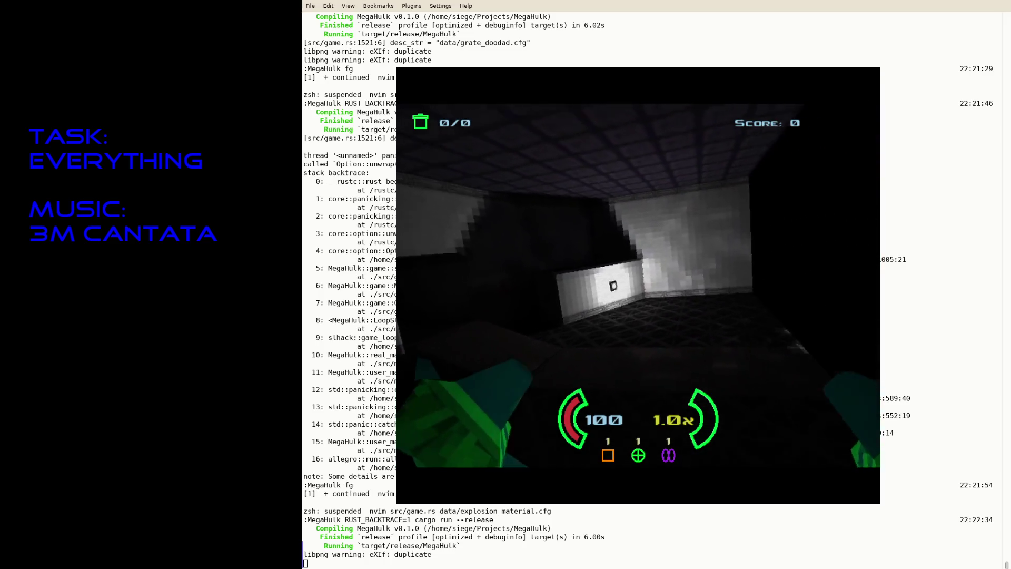
key(space)
key(Up)
key(space)
key(Left)
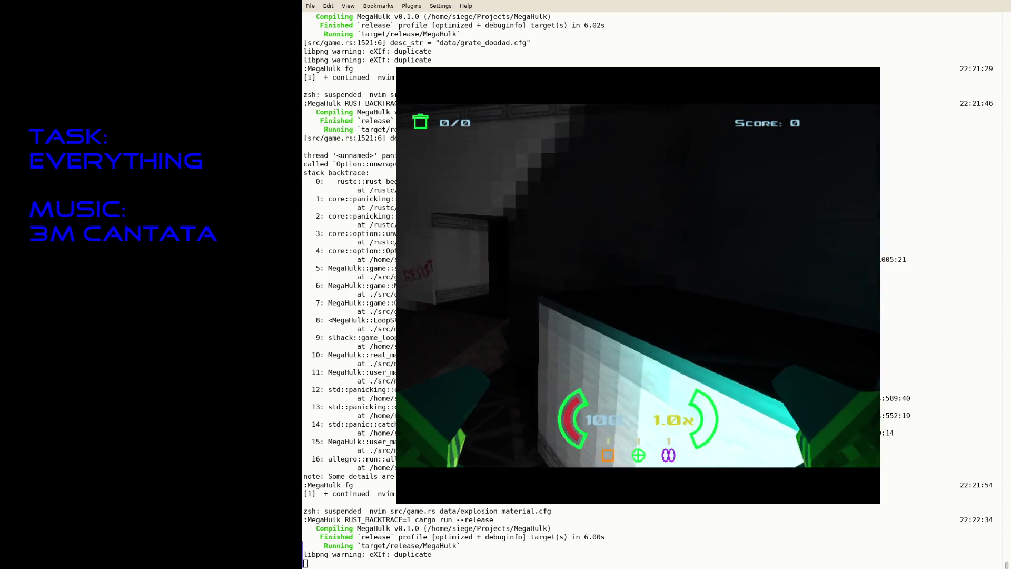
key(Down)
key(space)
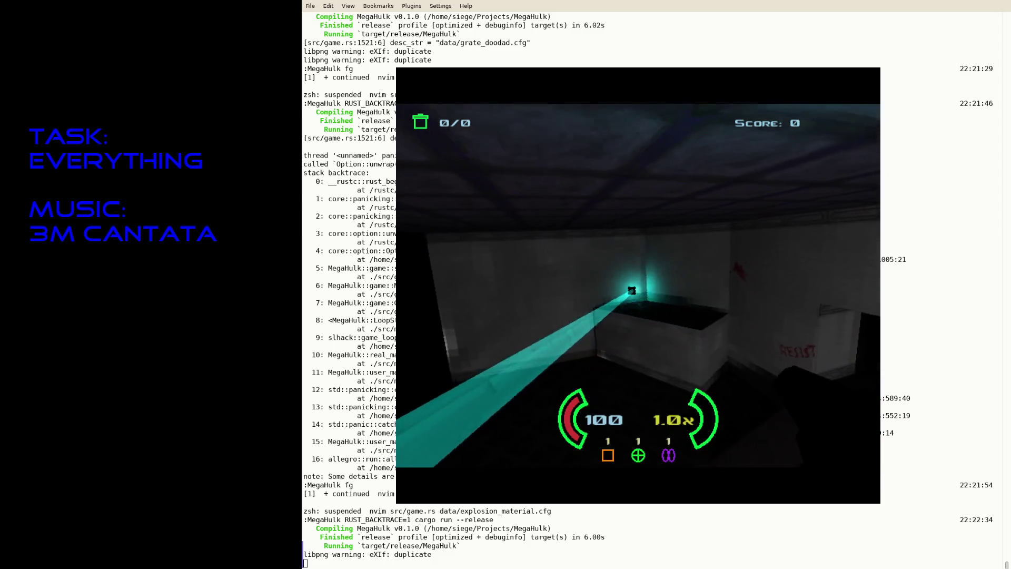
key(Right)
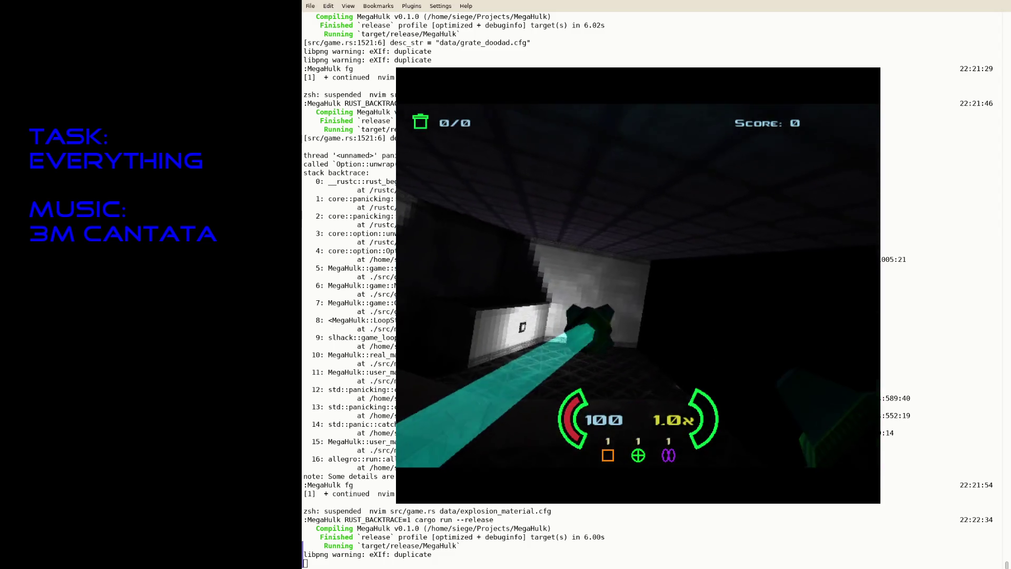
key(Left)
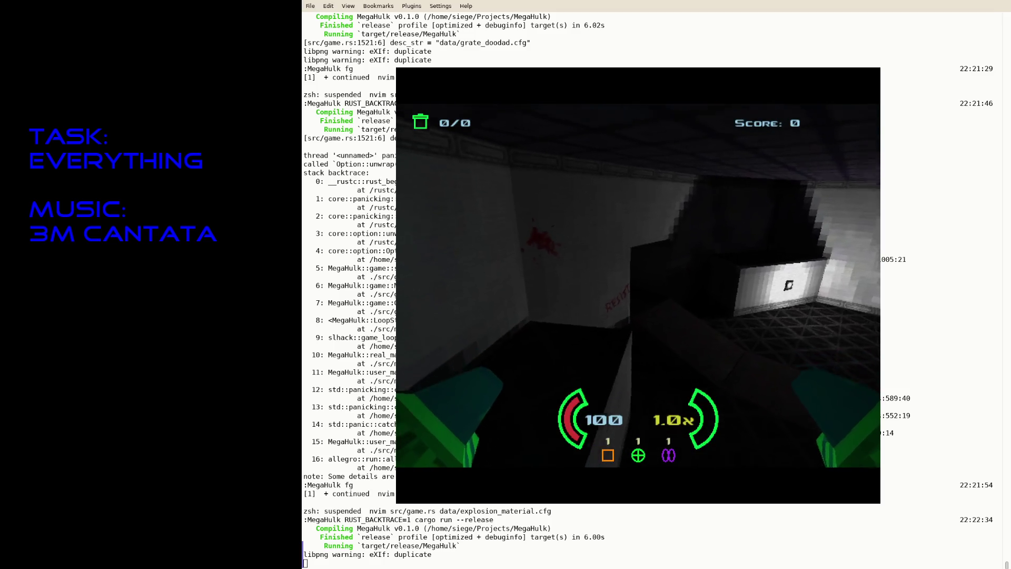
Step: Fly through the grated corridor and white-walled rooms, firing the beam
click(638, 284)
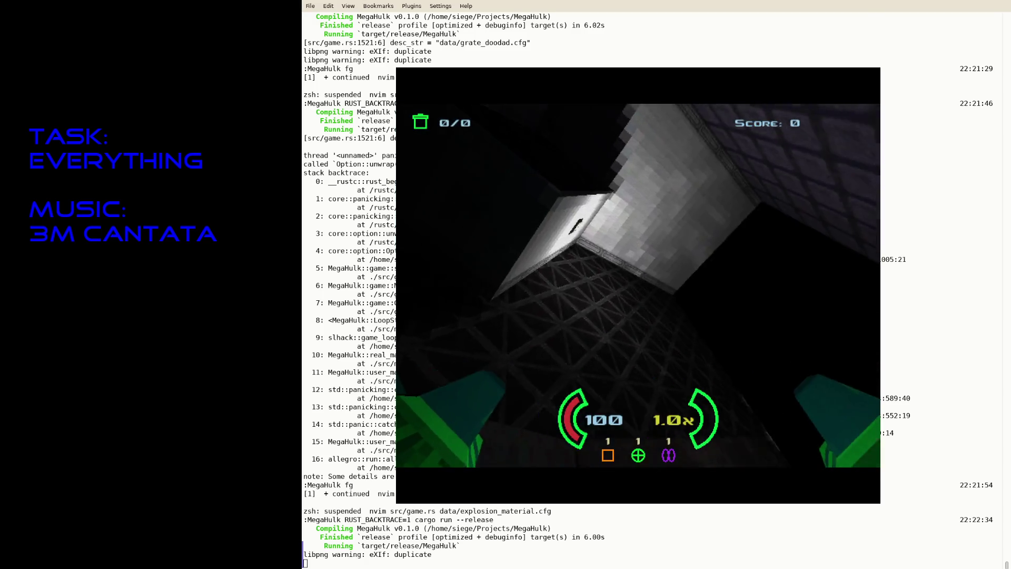
key(space)
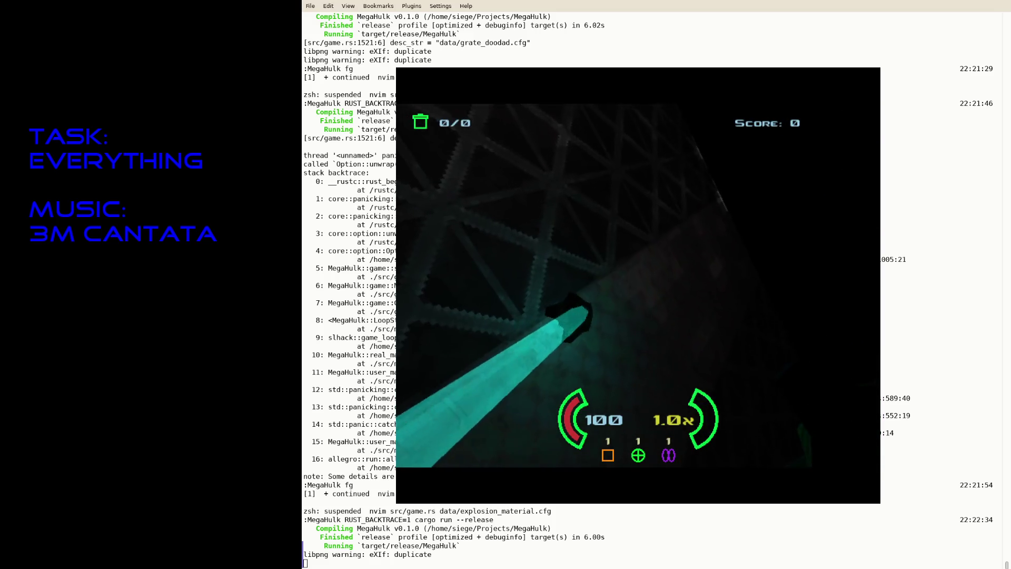
key(Down)
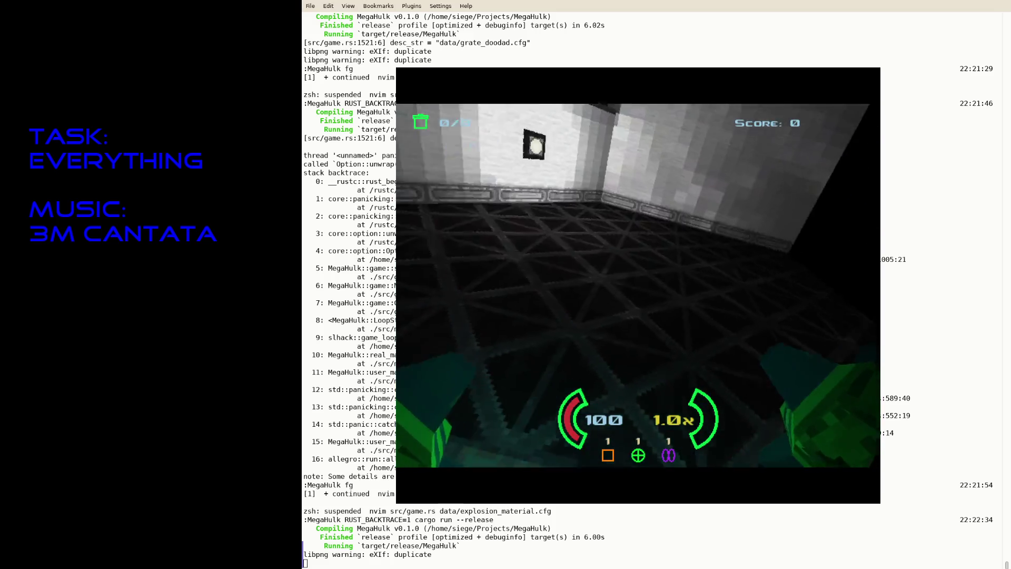
key(space)
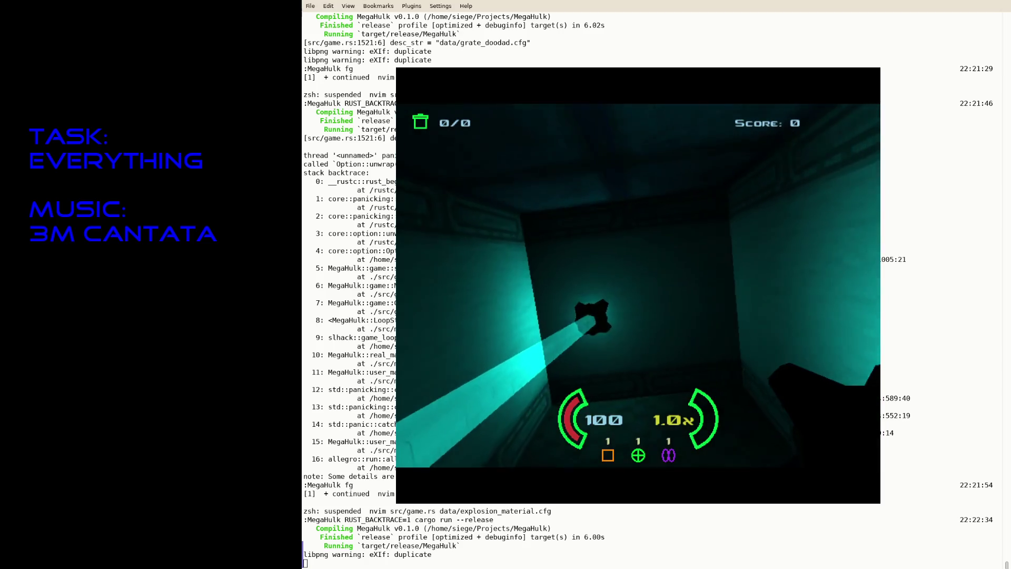
key(Left)
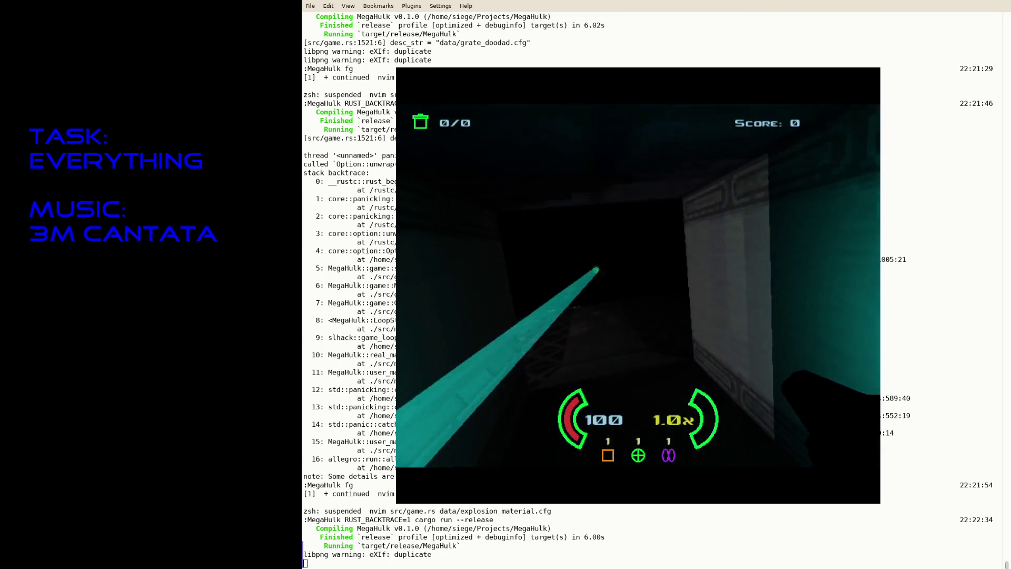
key(Up)
key(Right)
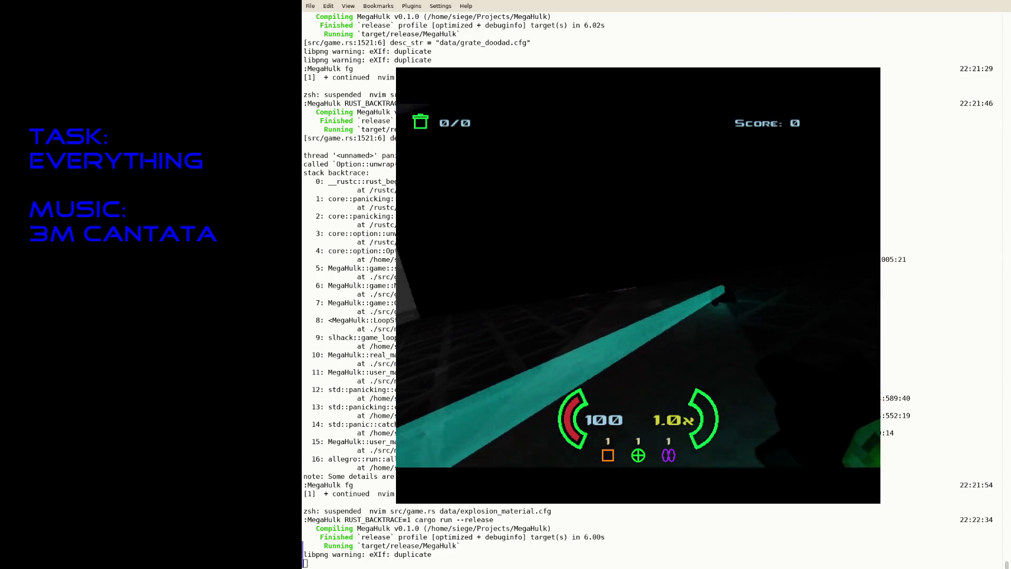
key(Left)
Step: Look around the cyan-lit corridor, quit the game and resume Neovim on game.rs
key(space)
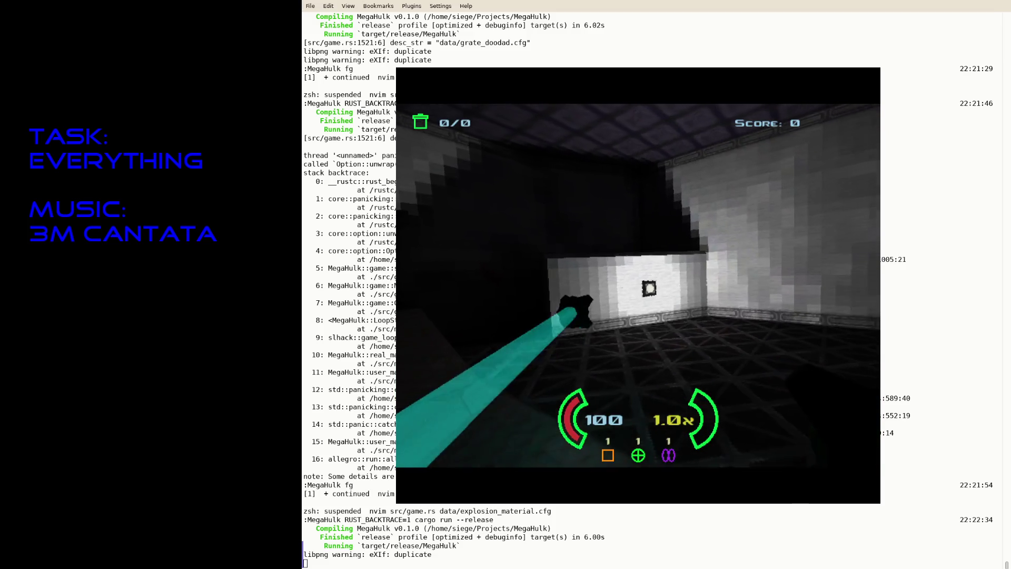
key(Up)
key(Right)
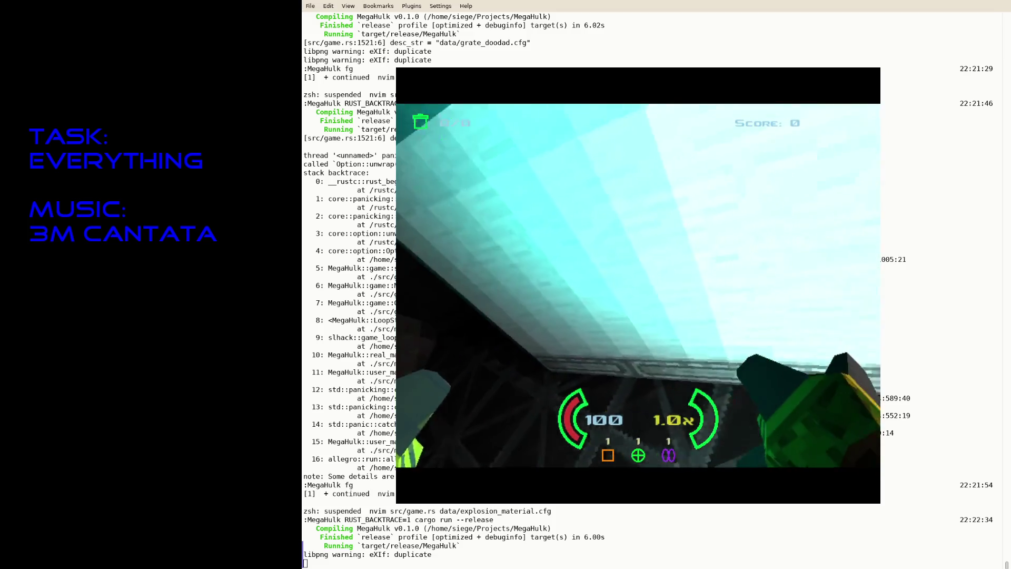
key(Left)
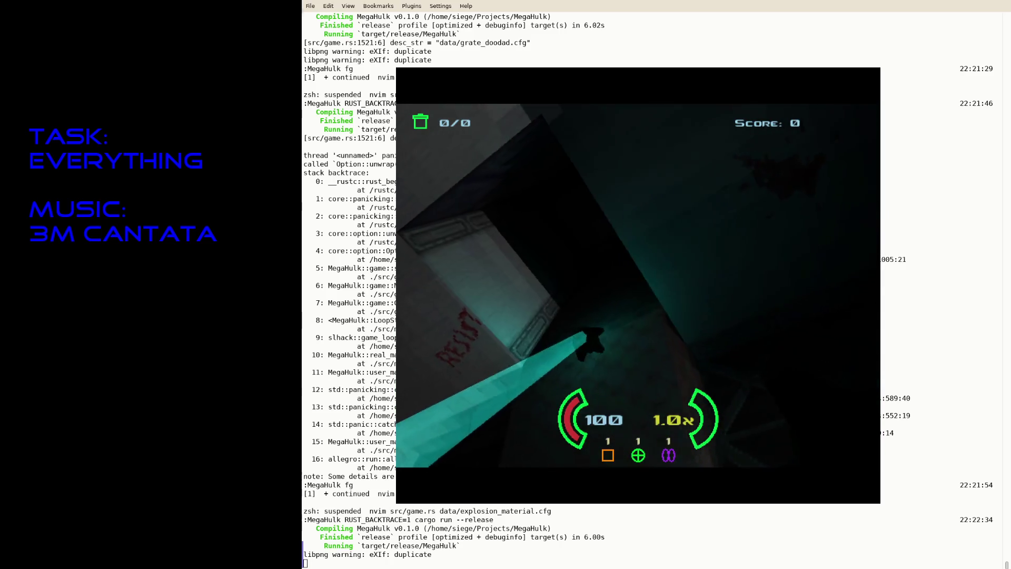
key(Right)
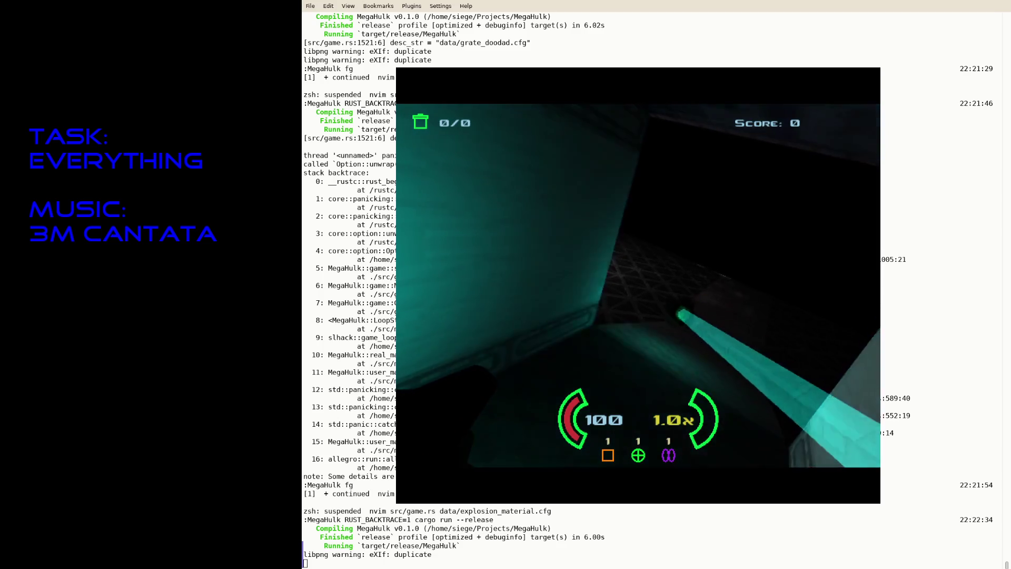
key(Left)
key(Right)
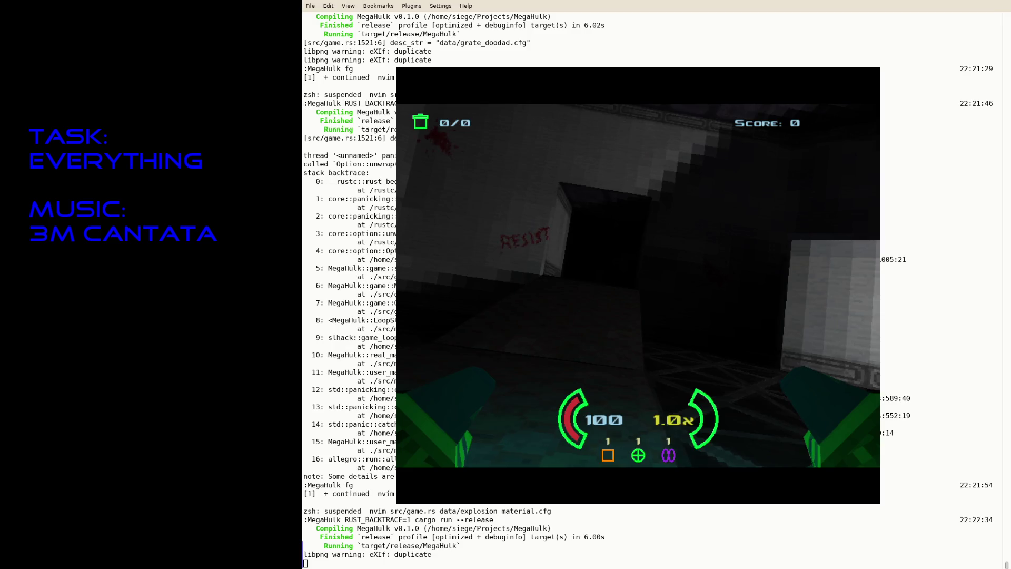
key(Escape)
key(Return)
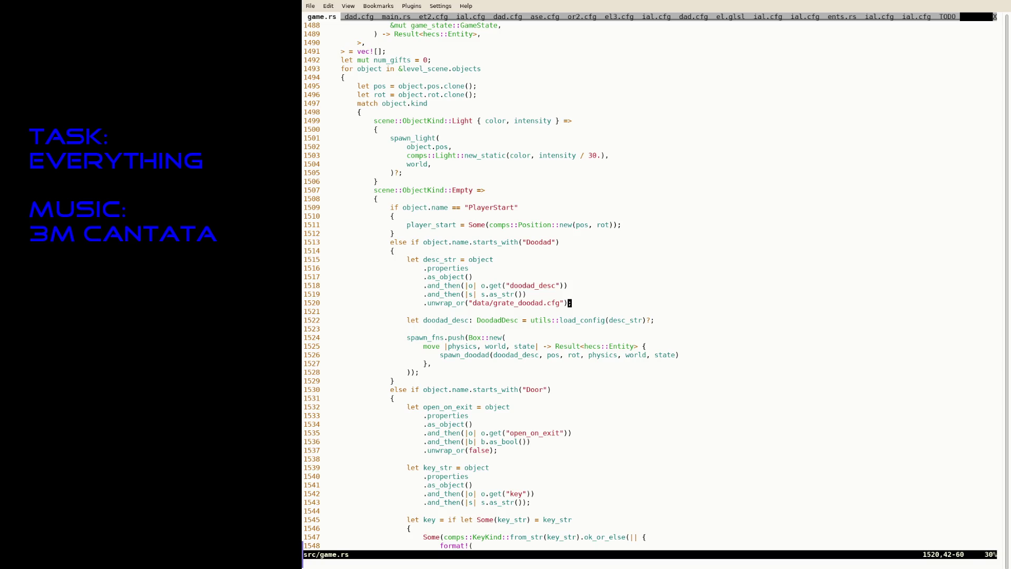
text(/map-rot)
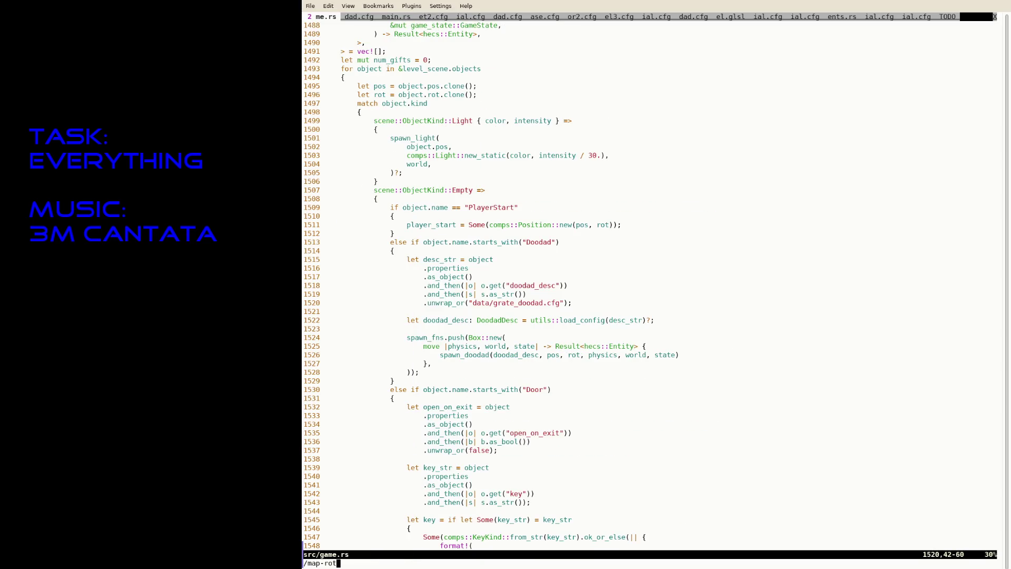
Step: Find map_rot and delete the UnitQuaternion prefix so line 1896 uses player_start.rot directly
key(Tab)
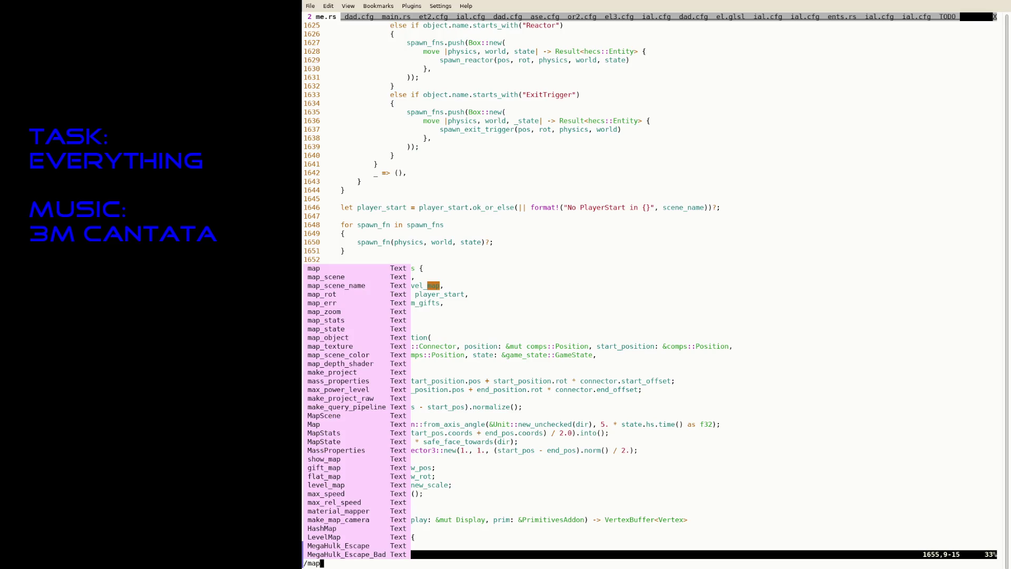
text(_rot)
key(Return)
key(n)
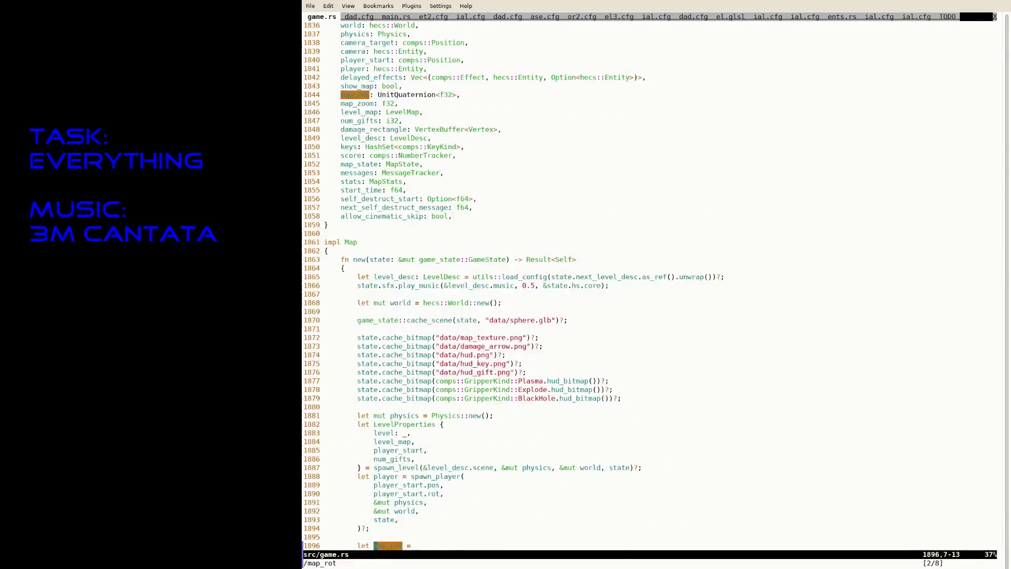
key(j)
key(j)
key(j)
key(j)
key(j)
key(j)
key(j)
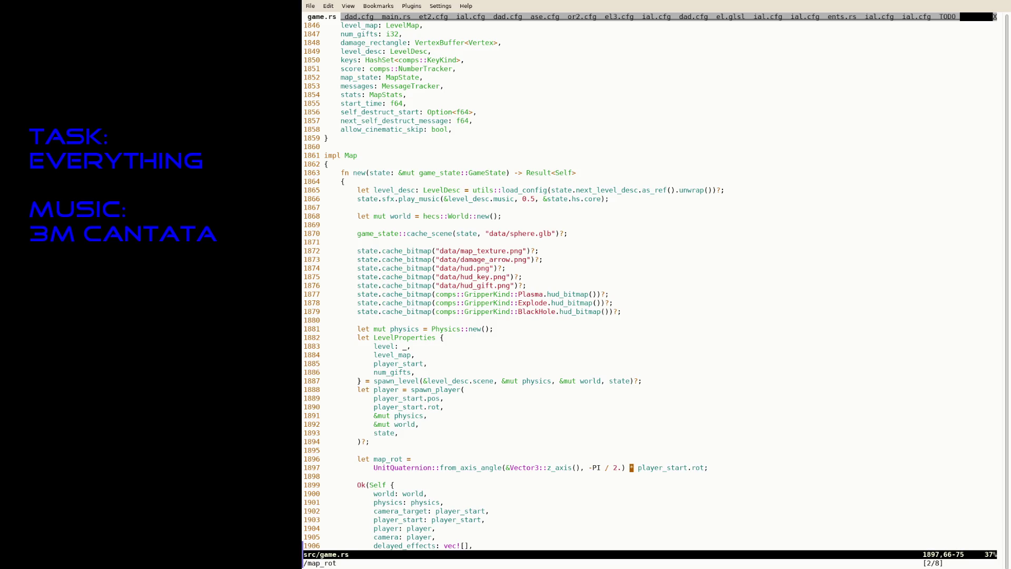
key(v)
key(k)
key($)
key(d)
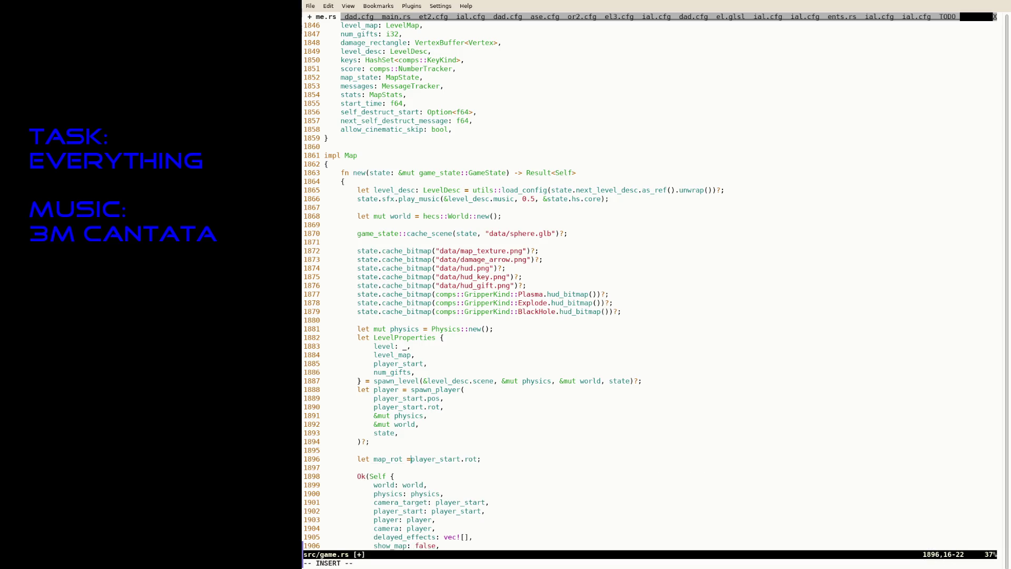
Step: Rebuild and test the game, quit it and return to game.rs at line 1896
key(ctrl+z)
key(Up)
key(Return)
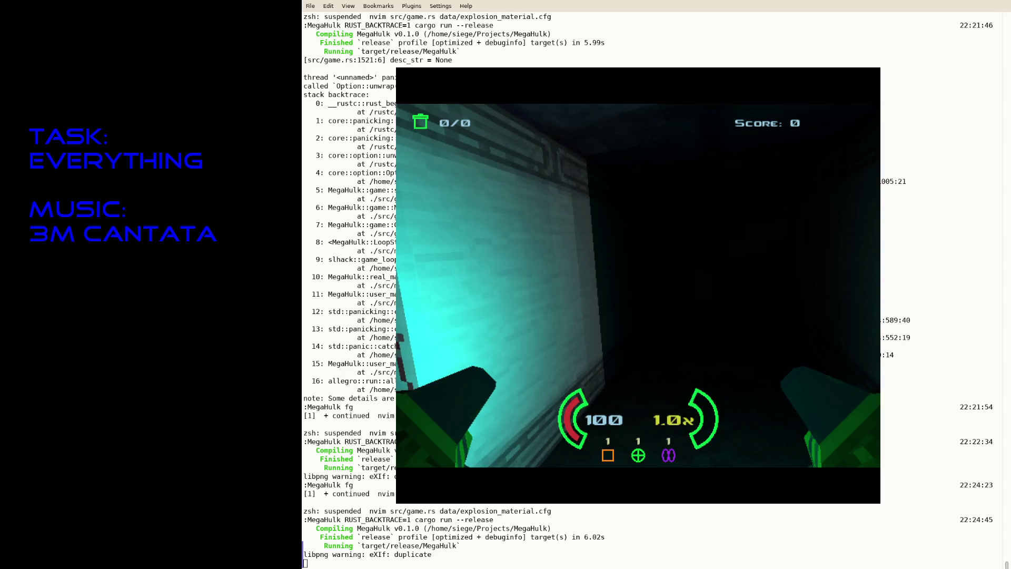
key(Escape)
text(fg)
key(Return)
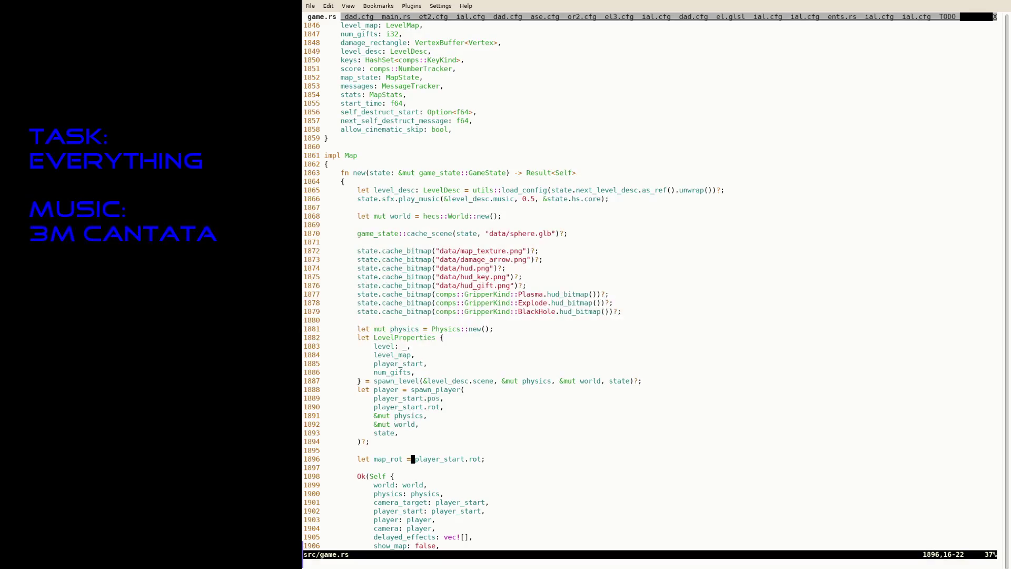
text(map_mat)
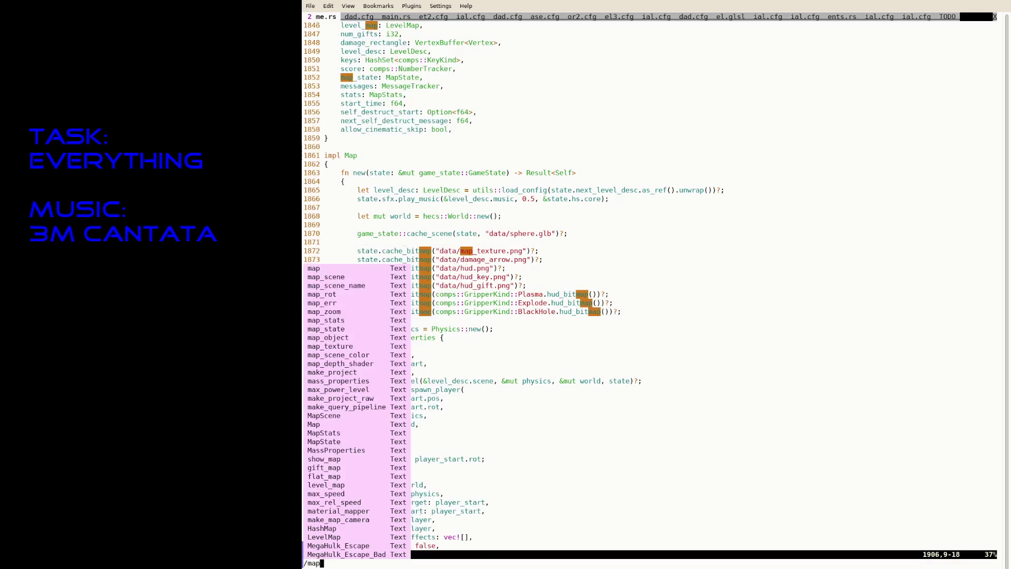
key(BackSpace)
key(BackSpace)
key(BackSpace)
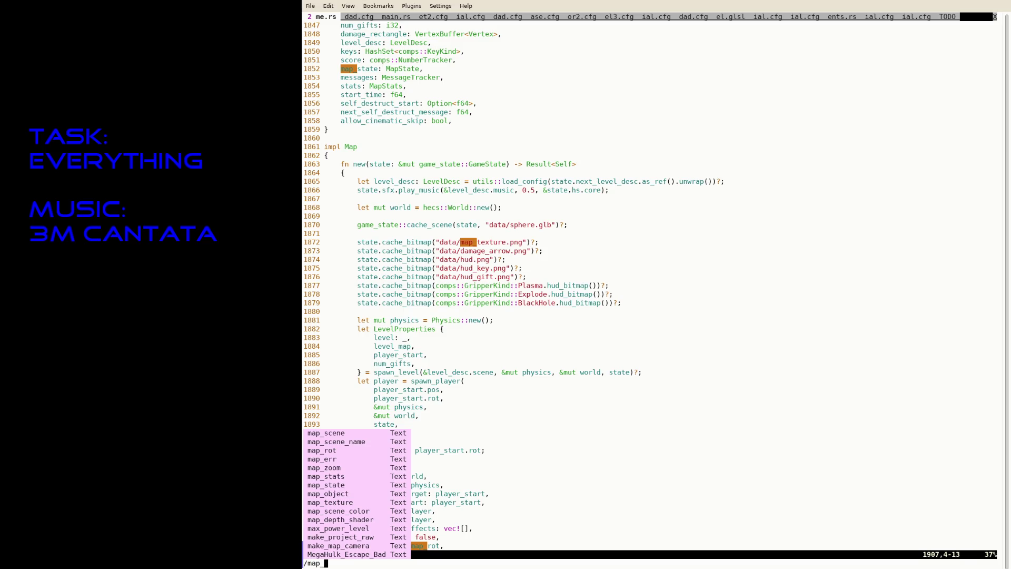
key(Escape)
text(tabe data/forward_pixel.glsl)
Step: Open data/forward_pixel.glsl in a new tab via :tabe
key(Tab)
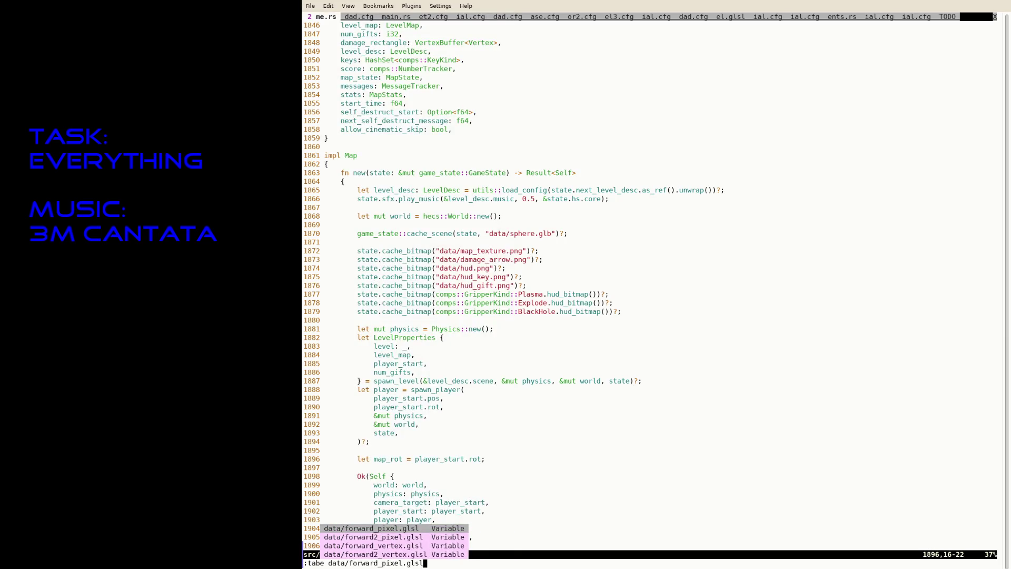
key(Return)
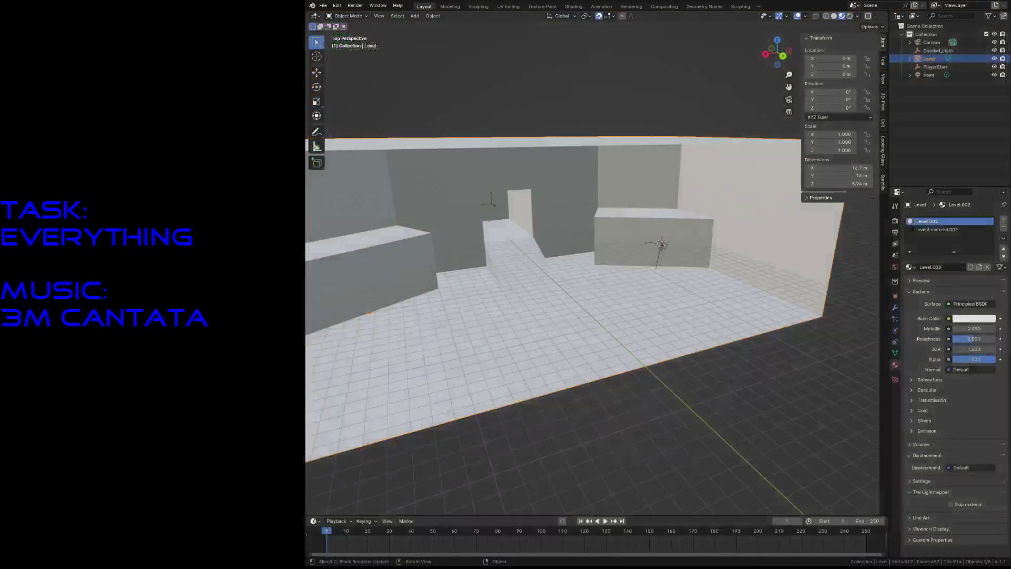
Step: Deselect the whole Level mesh in edit mode and save level3.blend
click(925, 230)
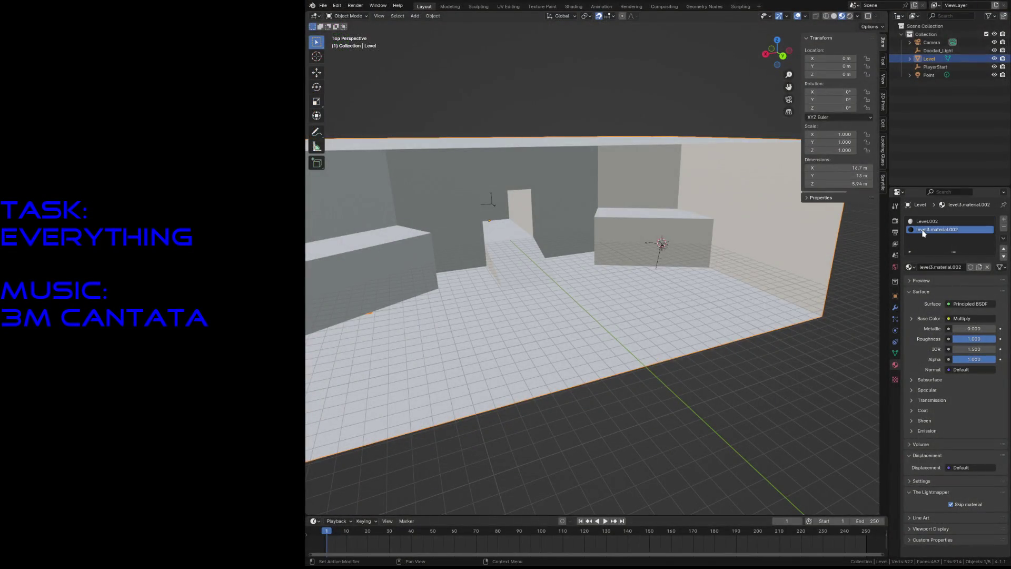
key(Tab)
key(alt+a)
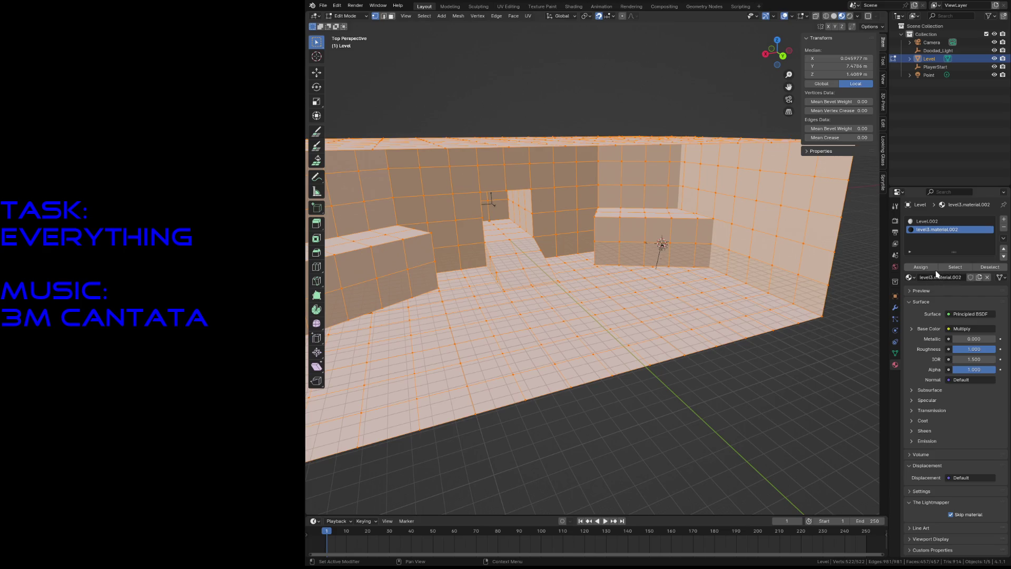
key(ctrl+s)
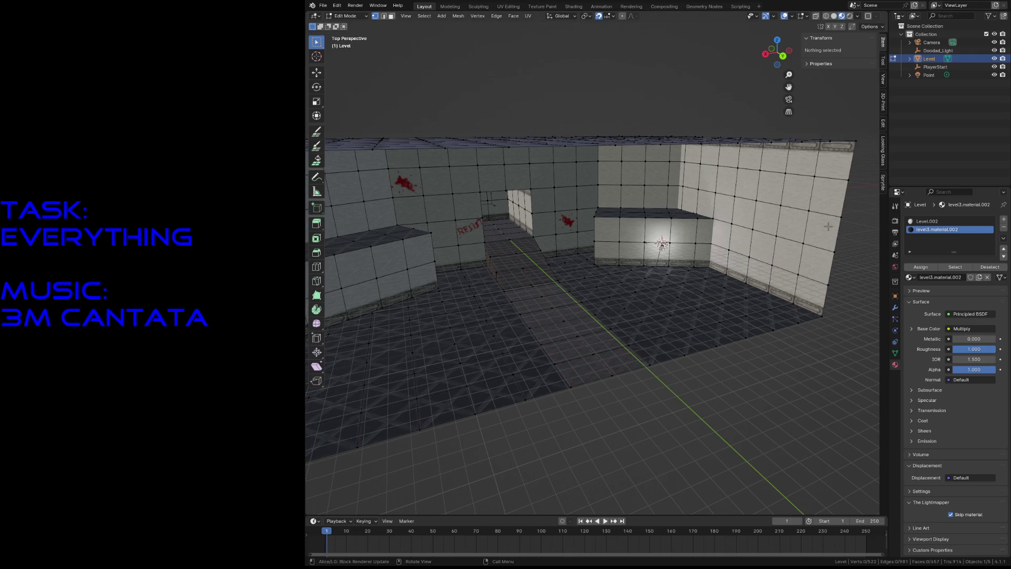
Step: Check which faces use Level.002 by selecting them, clear the selection, and show World properties
click(930, 224)
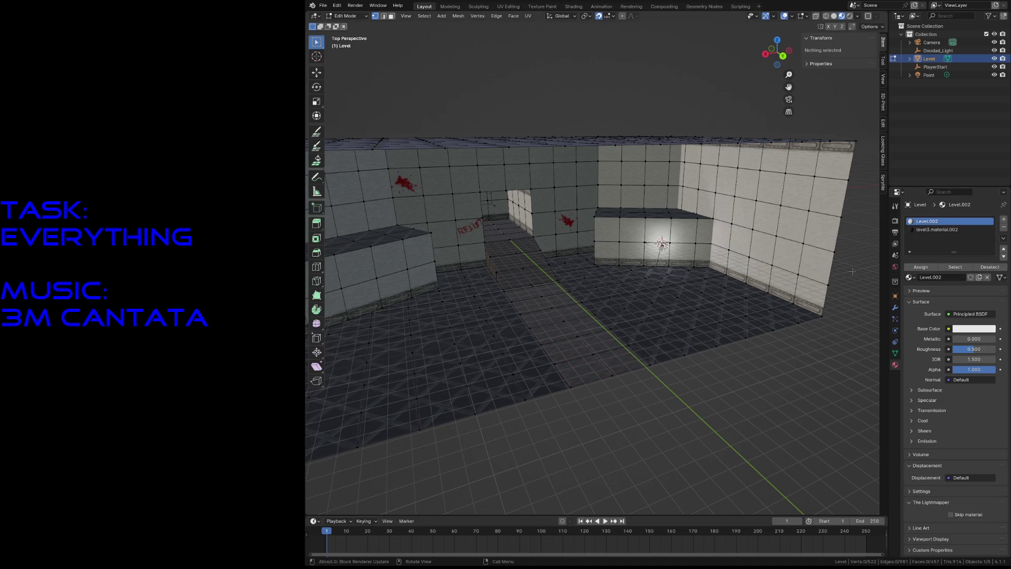
click(955, 267)
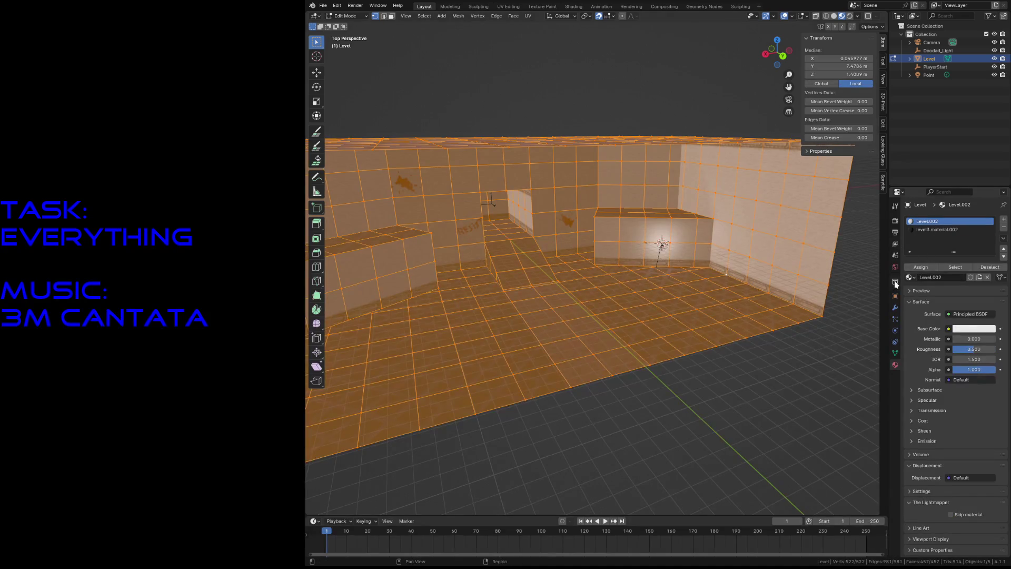
key(alt+a)
click(894, 270)
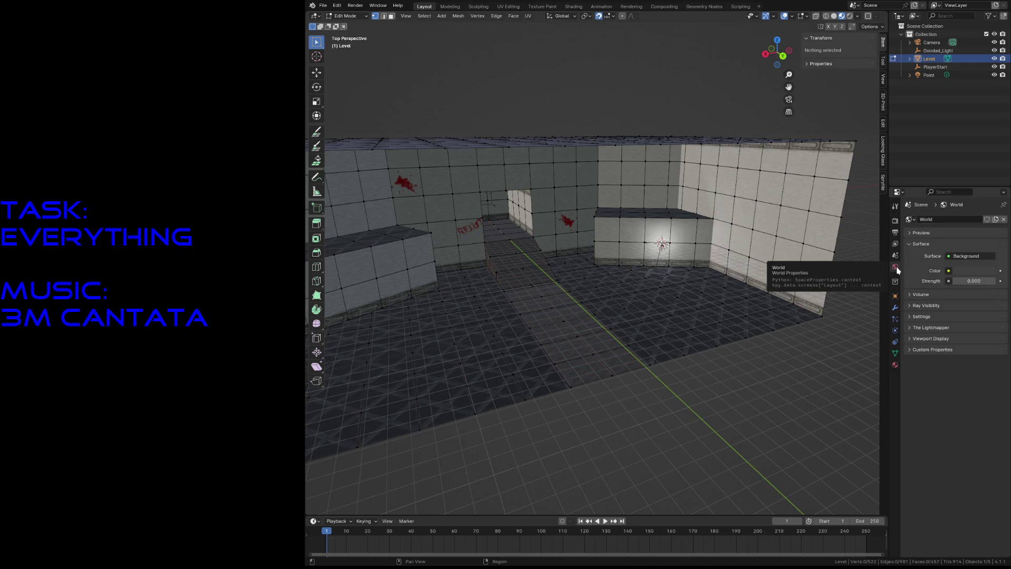
Step: Browse View Layer and Output settings, then show Render properties with The Lightmapper panel
click(895, 245)
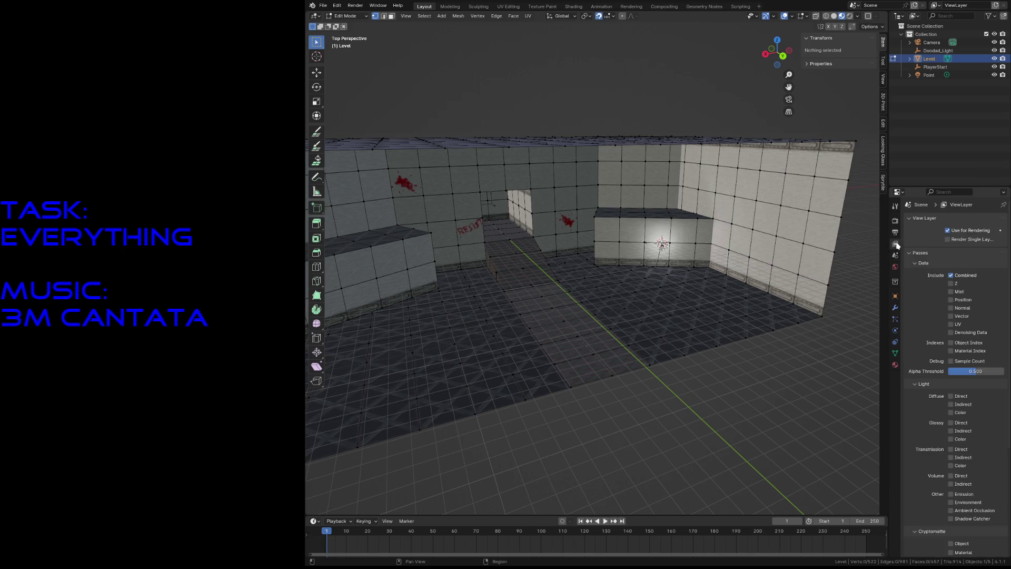
click(894, 233)
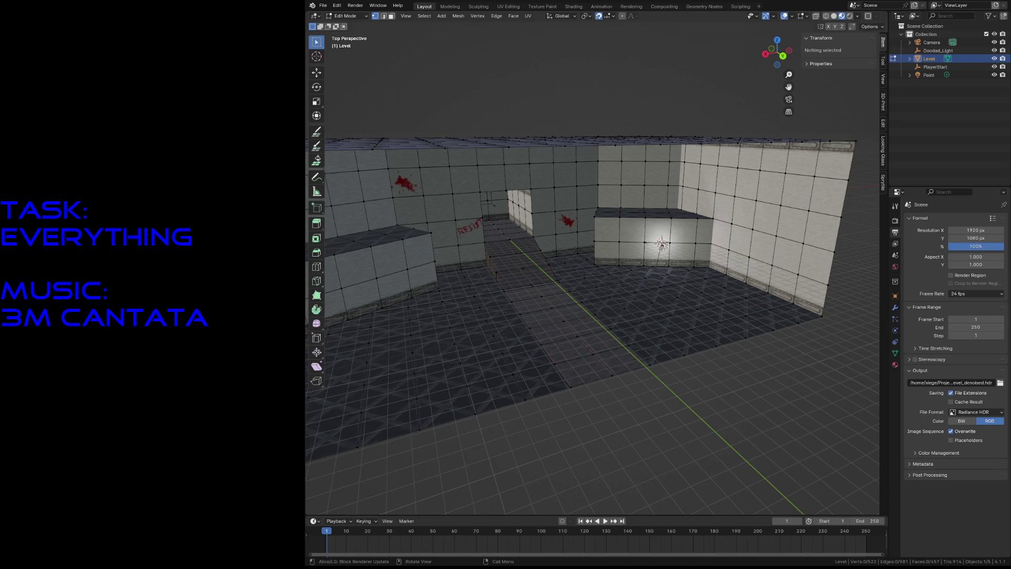
click(895, 221)
scroll(939, 340, down, 2)
scroll(939, 341, down, 3)
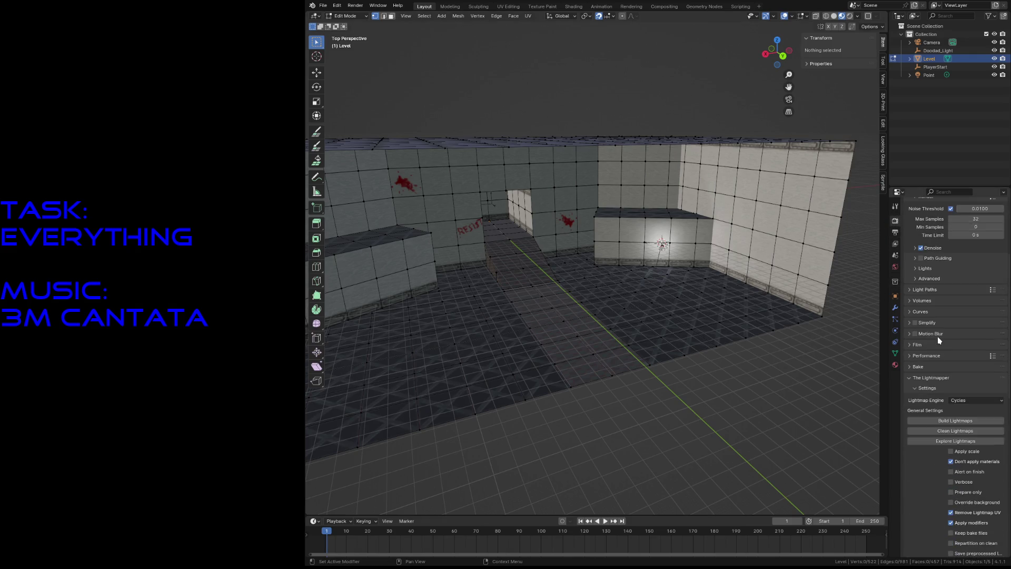
Step: Clean the baked lightmaps from the level, return to Object Mode and save
click(948, 430)
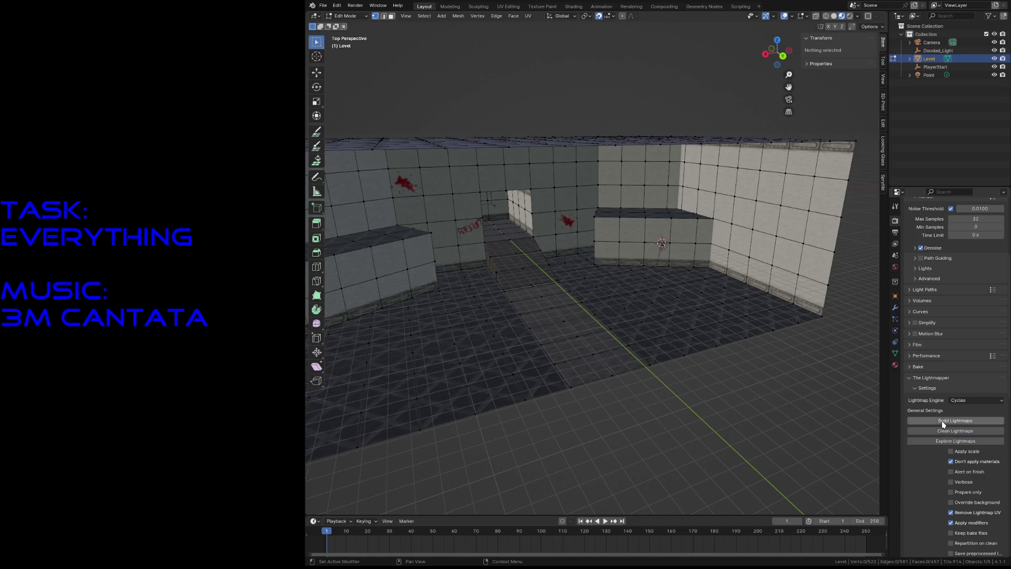
key(Tab)
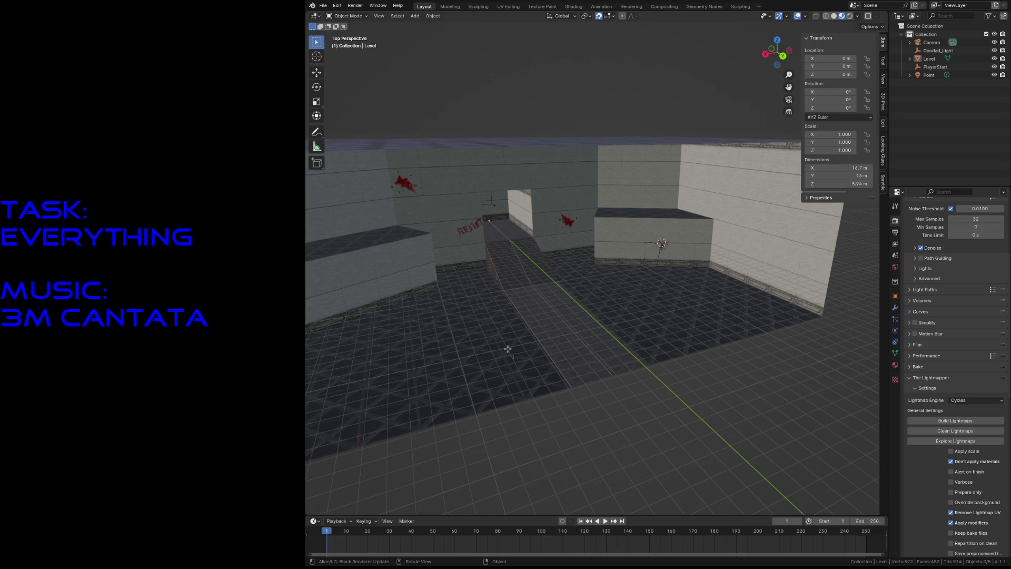
key(ctrl+s)
Step: Rename the Level object's second material to level3_material
click(896, 365)
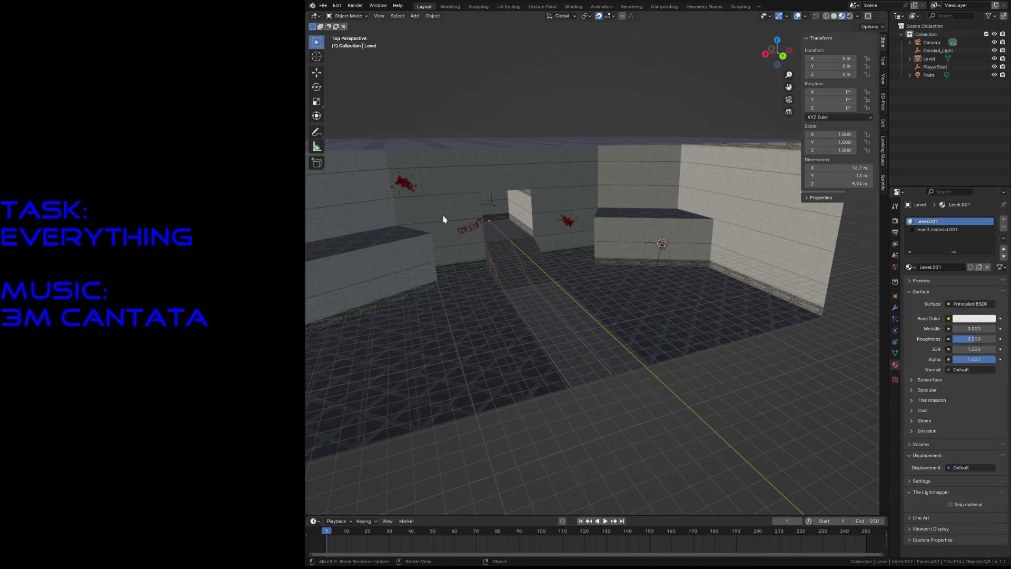
click(483, 277)
double_click(932, 230)
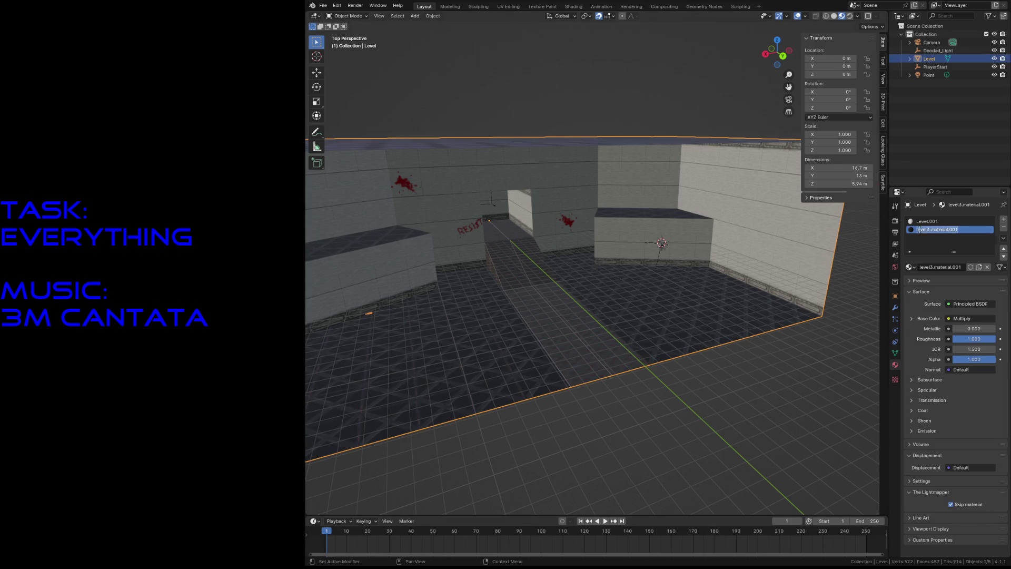
key(End)
key(BackSpace)
key(BackSpace)
key(Return)
Step: Assign level3_material to every face of the Level mesh and save level3.blend
key(Tab)
key(a)
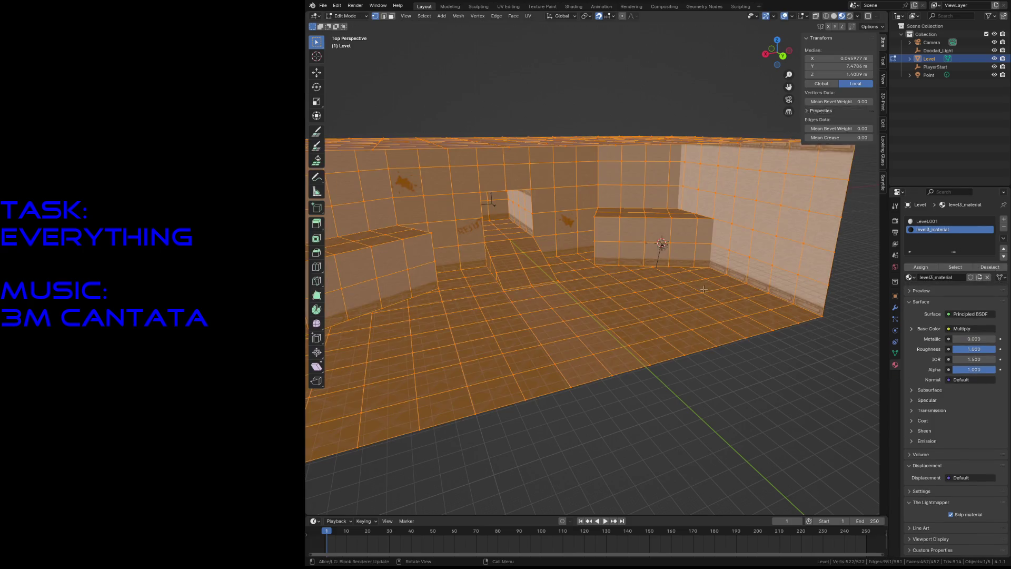
click(920, 267)
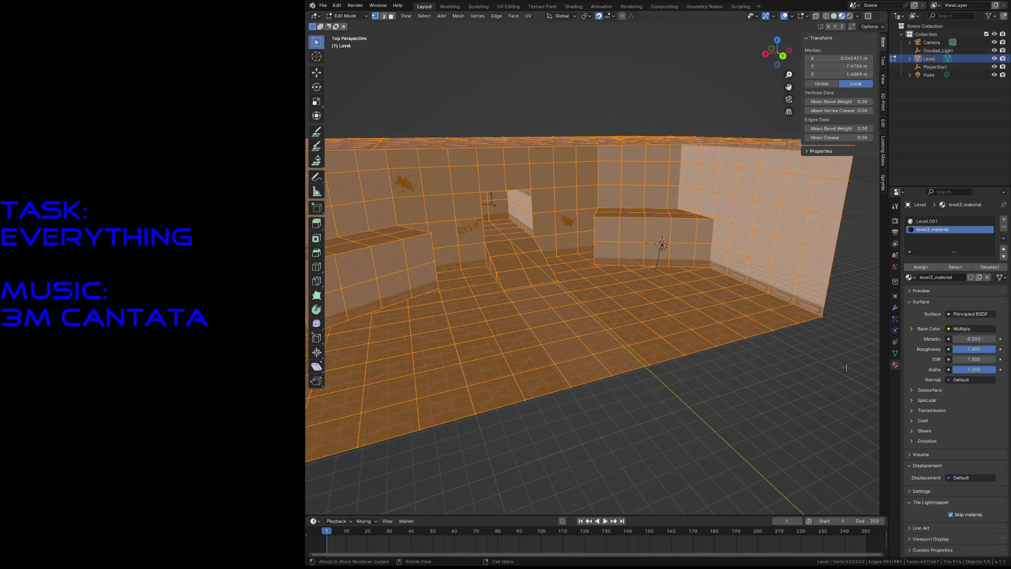
key(Tab)
key(ctrl+s)
click(501, 185)
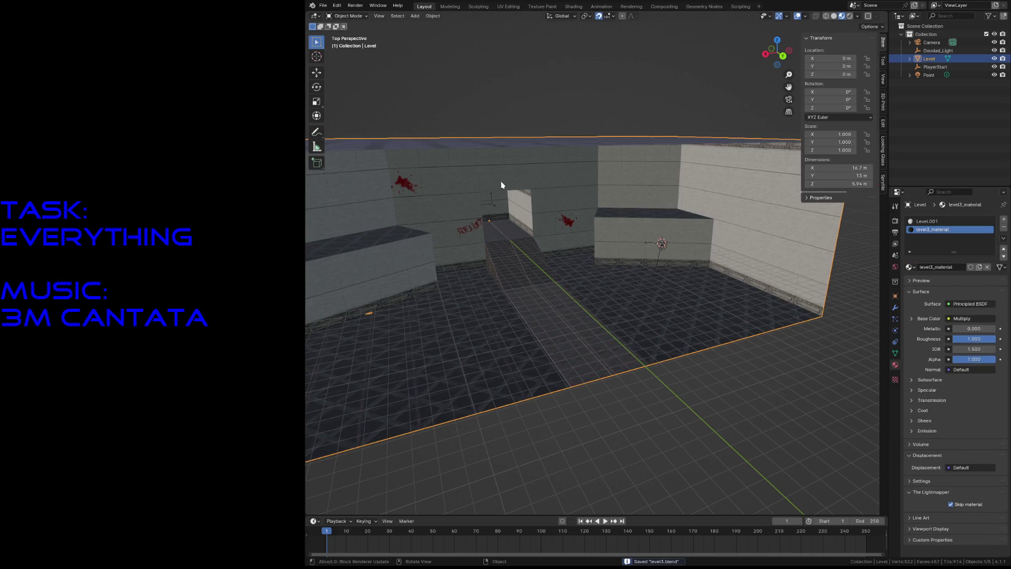
Step: Glance at the export formats, save level3.blend and switch to the UV Editing workspace
click(324, 5)
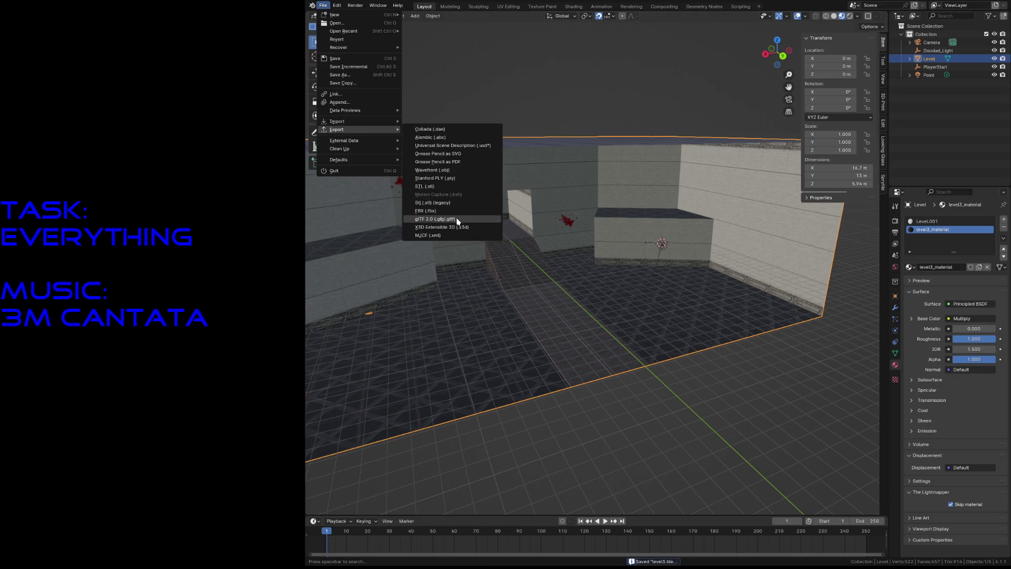
key(Escape)
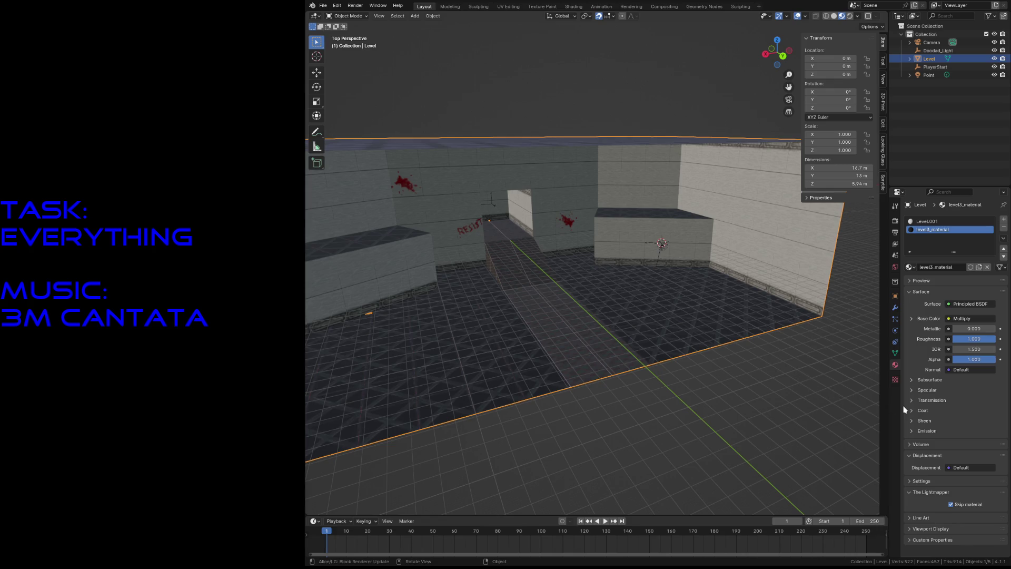
key(ctrl+s)
click(508, 7)
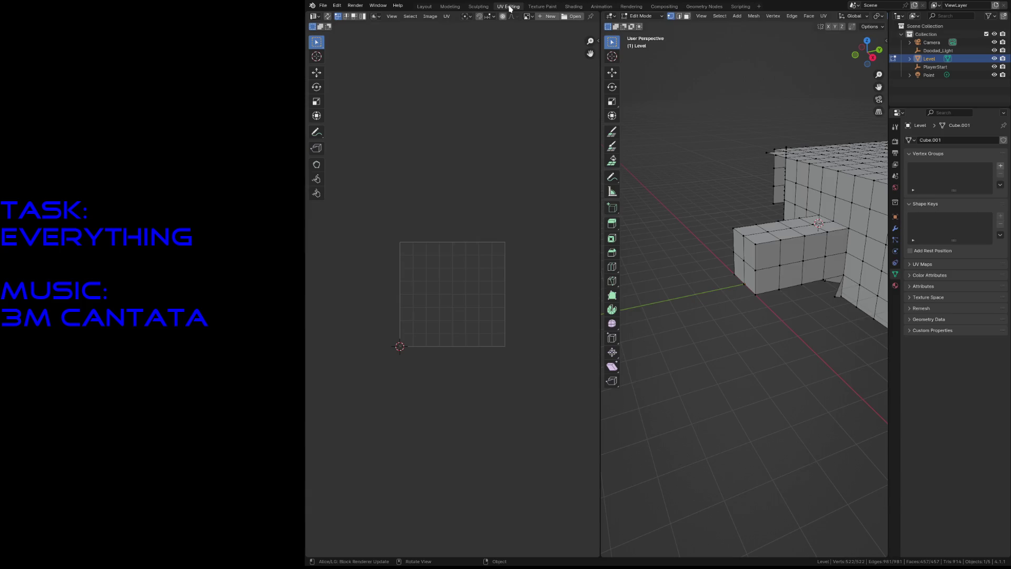
Step: Select the whole mesh and make UVMap_Lightmap the active UV map
key(a)
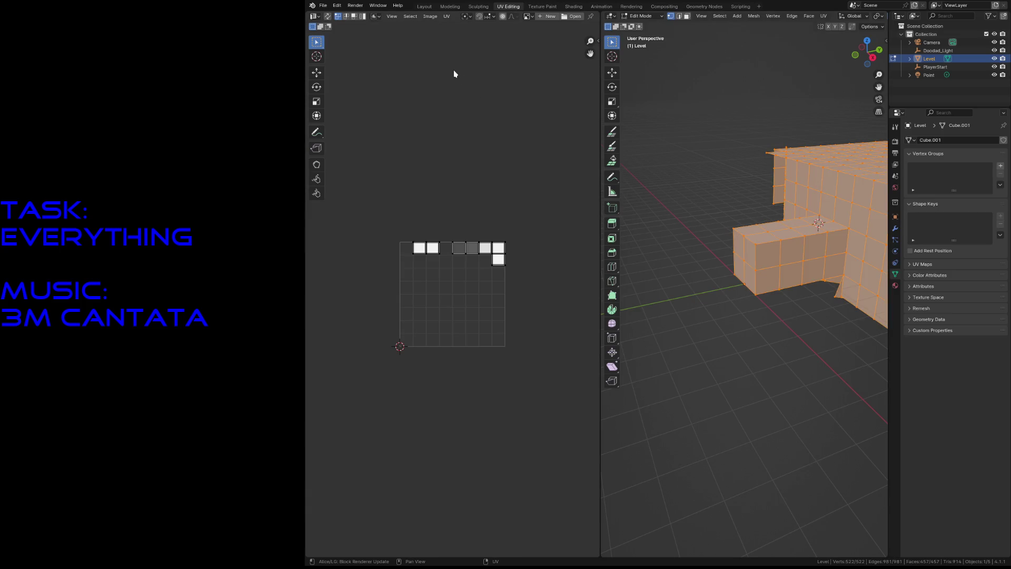
click(447, 16)
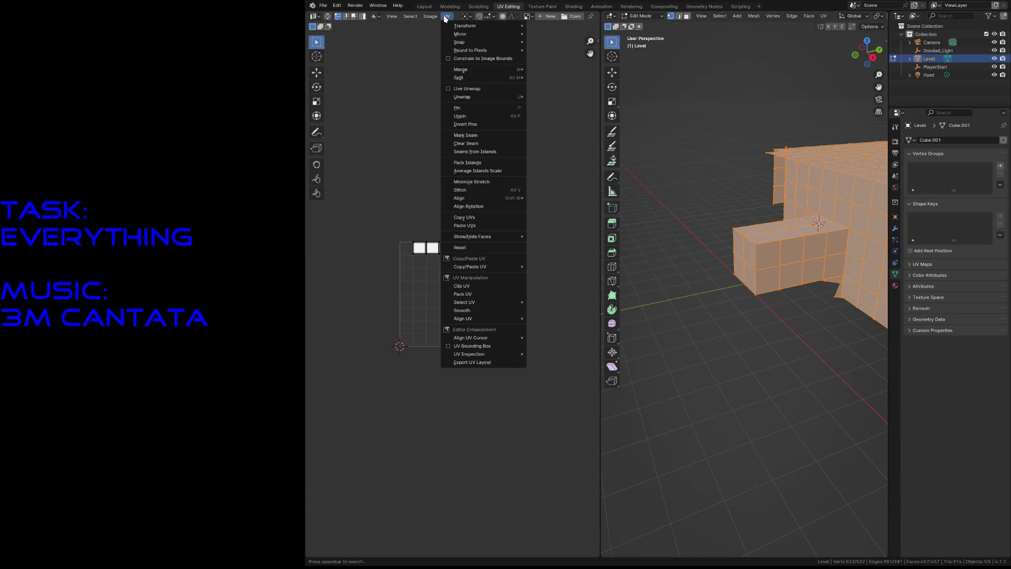
click(447, 16)
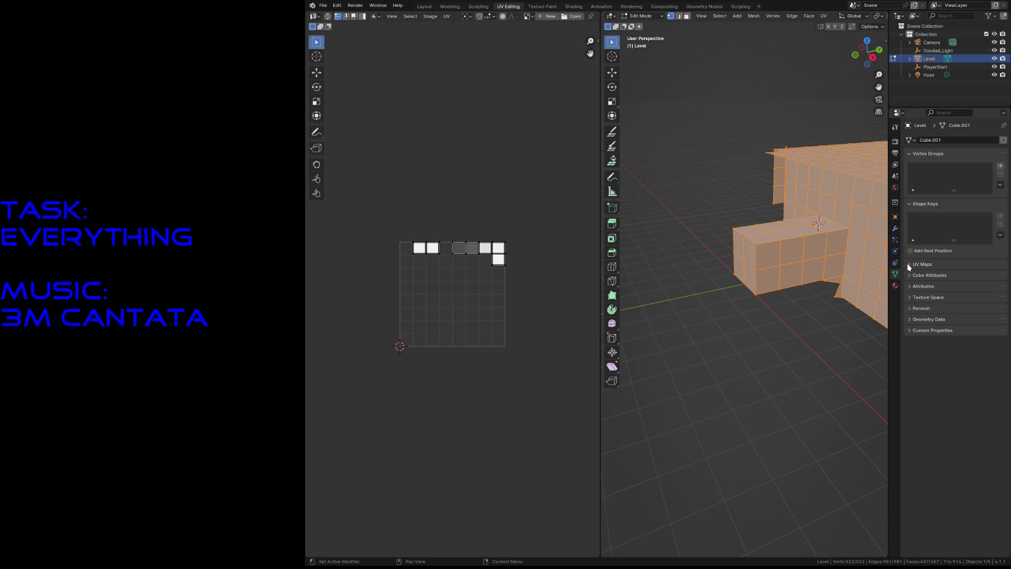
click(910, 266)
click(933, 286)
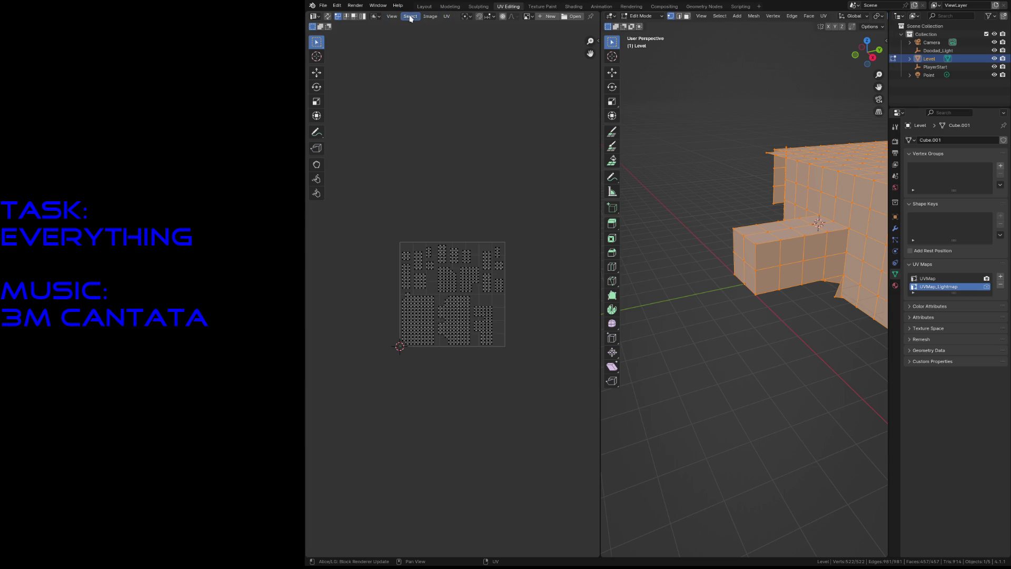
Step: Display the Level_baked lightmap image behind the UVs, deselect and return to Object Mode
click(429, 17)
scroll(474, 75, up, 2)
click(527, 16)
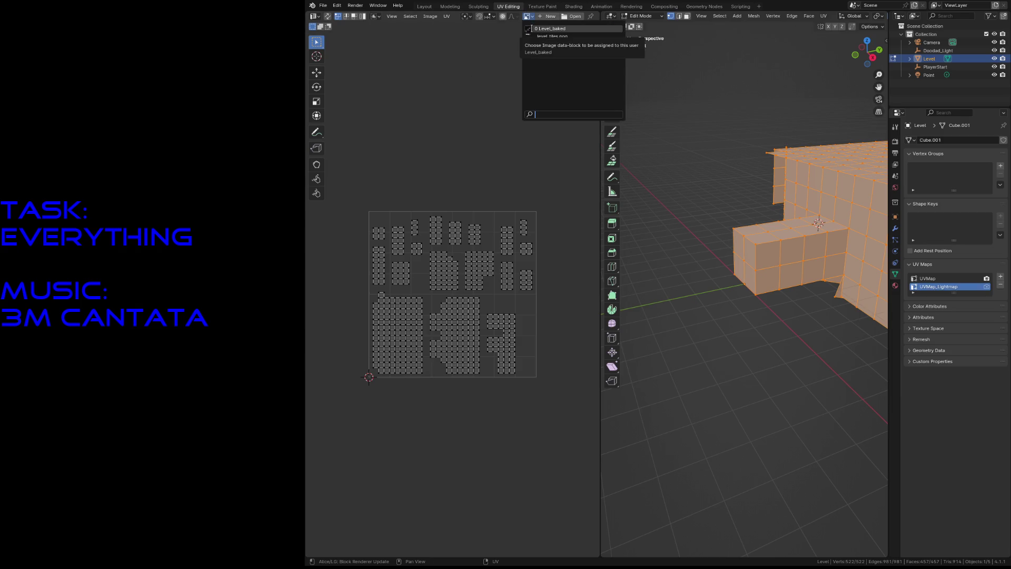
click(550, 28)
scroll(425, 309, up, 2)
scroll(424, 309, up, 2)
scroll(423, 308, up, 3)
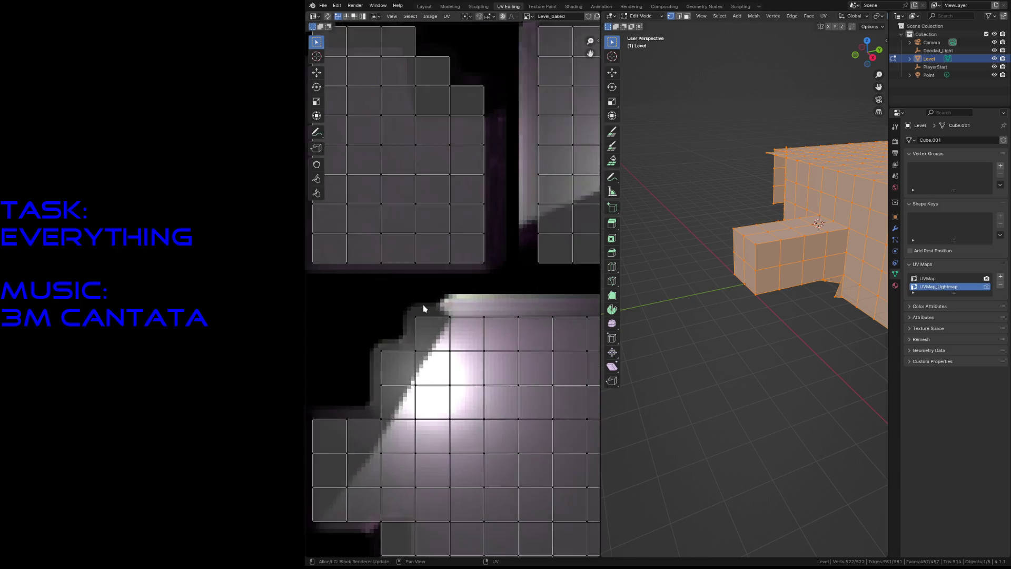
scroll(423, 308, down, 5)
scroll(423, 309, down, 1)
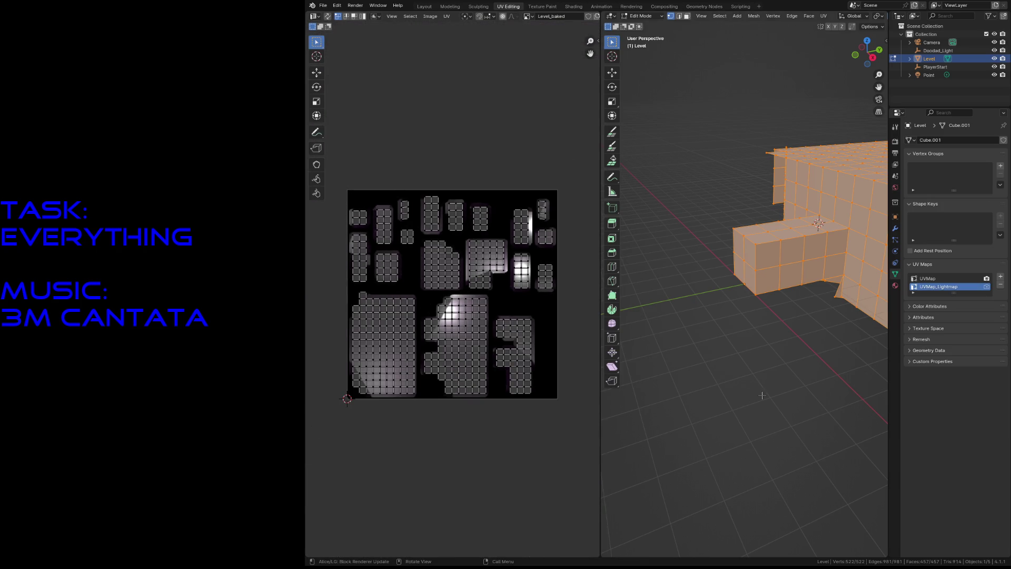
click(762, 396)
key(Tab)
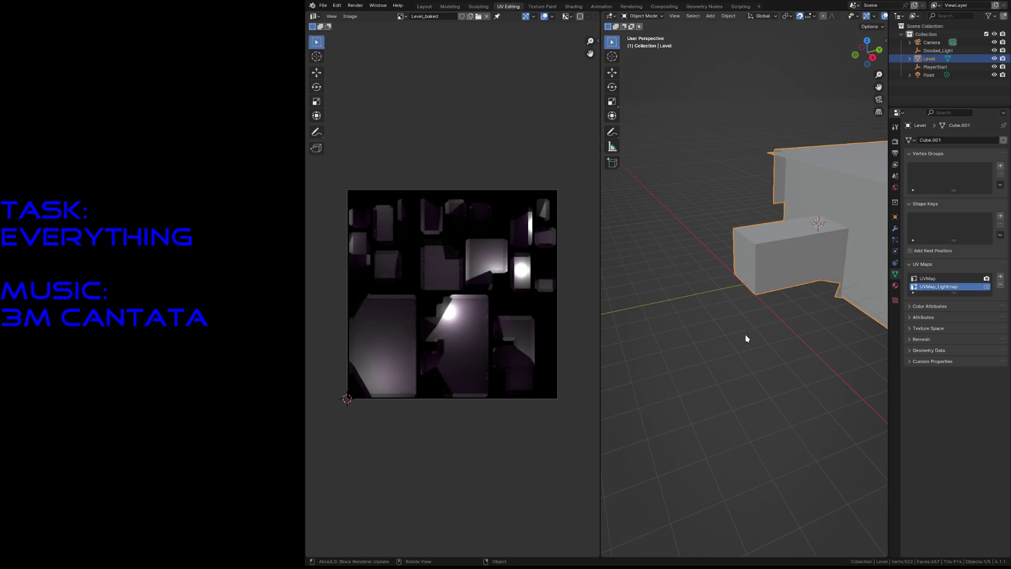
Step: Start a glTF 2.0 export, then deselect the Level object and save level3.blend
click(323, 6)
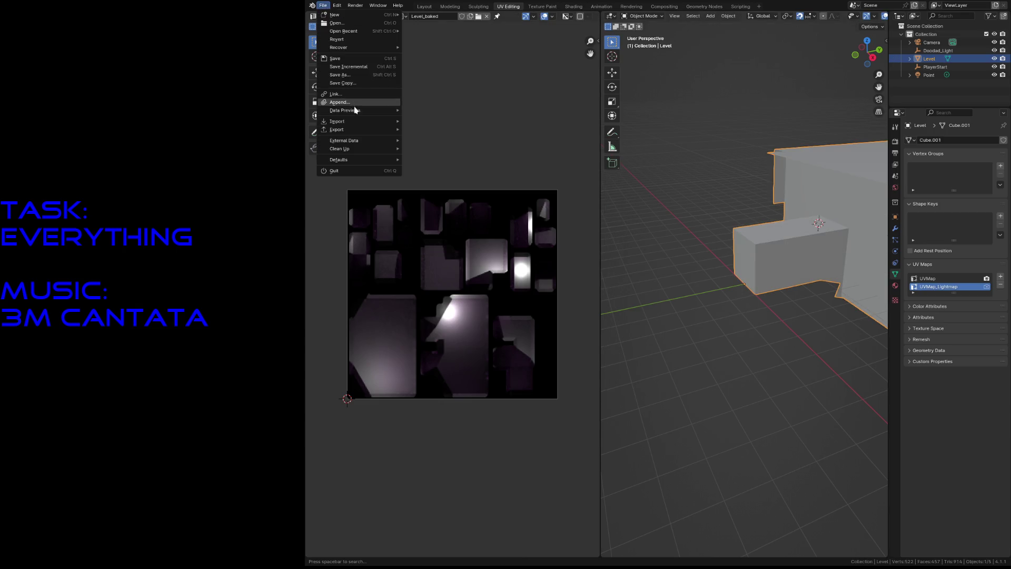
mouse_move(338, 128)
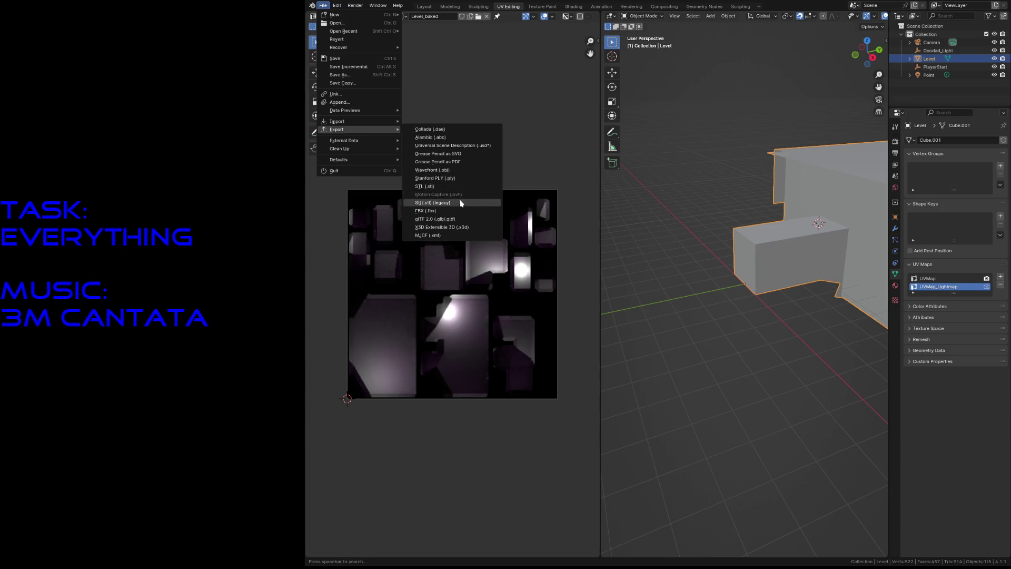
click(455, 219)
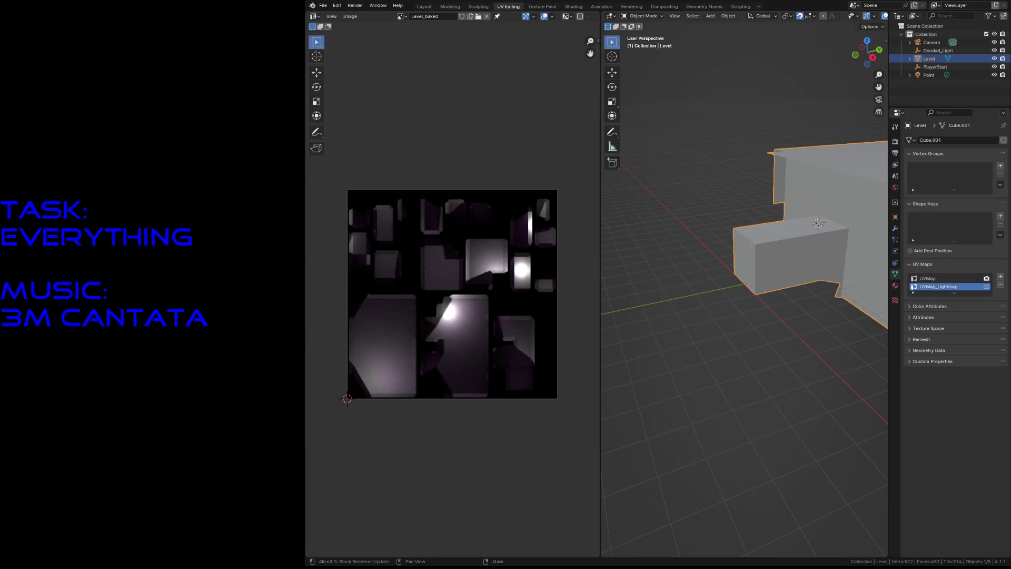
click(677, 419)
key(ctrl+s)
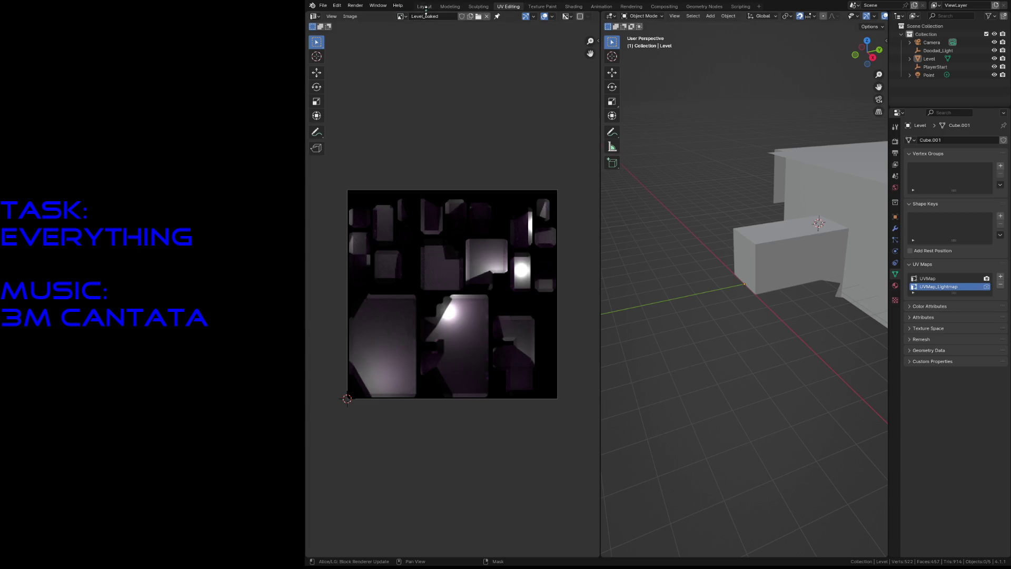
Step: Walk through the textured level's rooms and walls in the Layout workspace, then select Level
click(424, 7)
key(shift+grave)
key(s)
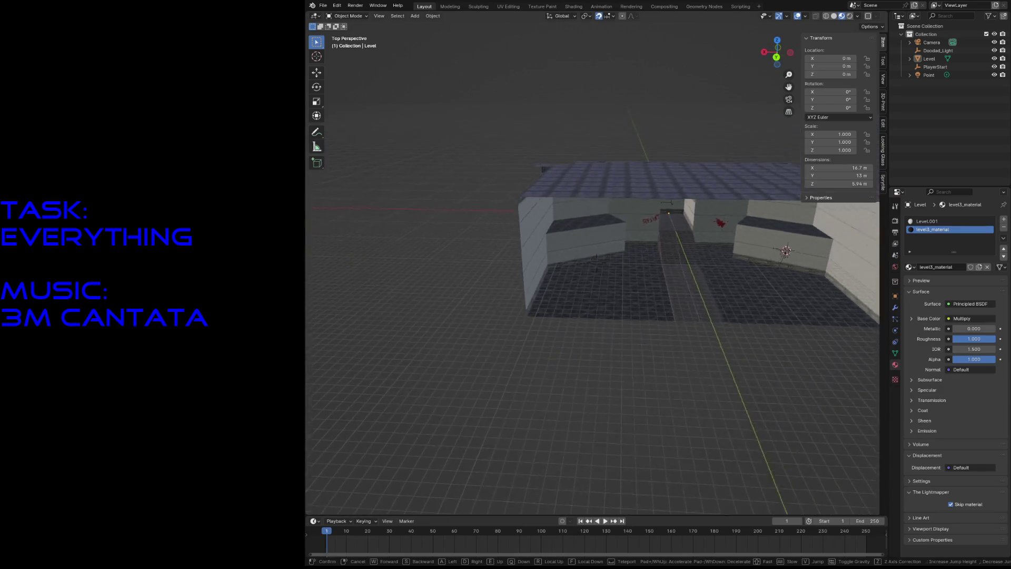
key(w)
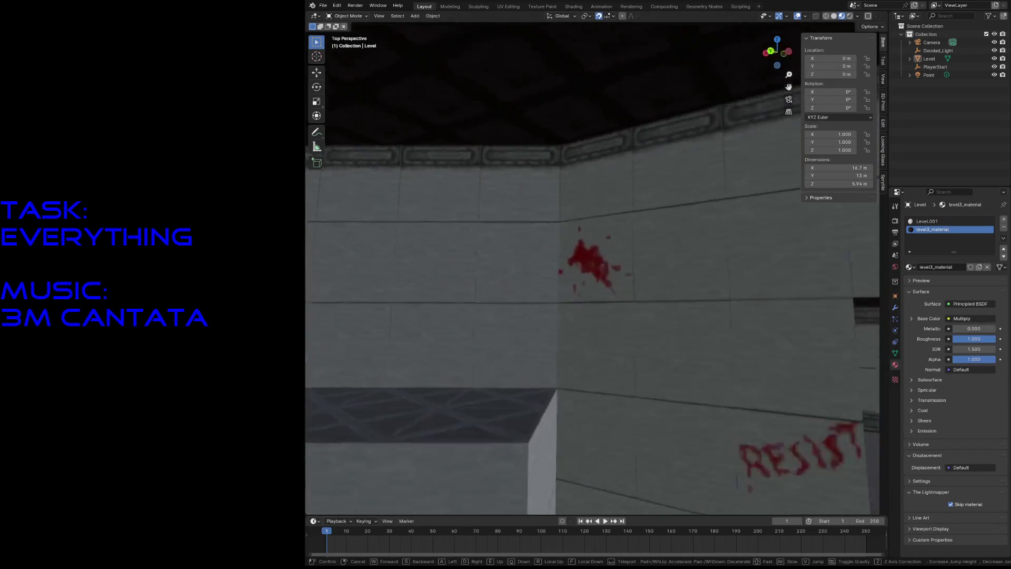
key(s)
key(e)
key(q)
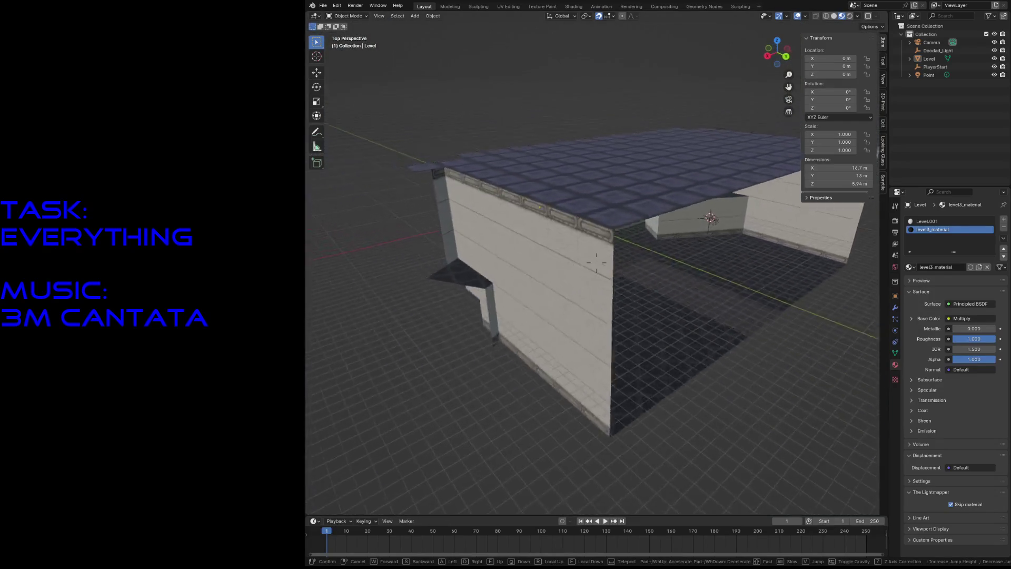
key(w)
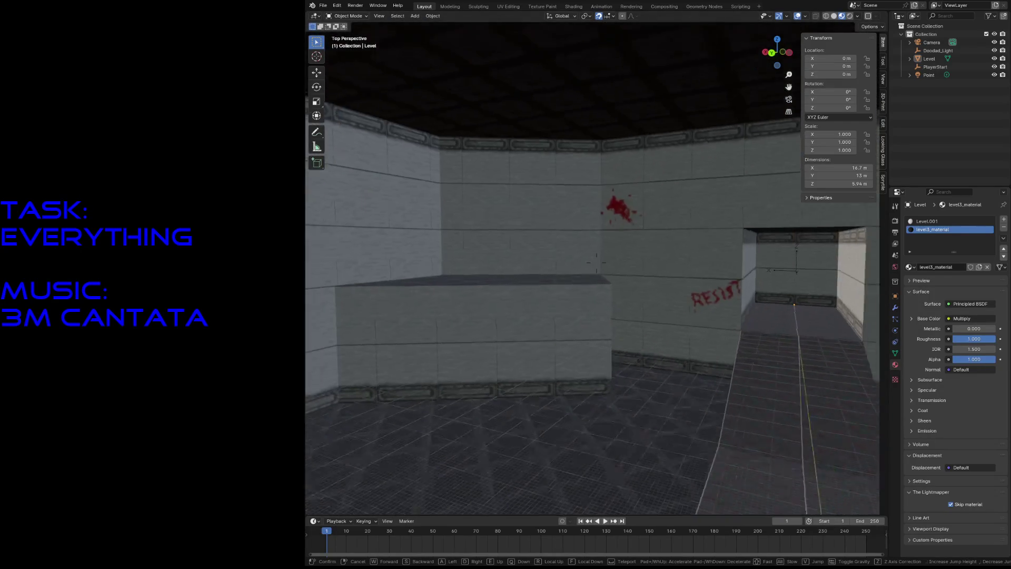
key(s)
key(w)
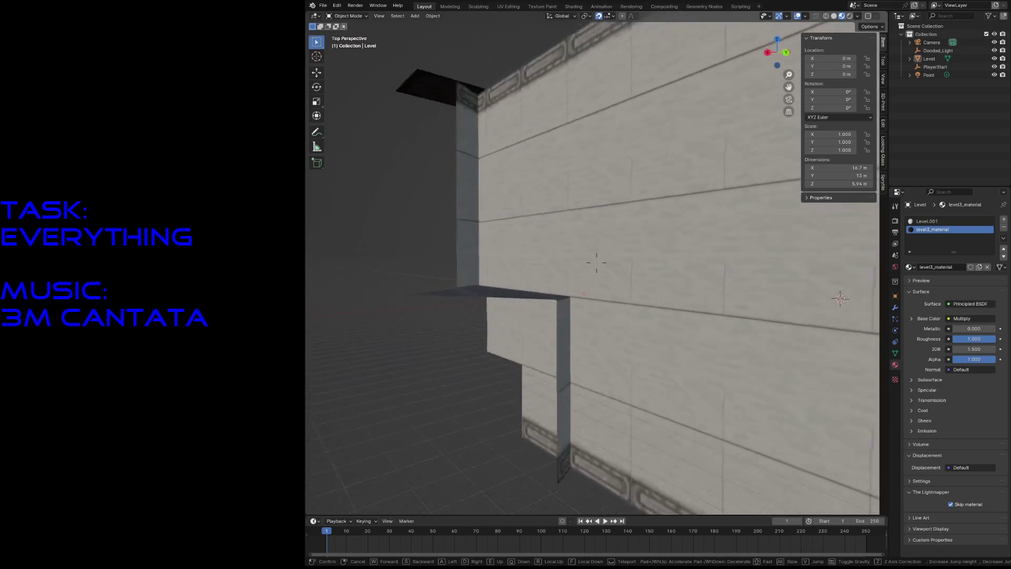
key(Return)
click(528, 247)
Step: Inspect floor and wall faces of the Level mesh in edit mode, save, and clear the selection
key(Tab)
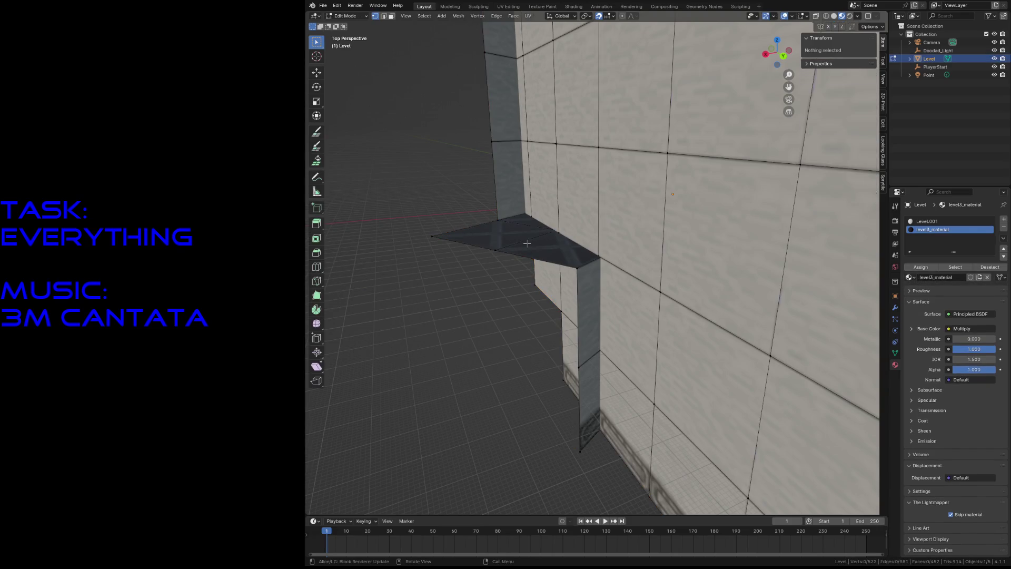
click(515, 230)
click(515, 230)
key(shift+grave)
key(s)
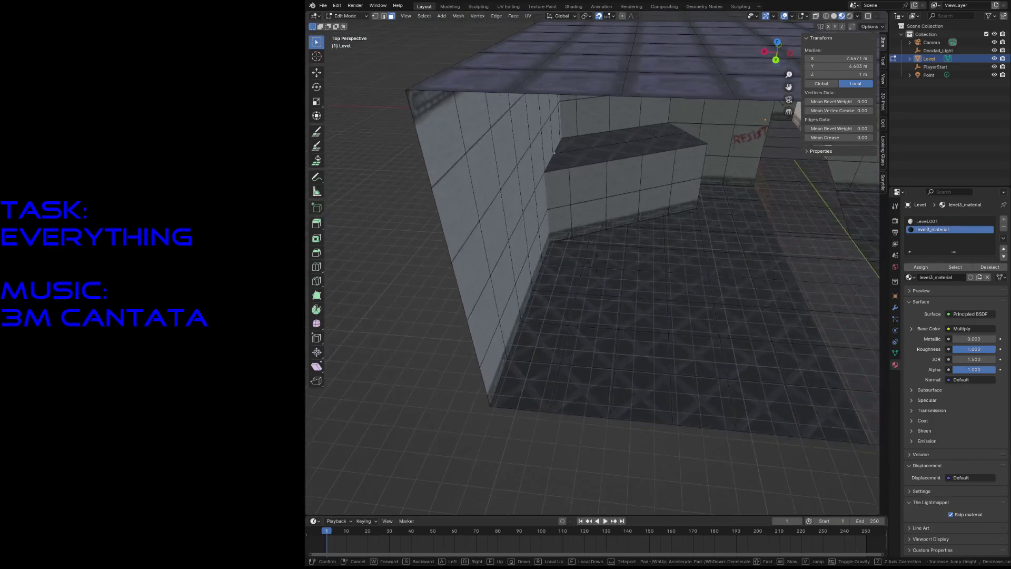
click(517, 222)
click(532, 321)
click(673, 354)
key(ctrl+s)
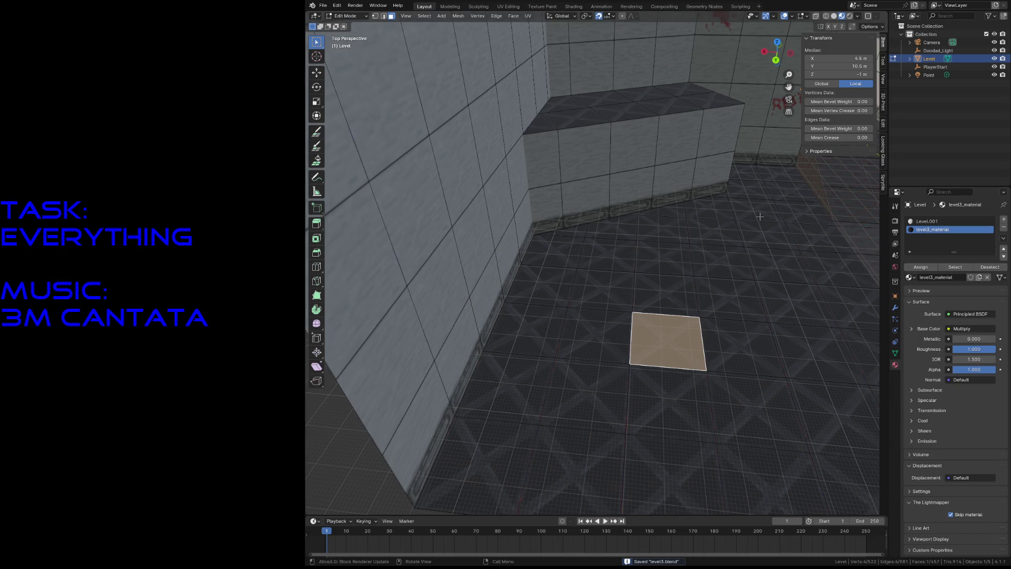
key(ctrl+z)
key(alt+a)
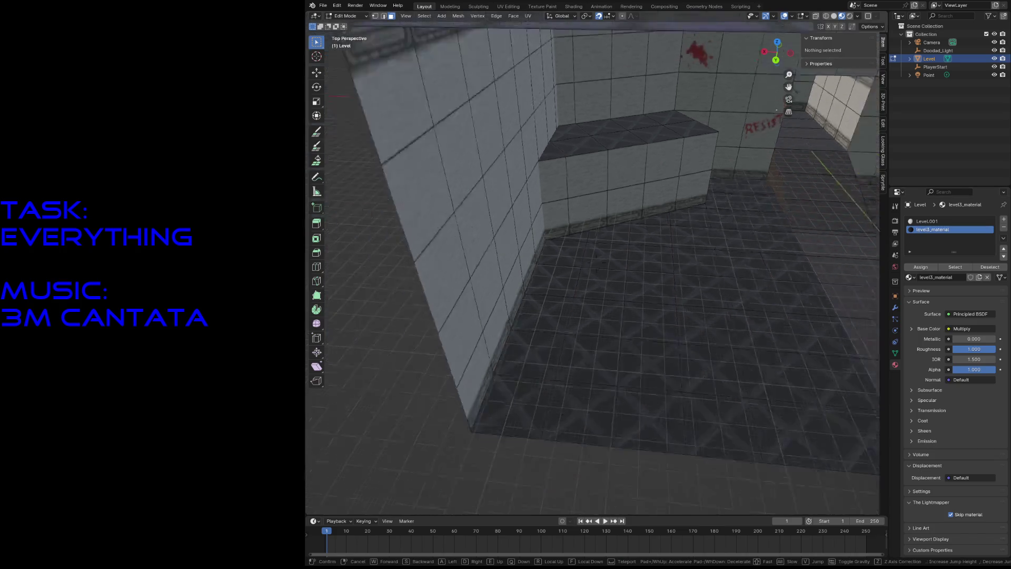
key(s)
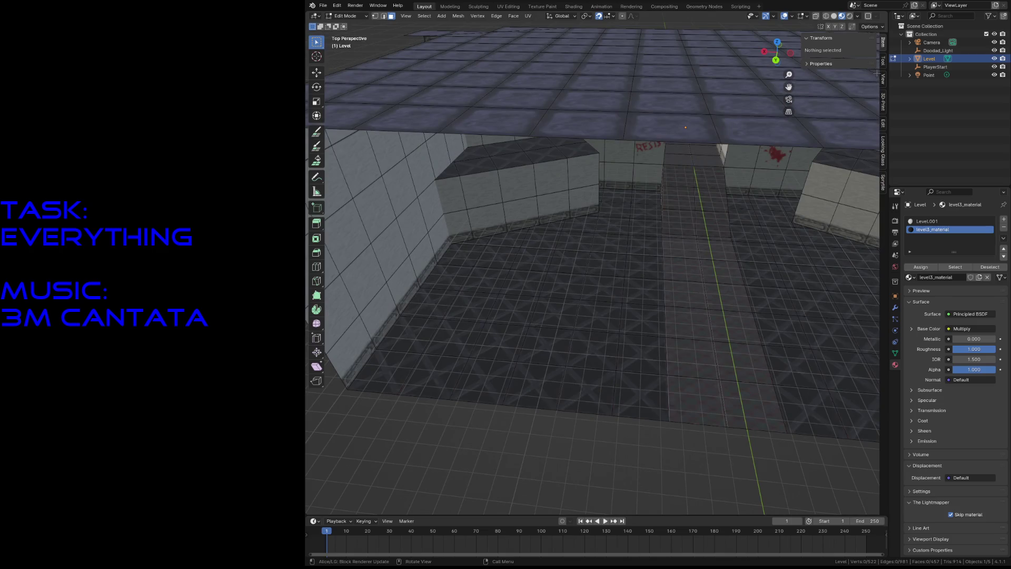
Step: Try painting a Sprytile tile on the mesh (raising a Python error) and return to Object Mode
click(321, 130)
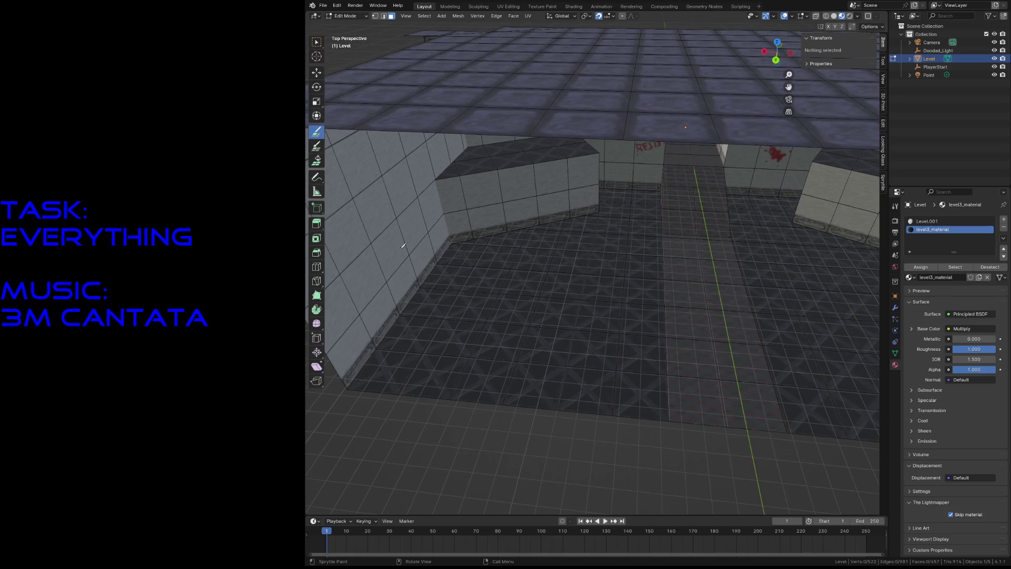
click(415, 409)
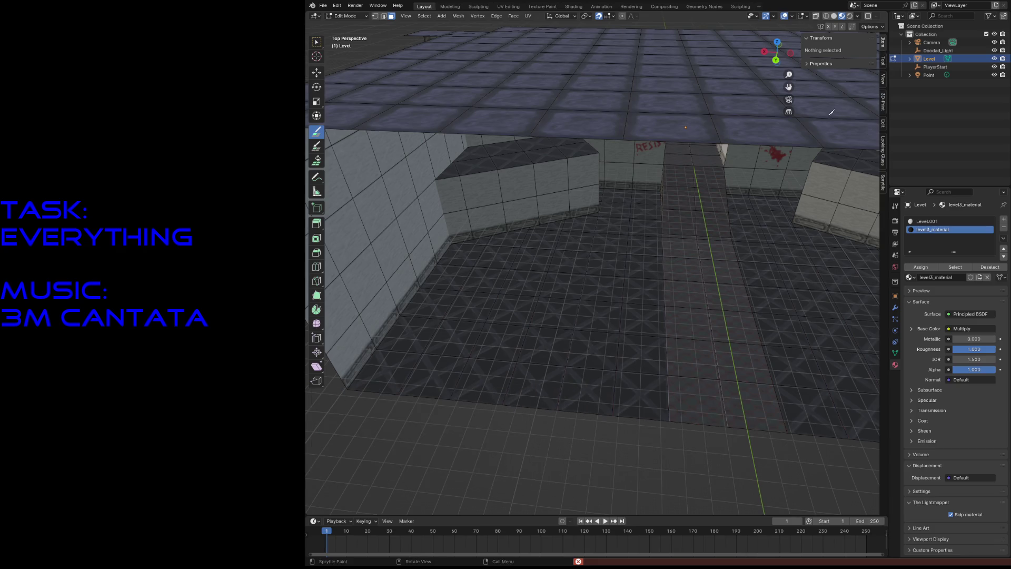
key(Tab)
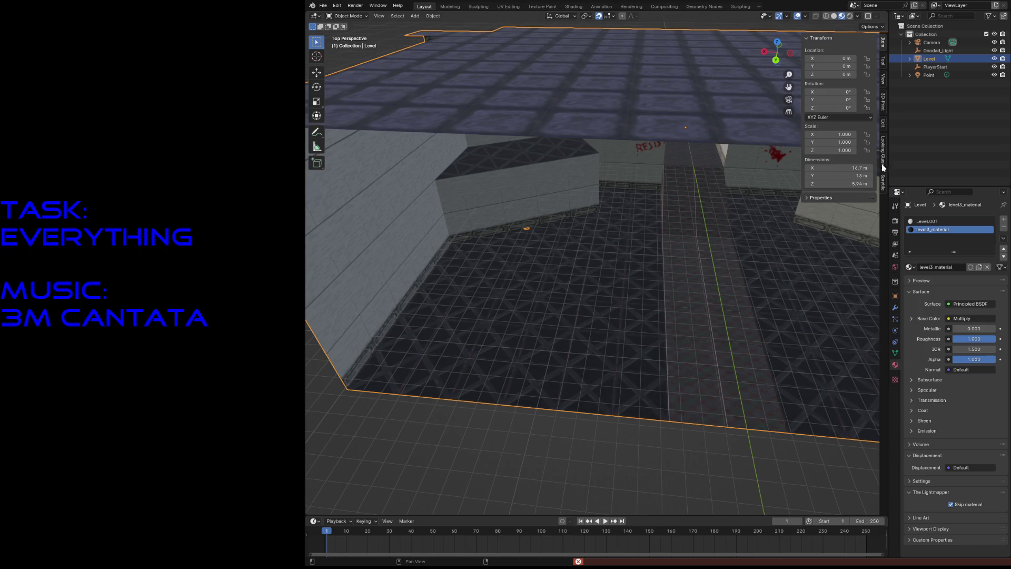
Step: Show the Sprytile tools, enter edit mode and walk to a view above the room
click(885, 192)
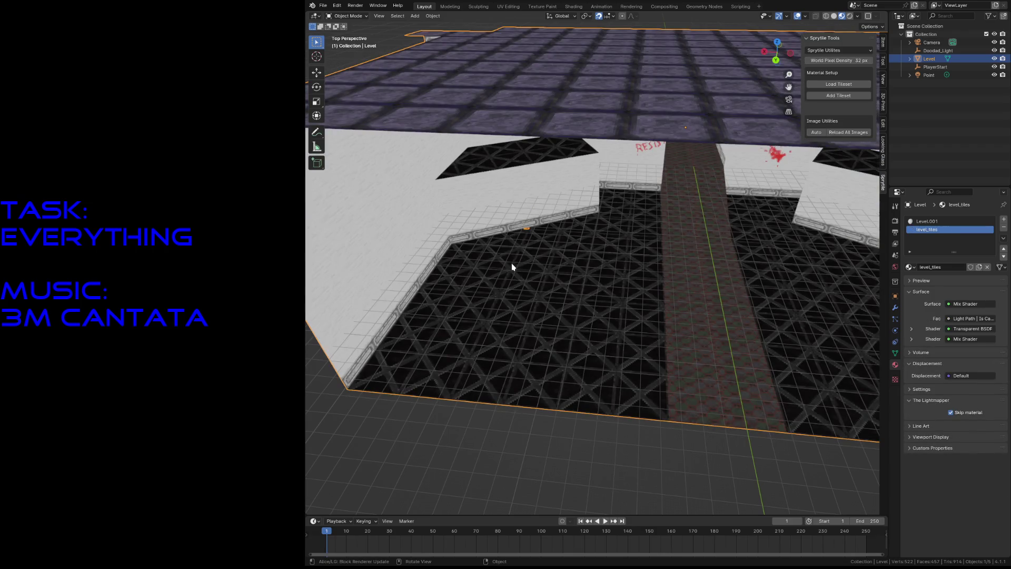
key(Tab)
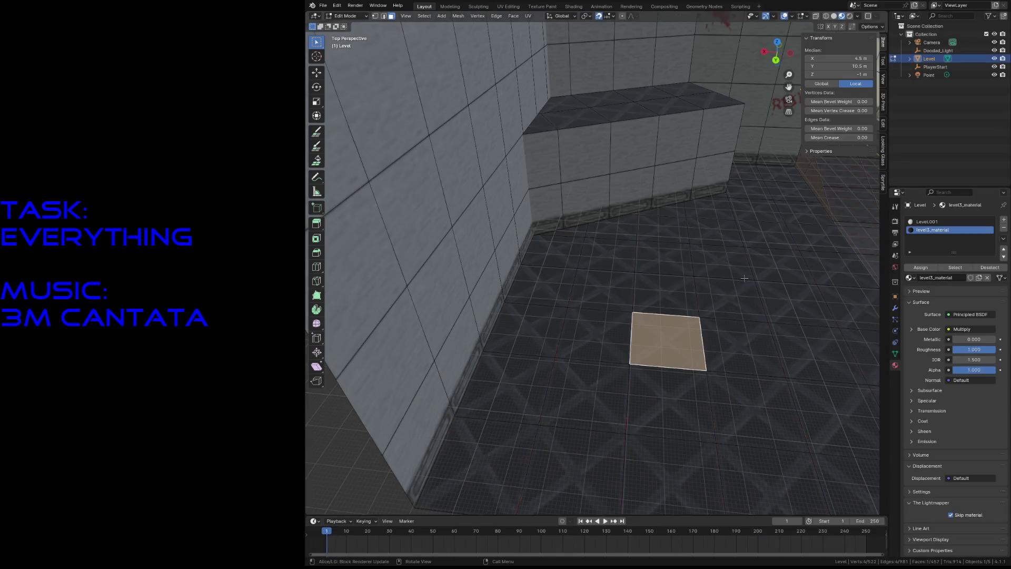
key(shift+grave)
key(Return)
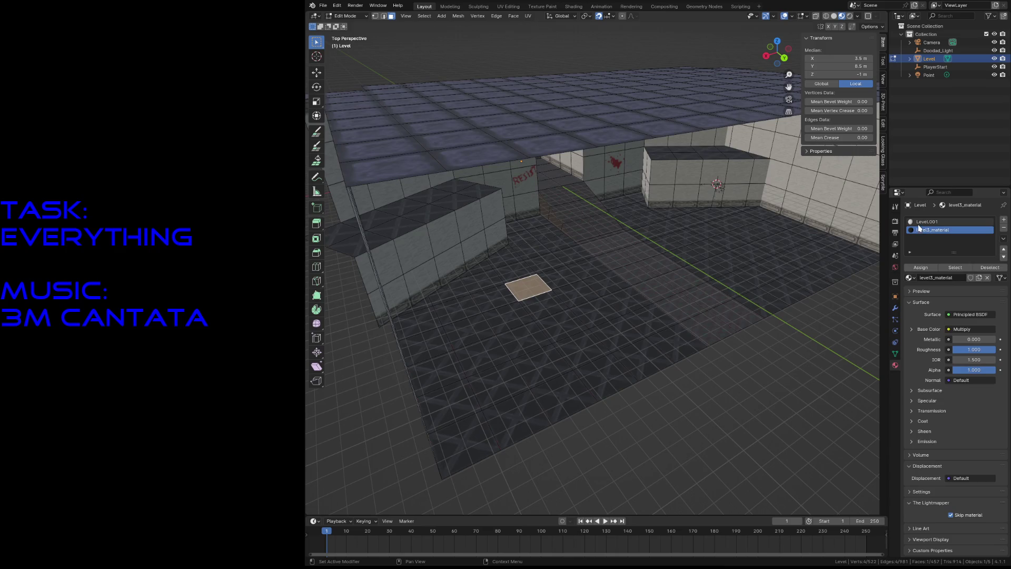
Step: Add a third material slot with a new material named tiles and save the file
click(1003, 221)
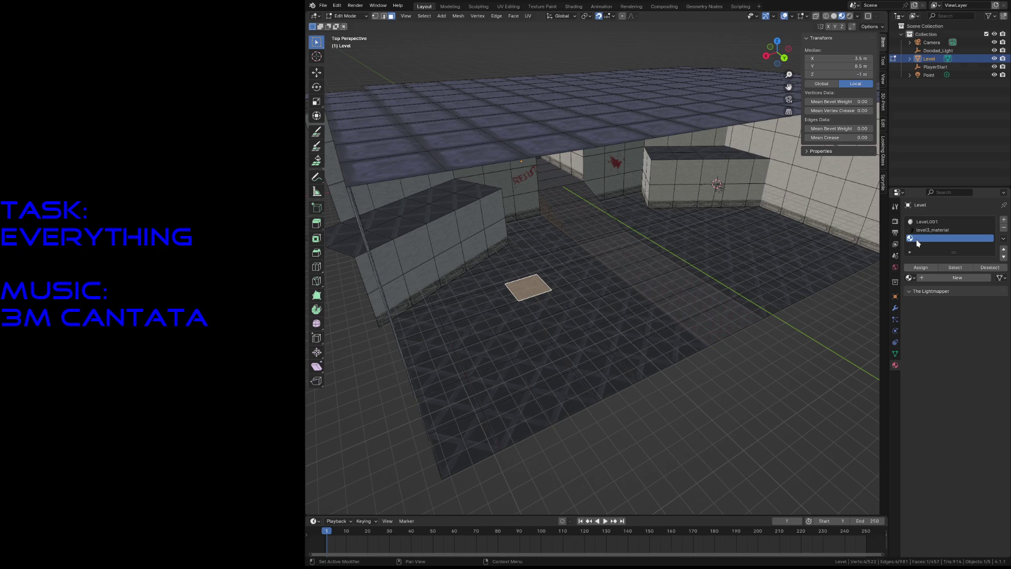
click(927, 280)
double_click(936, 281)
text(tiles)
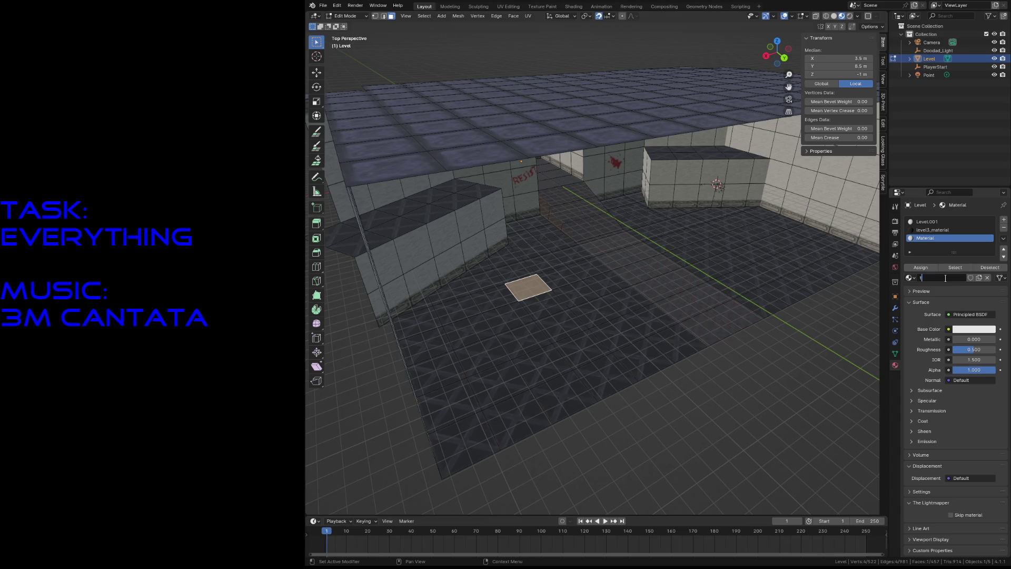
key(Return)
key(ctrl+s)
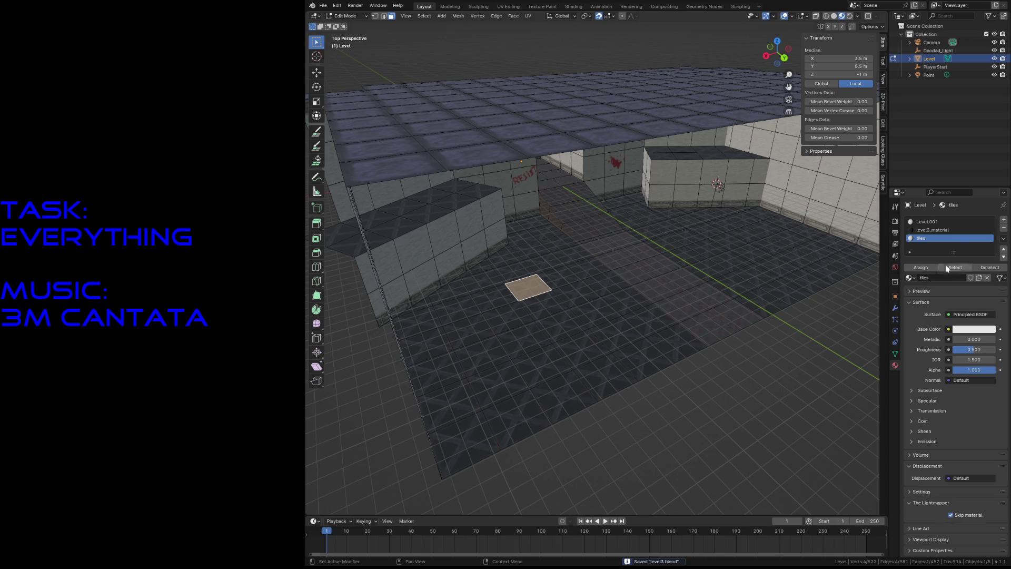
Step: Make level3_material the active slot again and clear the face selection
click(938, 231)
click(929, 223)
click(926, 230)
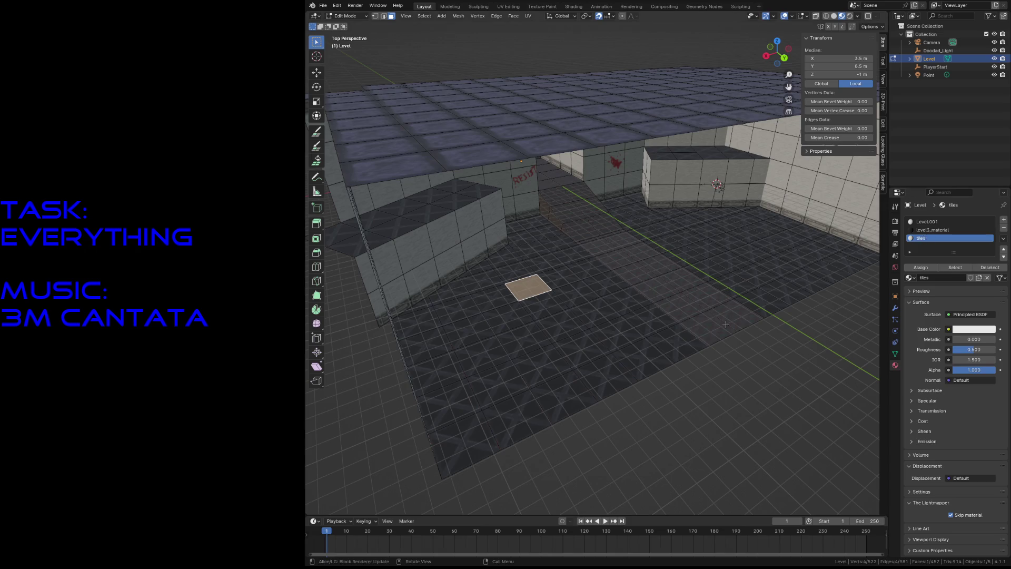
click(706, 330)
key(alt+a)
key(z)
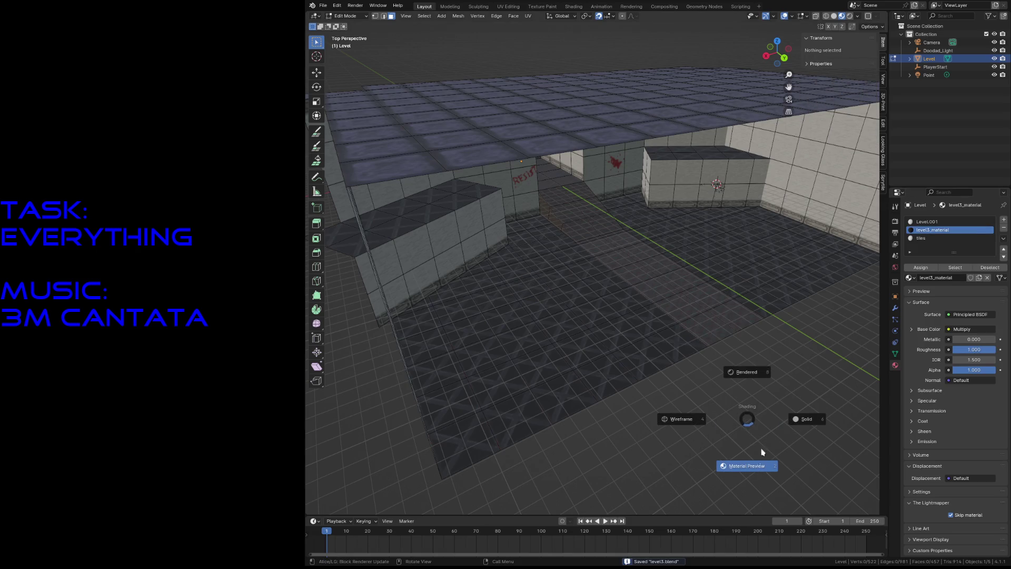
Step: Check the level in Rendered then Material Preview shading, walk through it, and return to Object Mode
click(747, 415)
key(z)
click(754, 413)
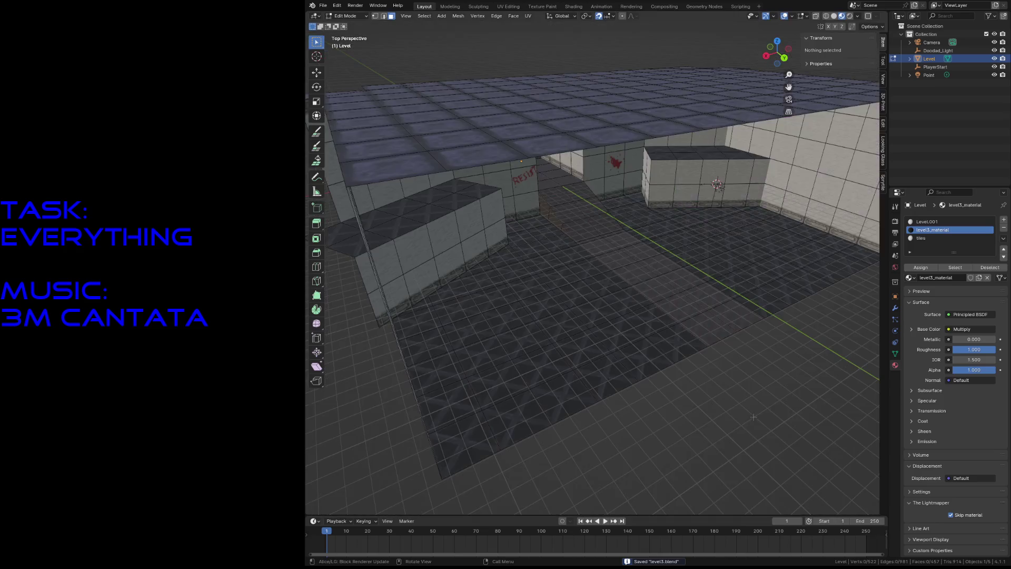
key(shift+grave)
key(w)
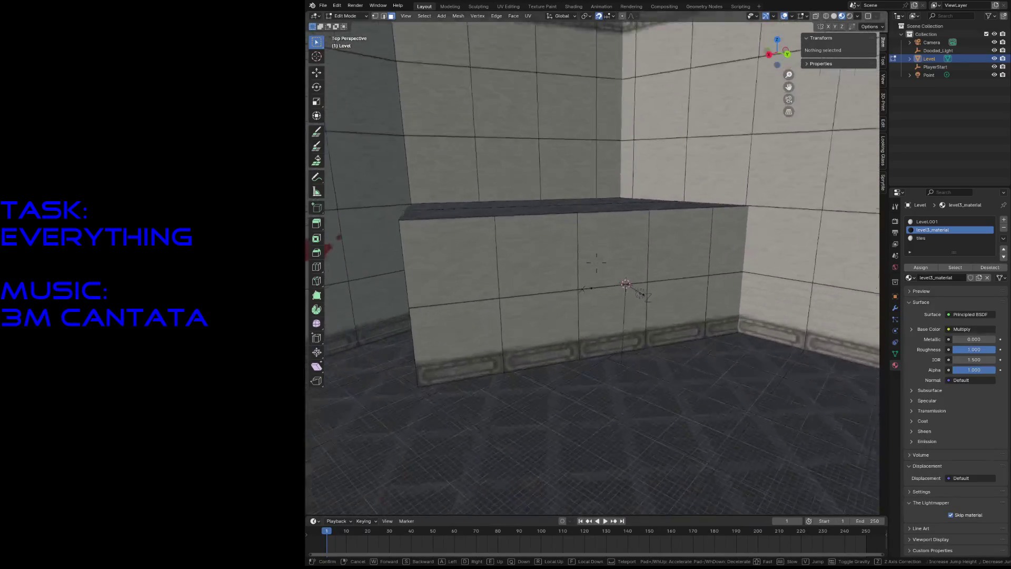
key(Return)
key(Tab)
Step: Inspect the Doodad_Light and Point light, including its colour, while walking around the room
click(666, 331)
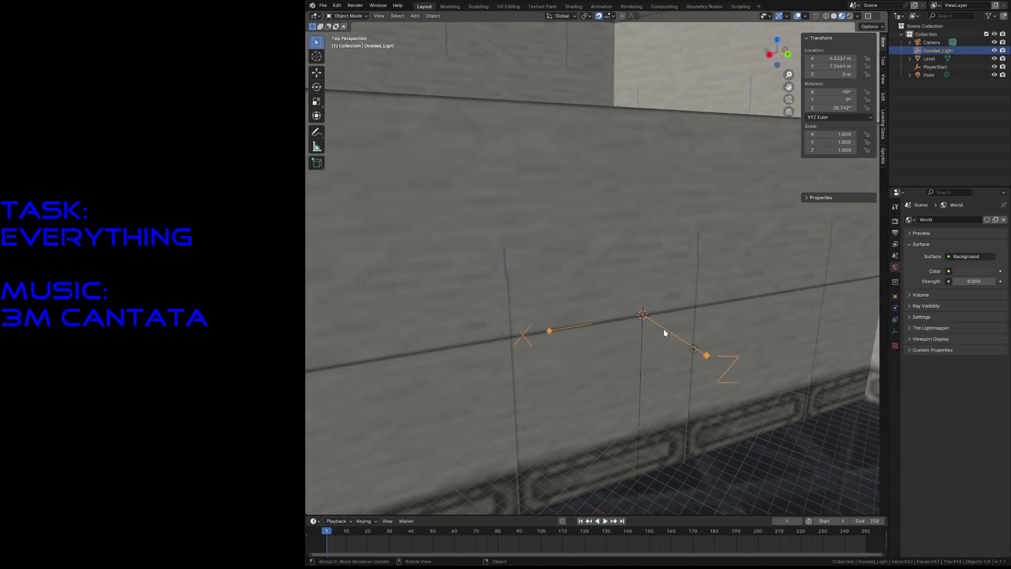
key(shift+grave)
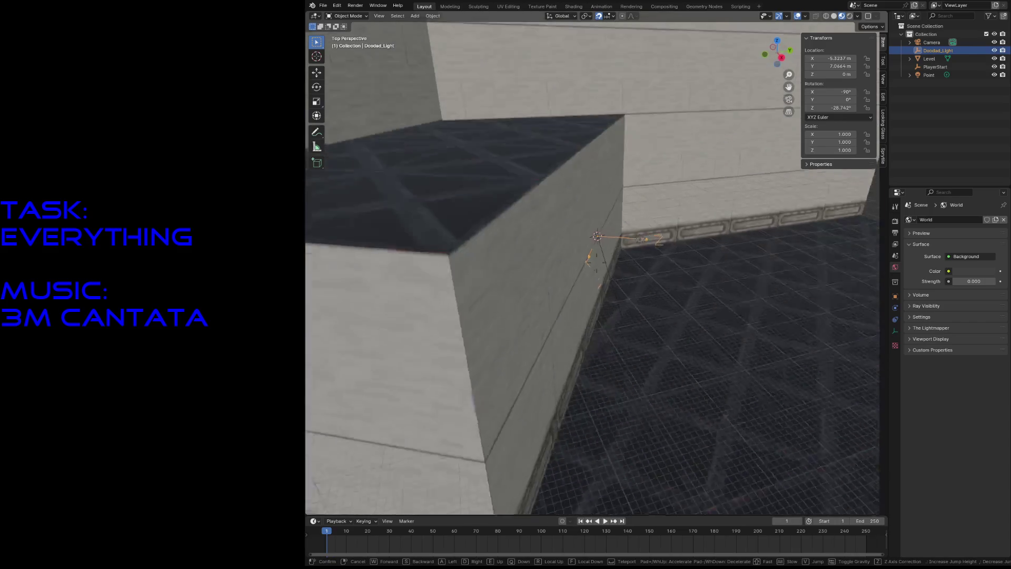
key(Return)
click(571, 309)
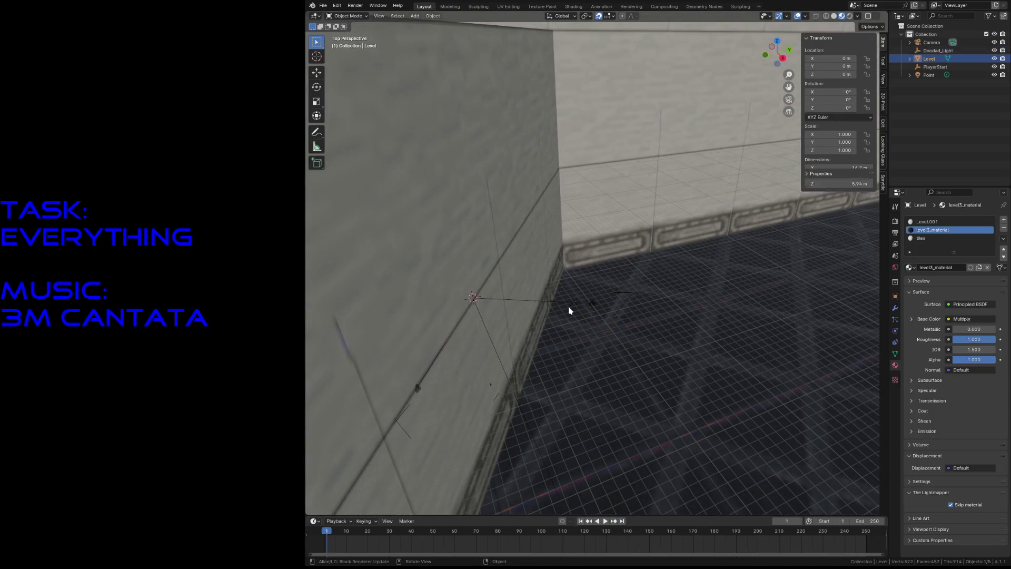
click(579, 306)
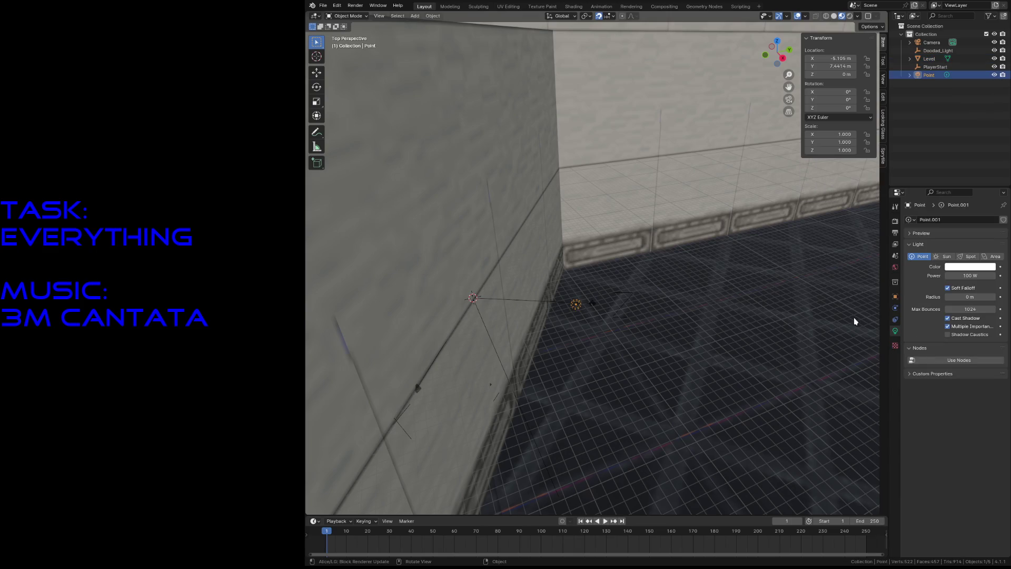
click(967, 270)
key(shift+grave)
key(s)
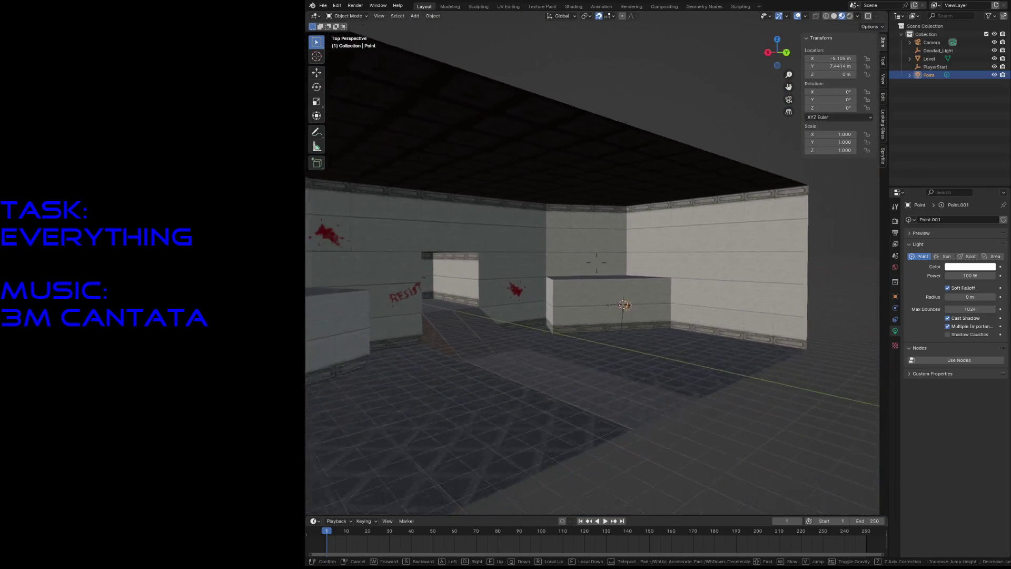
click(755, 296)
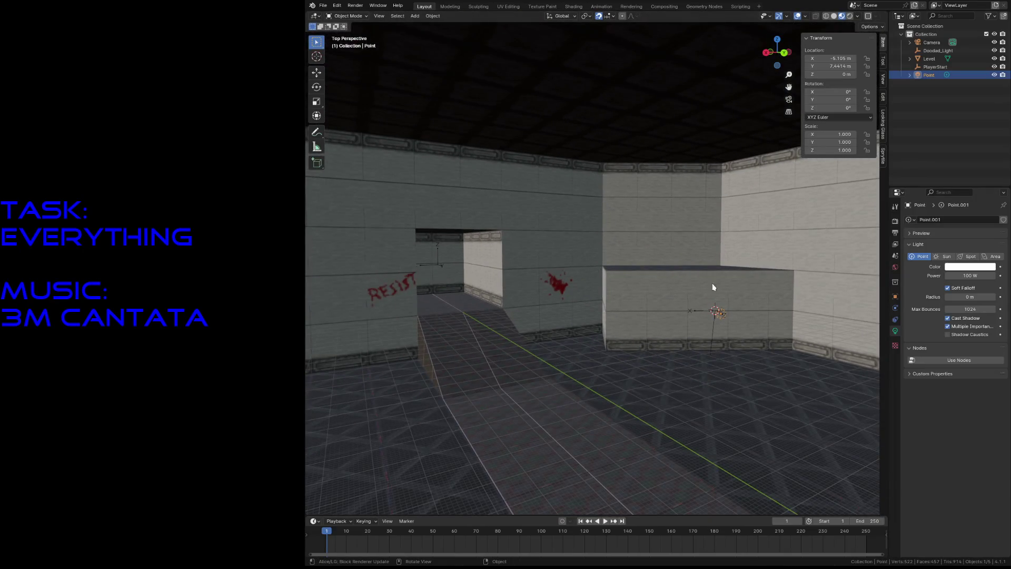
Step: Reselect the Level mesh and switch to the Shading workspace
click(551, 259)
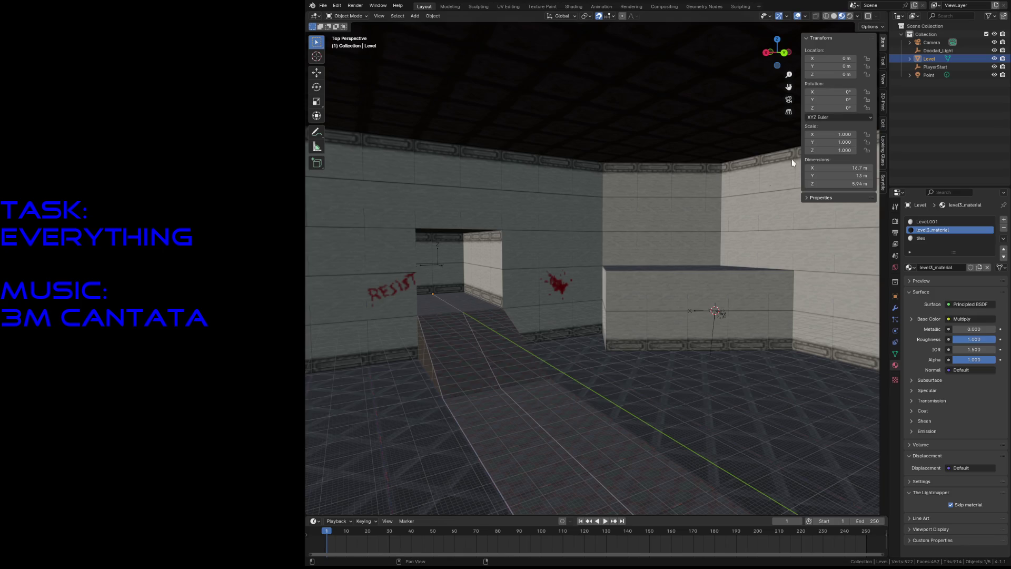
middle_drag(704, 335, 674, 358)
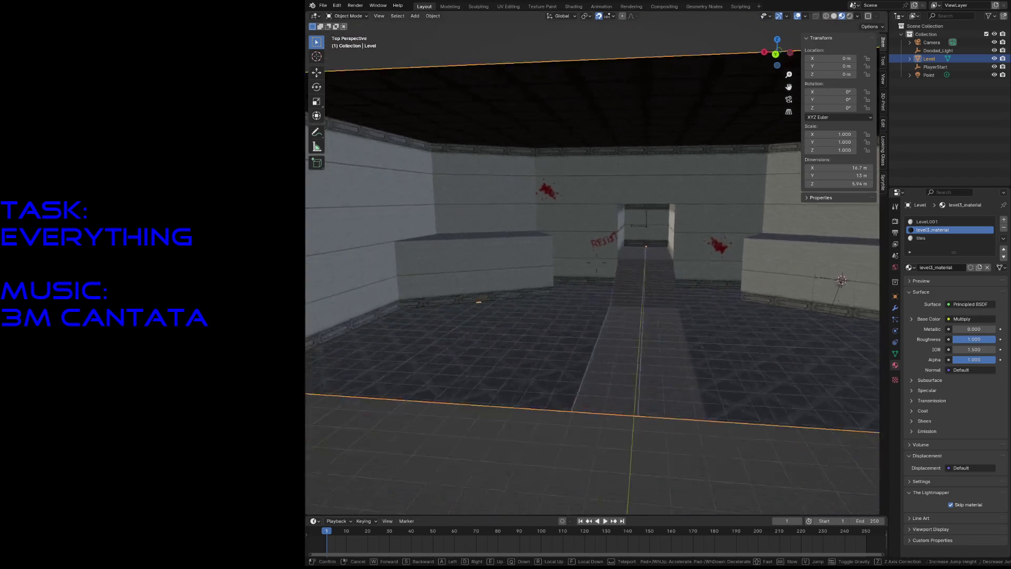
key(alt+a)
click(586, 353)
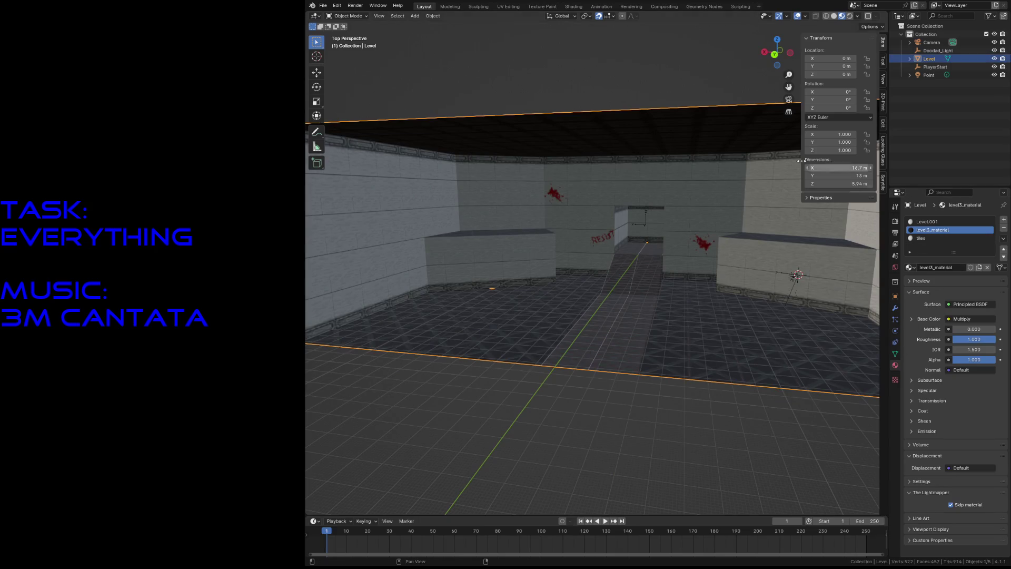
click(575, 7)
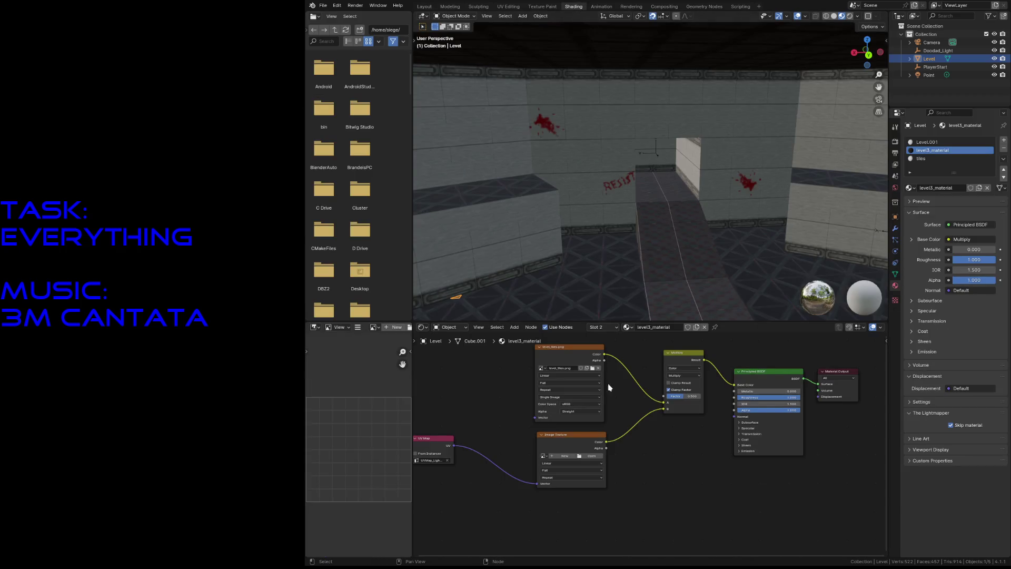
scroll(562, 396, down, 1)
scroll(539, 419, up, 2)
scroll(540, 420, up, 1)
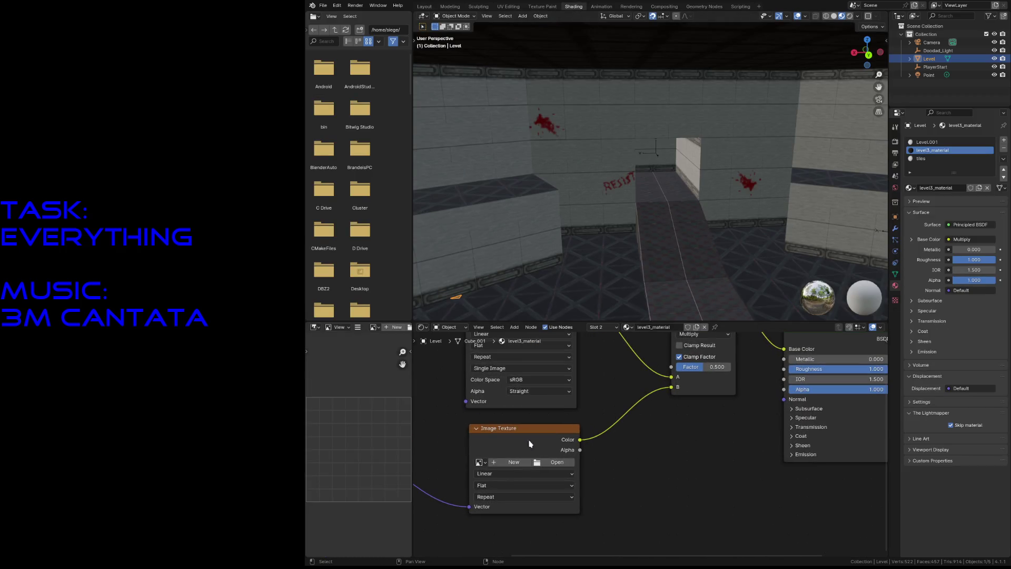
Step: Load Level_baked into the second image texture node and walk the level to check the result
click(480, 462)
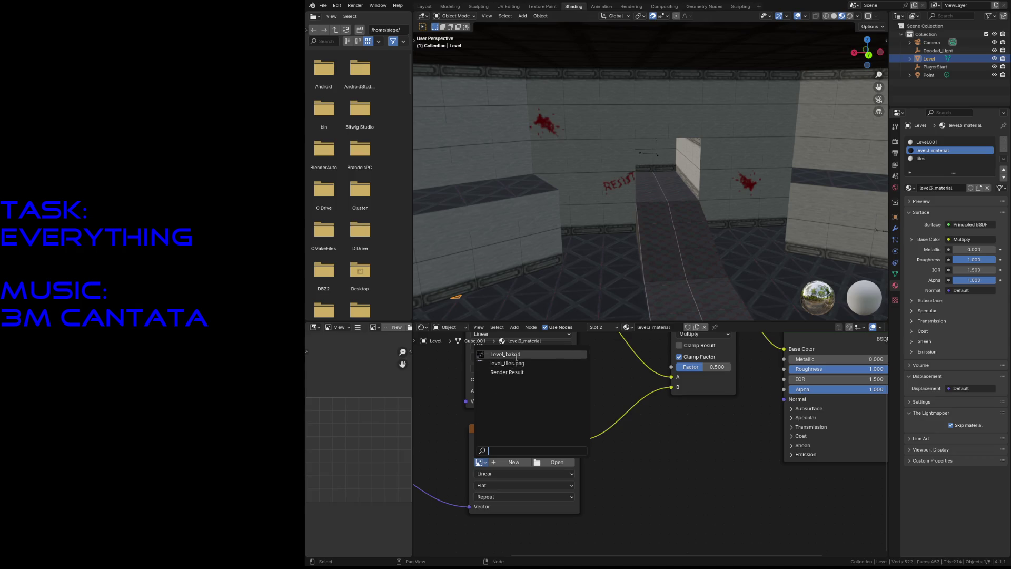
click(506, 354)
key(shift+grave)
key(s)
key(e)
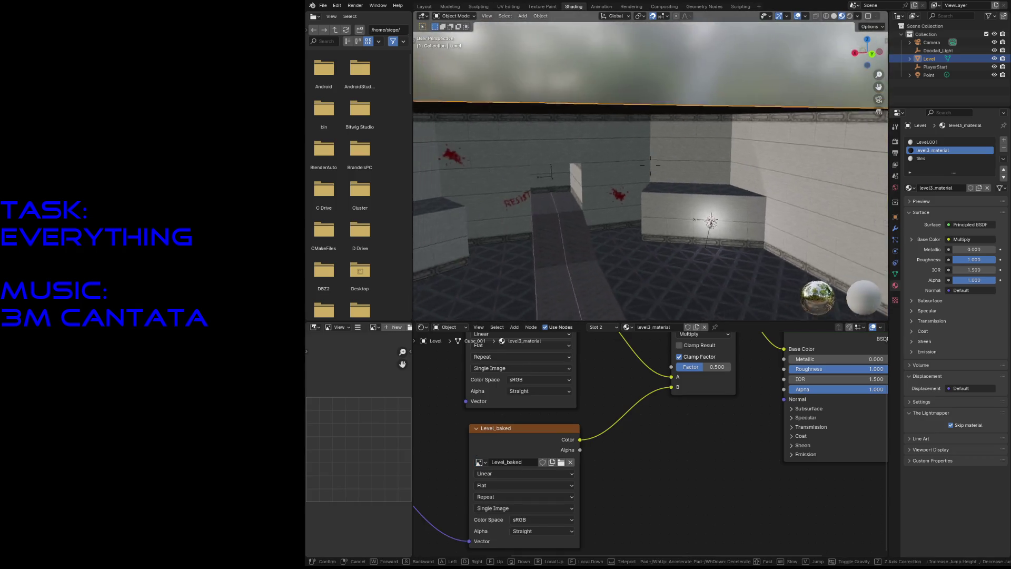
key(w)
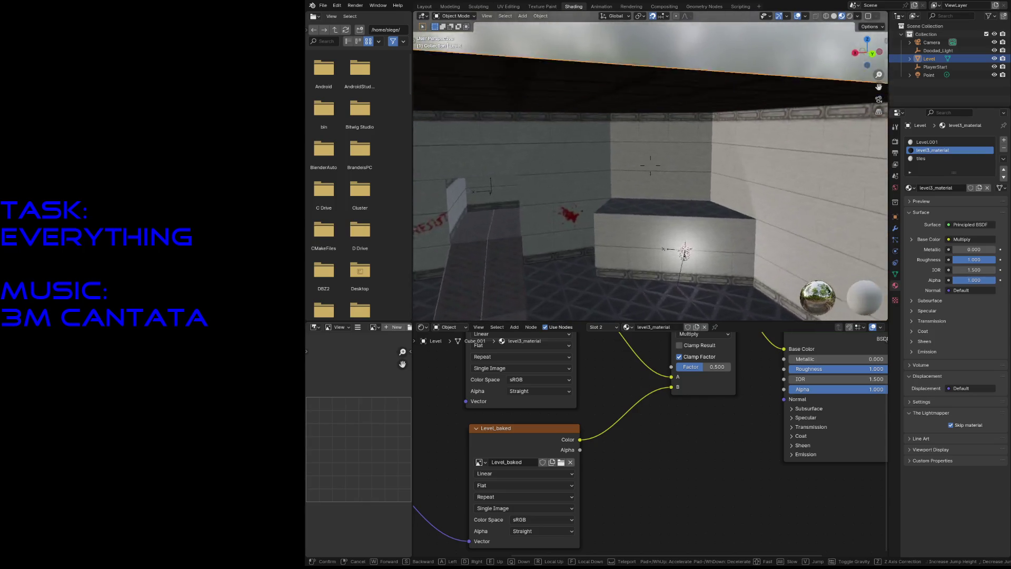
key(s)
key(Return)
Step: Review the Multiply link into Principled BSDF Base Color and save level3.blend
middle_drag(608, 380, 478, 453)
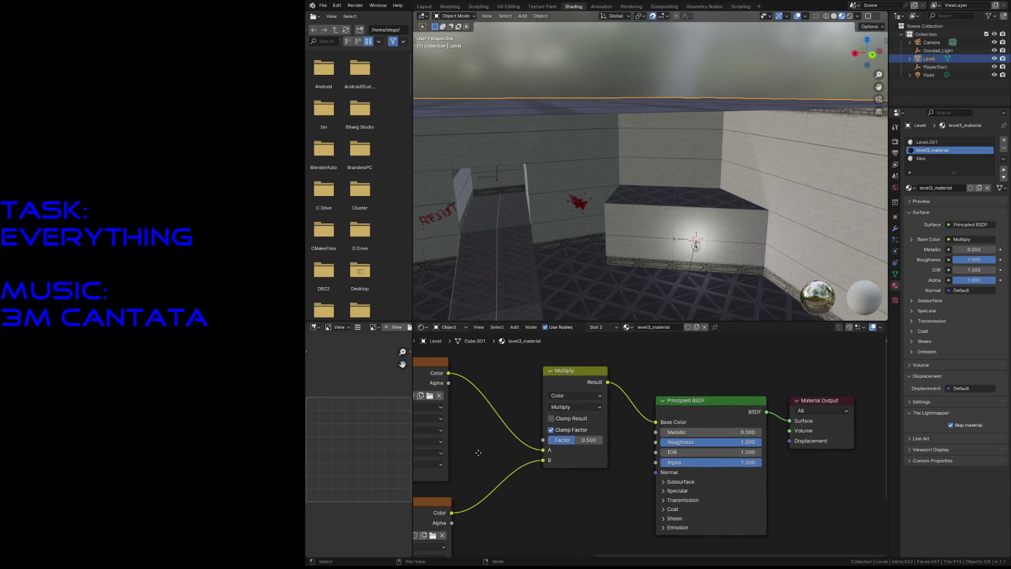
mouse_move(656, 422)
mouse_down()
mouse_move(624, 393)
mouse_move(656, 422)
mouse_up()
key(ctrl+s)
key(z)
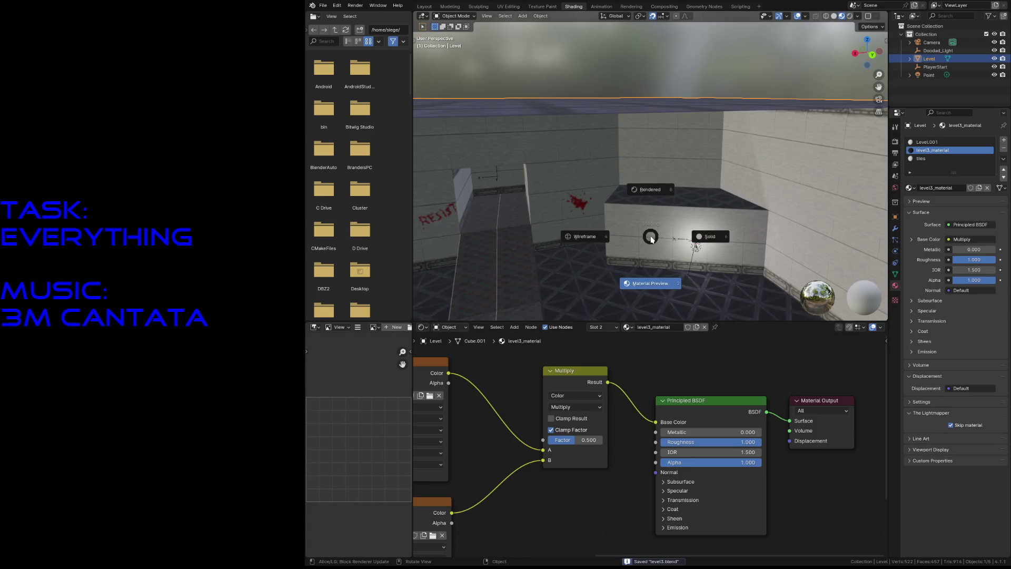
Step: Check the level under Rendered and Solid shading, then return to Material Preview
click(665, 201)
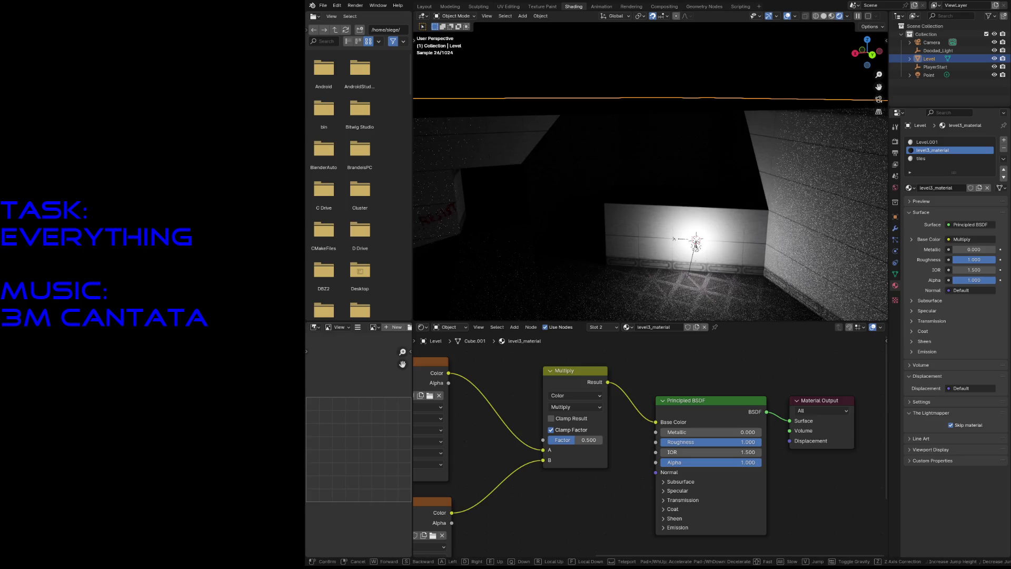
middle_drag(664, 202, 662, 198)
key(z)
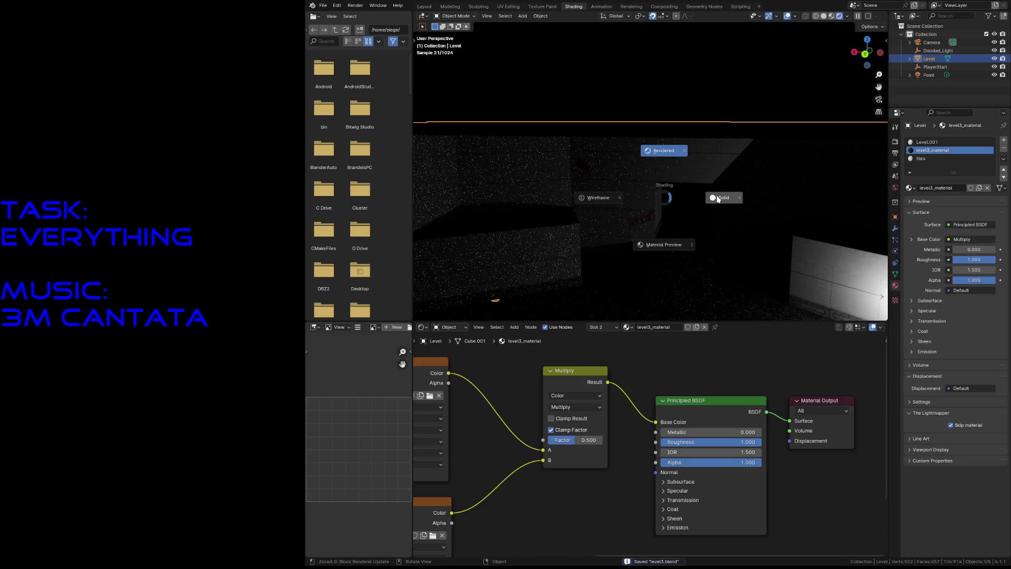
click(719, 197)
key(shift+grave)
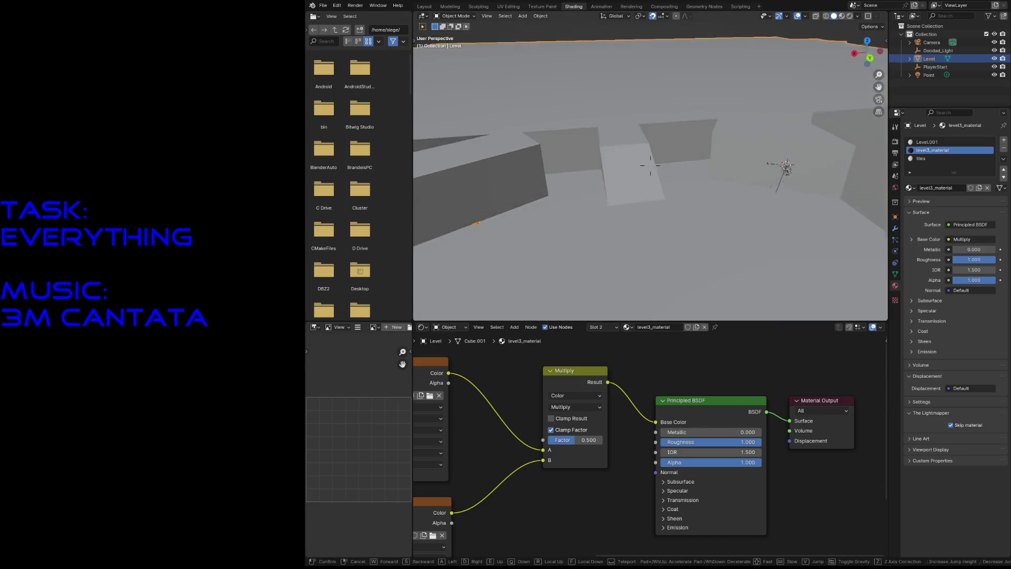
click(718, 194)
key(z)
click(717, 230)
Step: Save the file and return to the Layout workspace with nothing selected
key(ctrl+s)
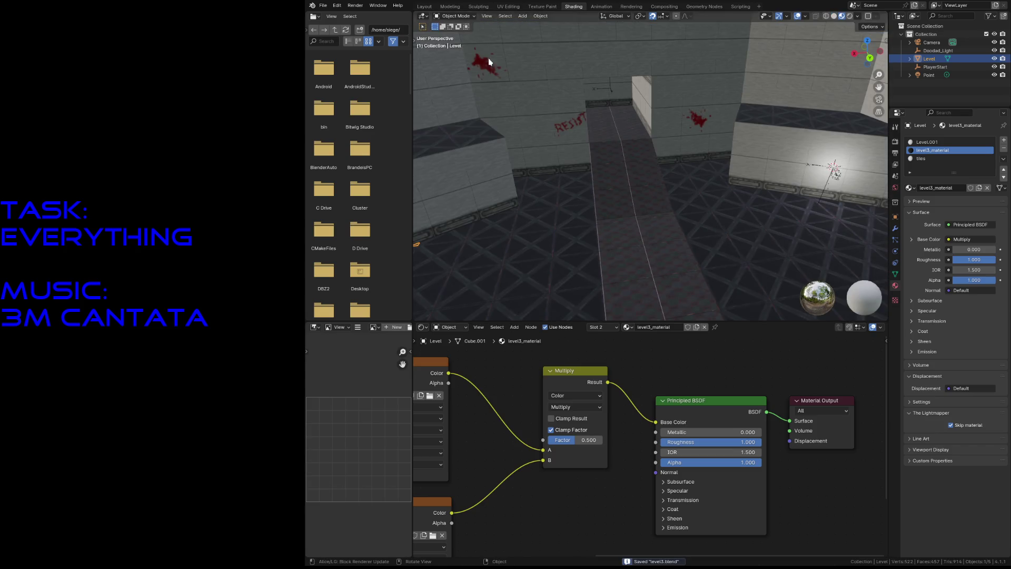
click(425, 7)
click(637, 431)
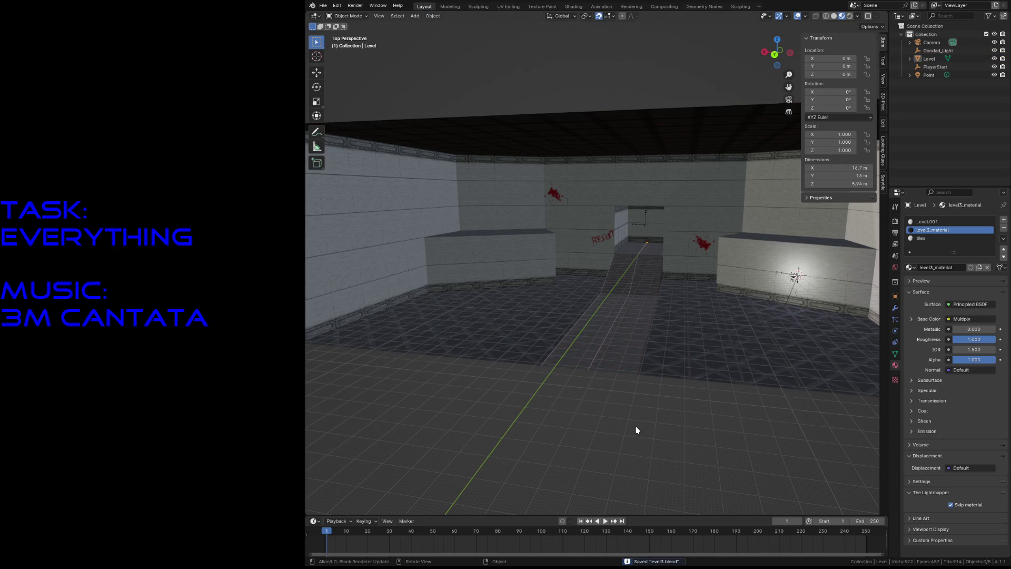
Step: Make tiles the active slot with Sprytile open, save level3.blend, and orbit over the room
click(921, 238)
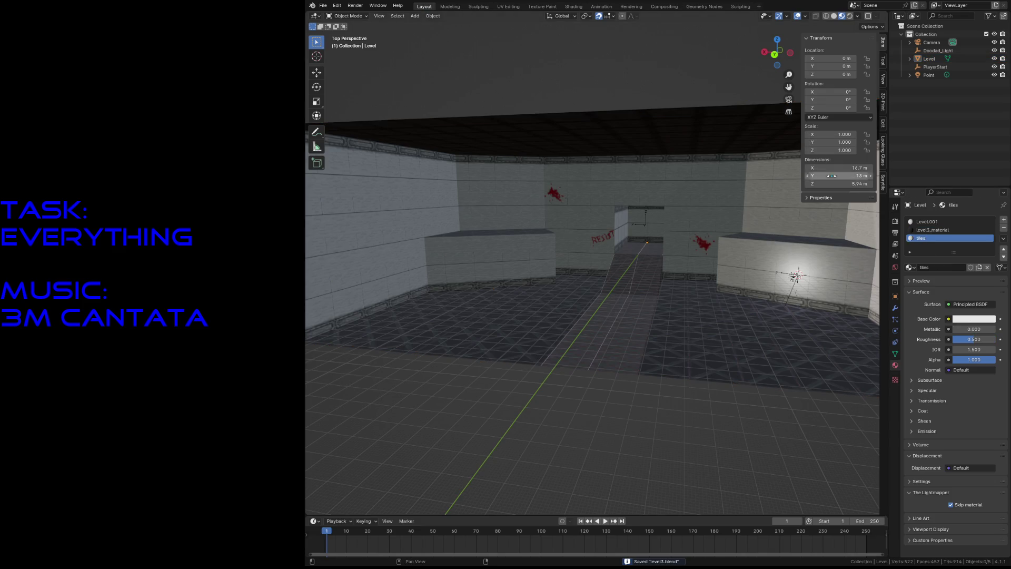
click(884, 182)
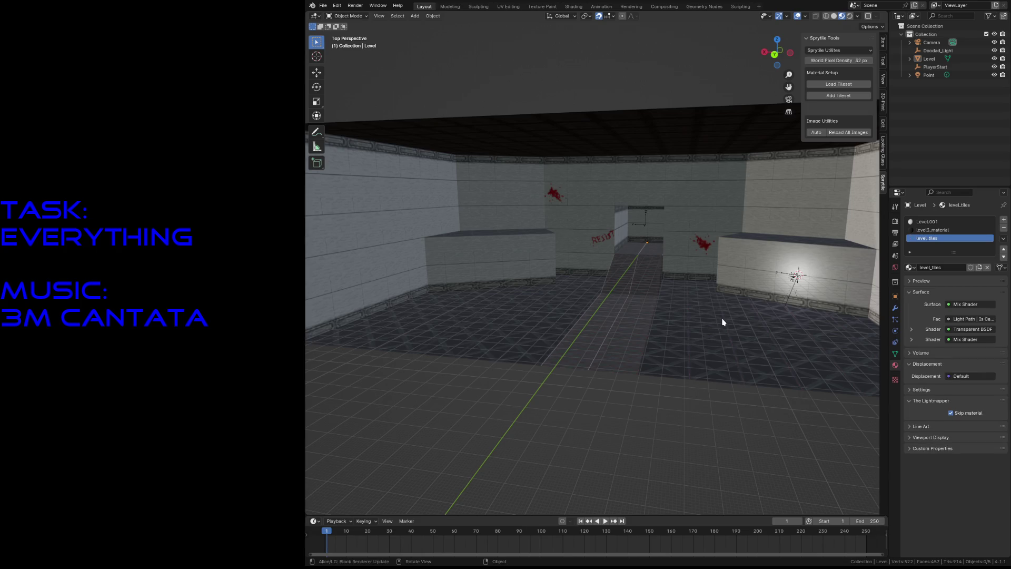
key(ctrl+s)
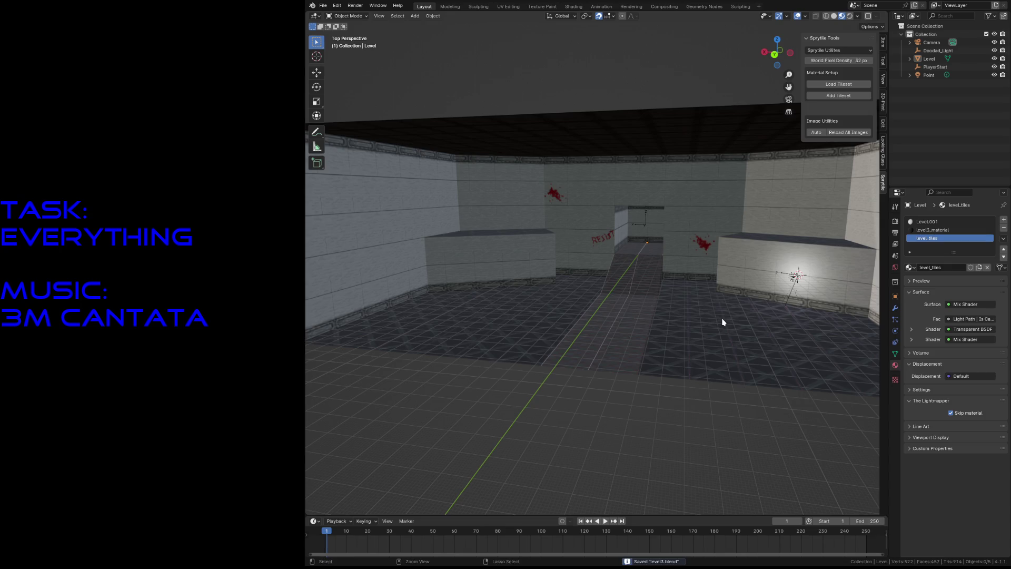
middle_drag(703, 316, 509, 314)
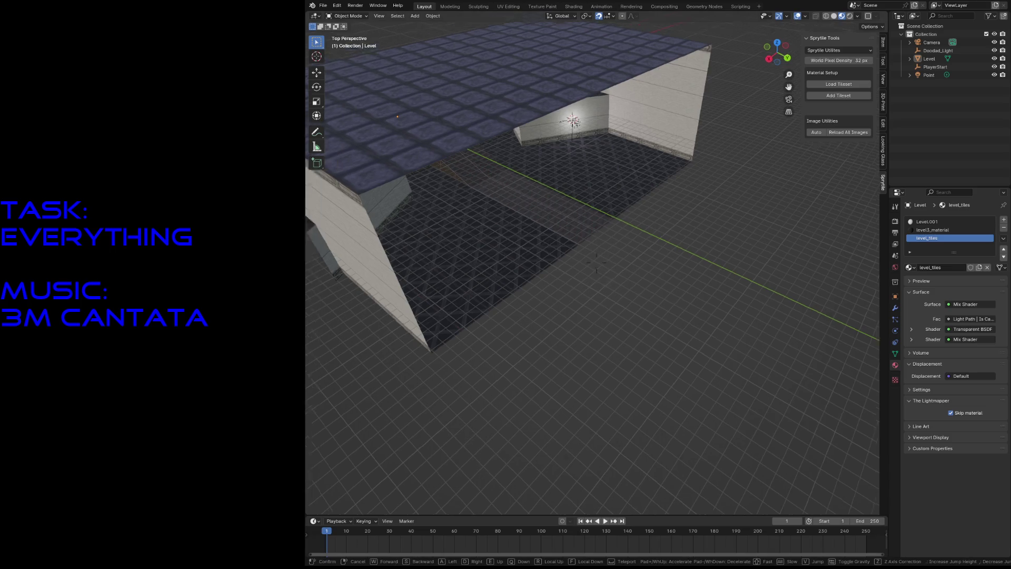
middle_drag(556, 367, 458, 305)
Step: Edit the Level mesh and Sprytile-paint a purple tile on the wall and an X tile on the floor
click(490, 282)
key(Tab)
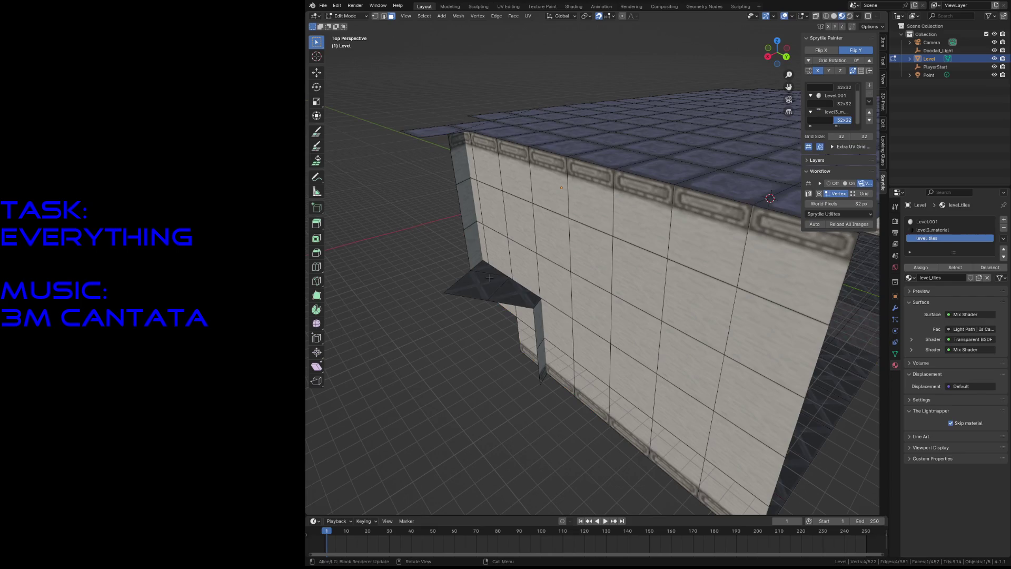
click(490, 282)
key(shift+grave)
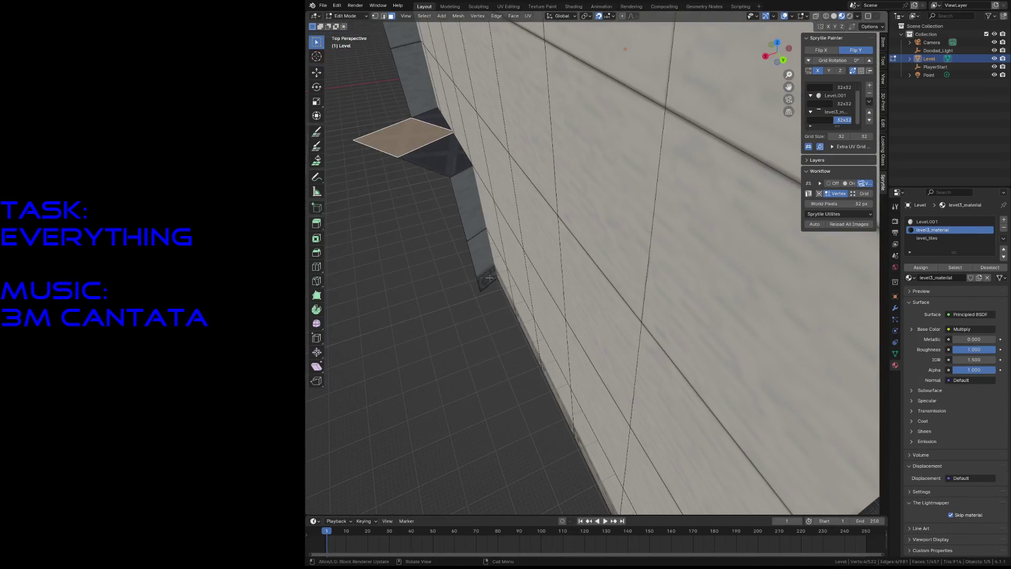
click(400, 320)
click(318, 131)
click(486, 362)
click(448, 256)
scroll(447, 257, down, 4)
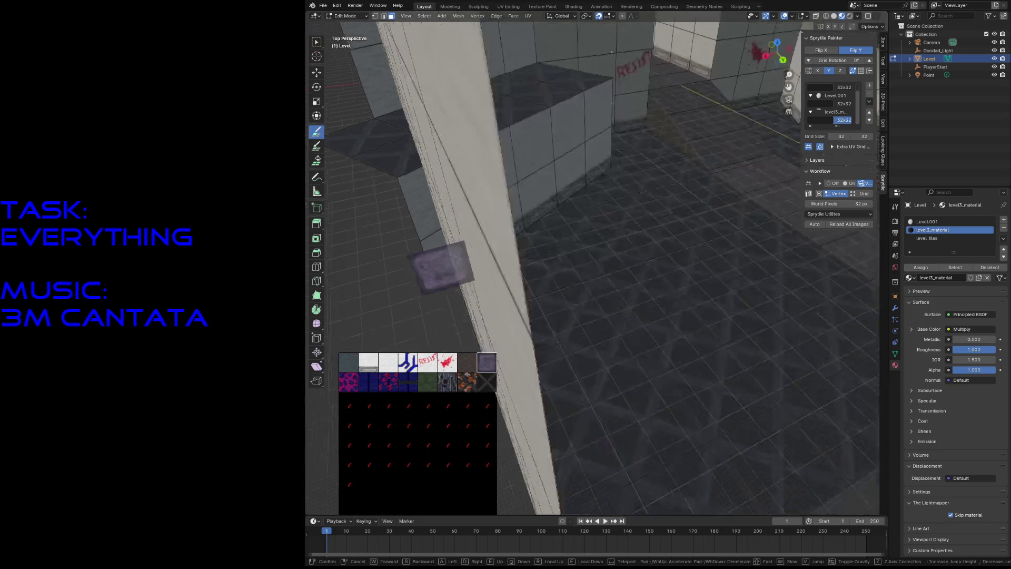
scroll(448, 257, down, 3)
click(486, 382)
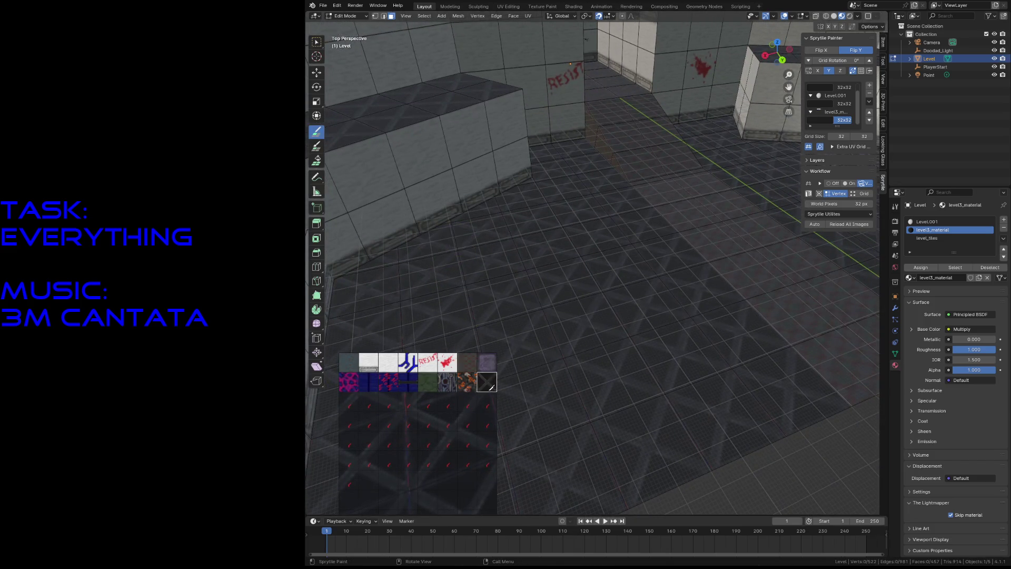
click(480, 269)
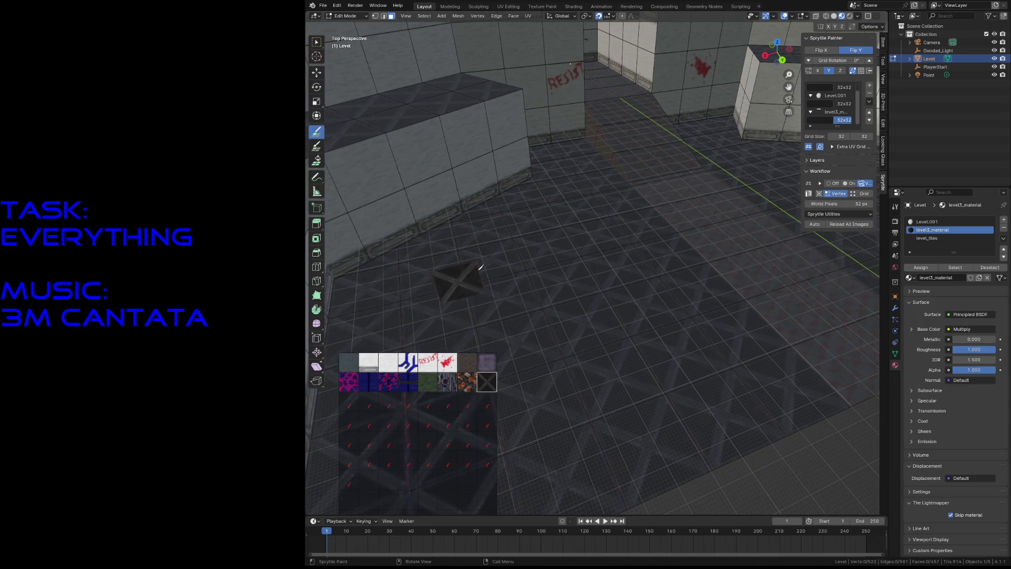
Step: Place the 3D cursor on the floor via the snap menu and save the file
key(w)
shift+right_click(465, 281)
key(shift+s)
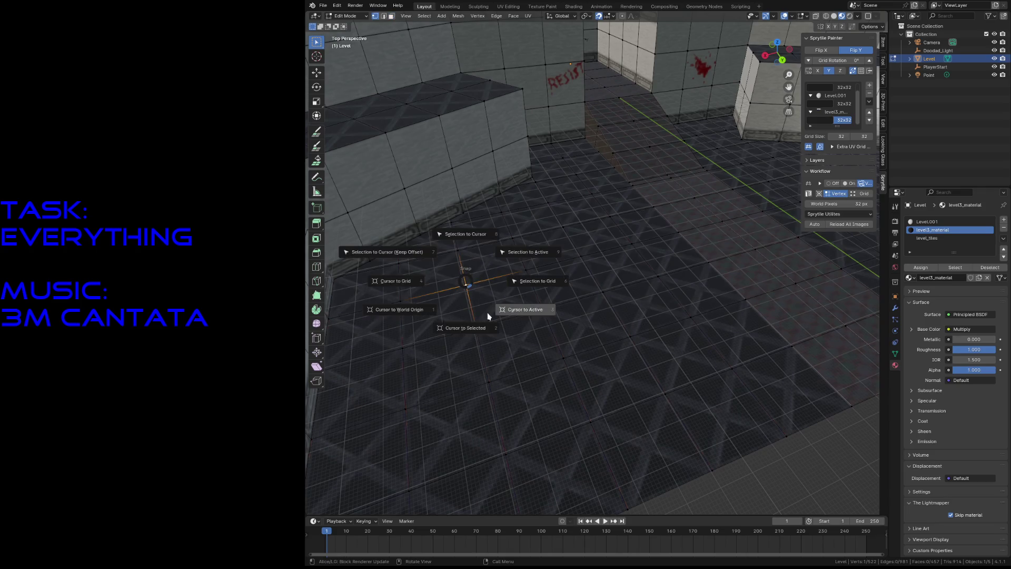
click(467, 324)
key(ctrl+s)
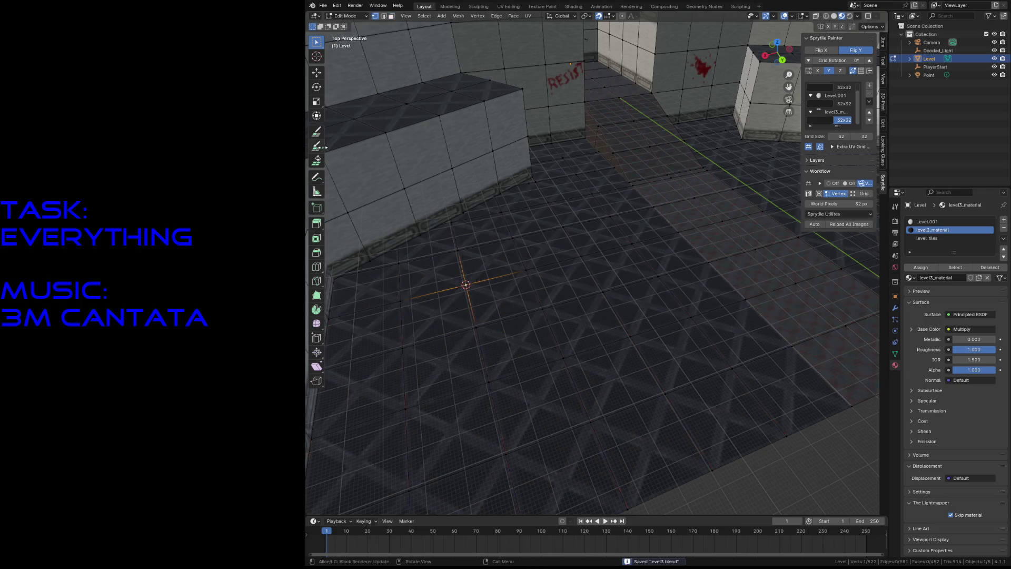
Step: Paint another floor tile, fly around the walls to inspect, and return to Object Mode
click(317, 131)
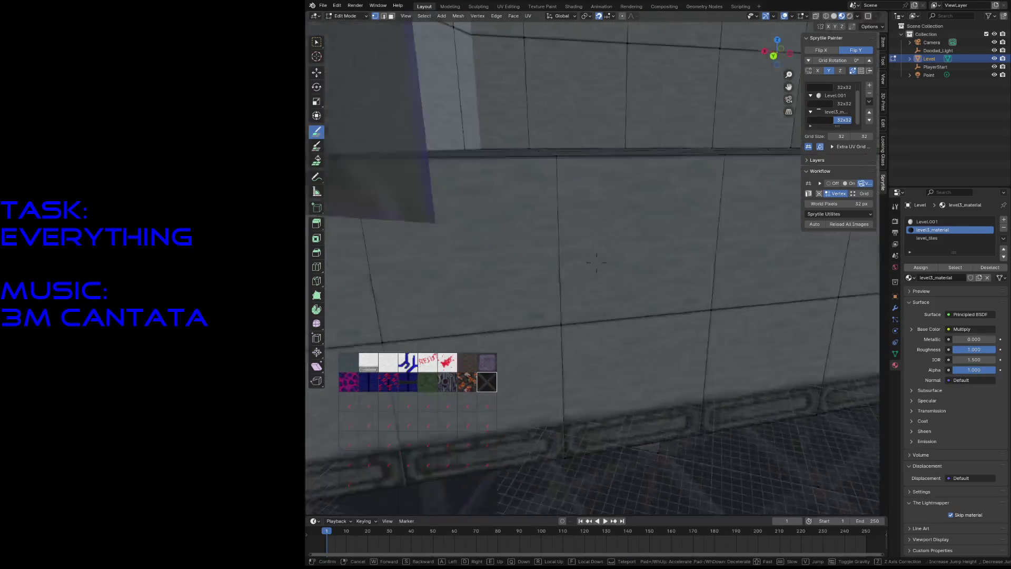
middle_drag(420, 201, 535, 169)
click(651, 293)
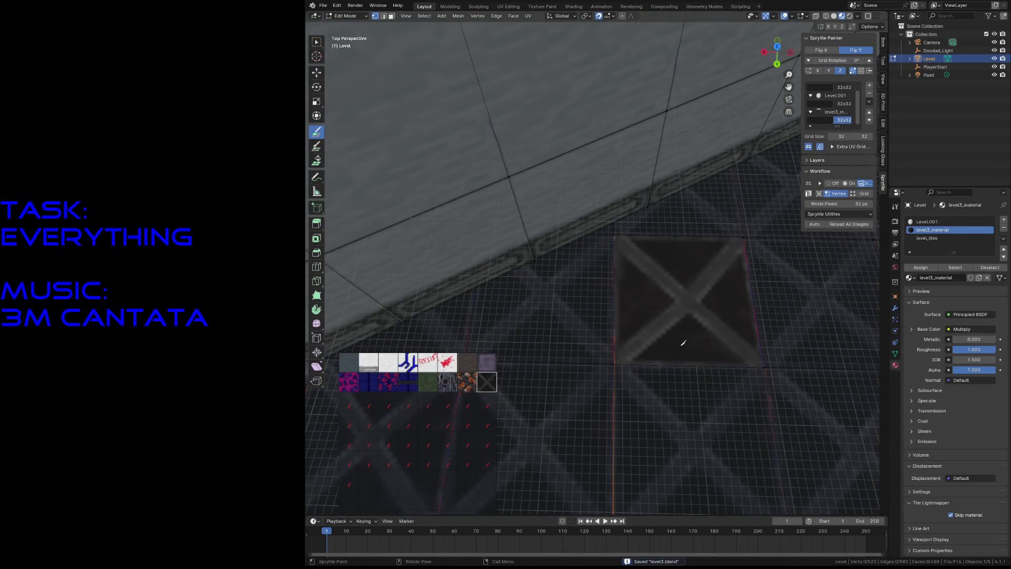
key(shift+grave)
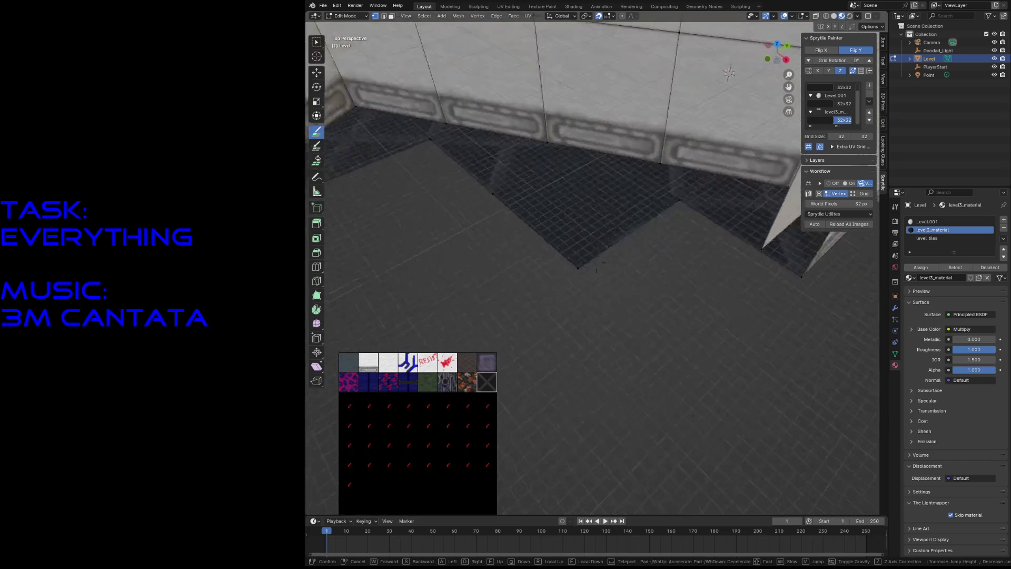
key(w)
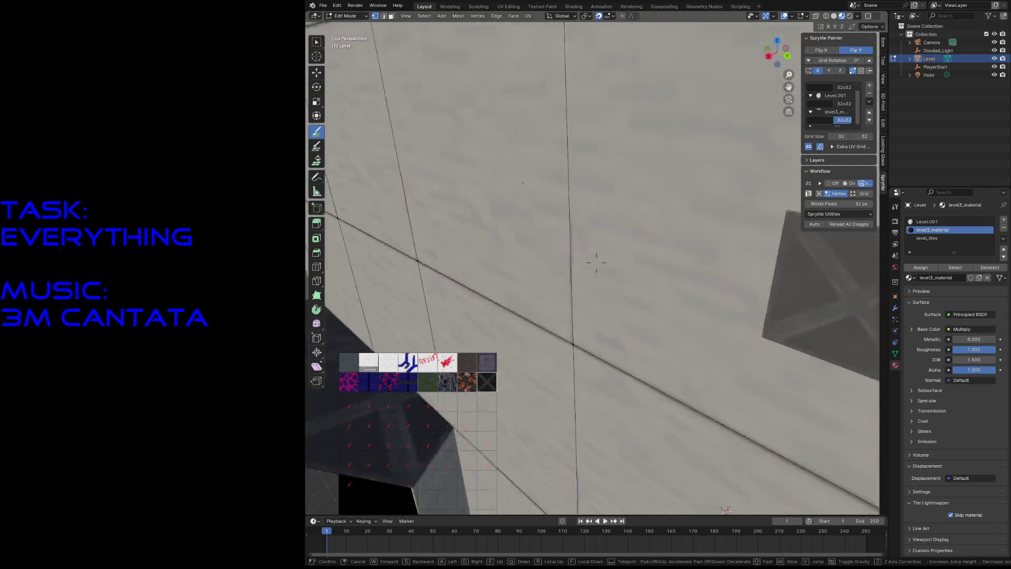
key(s)
click(597, 264)
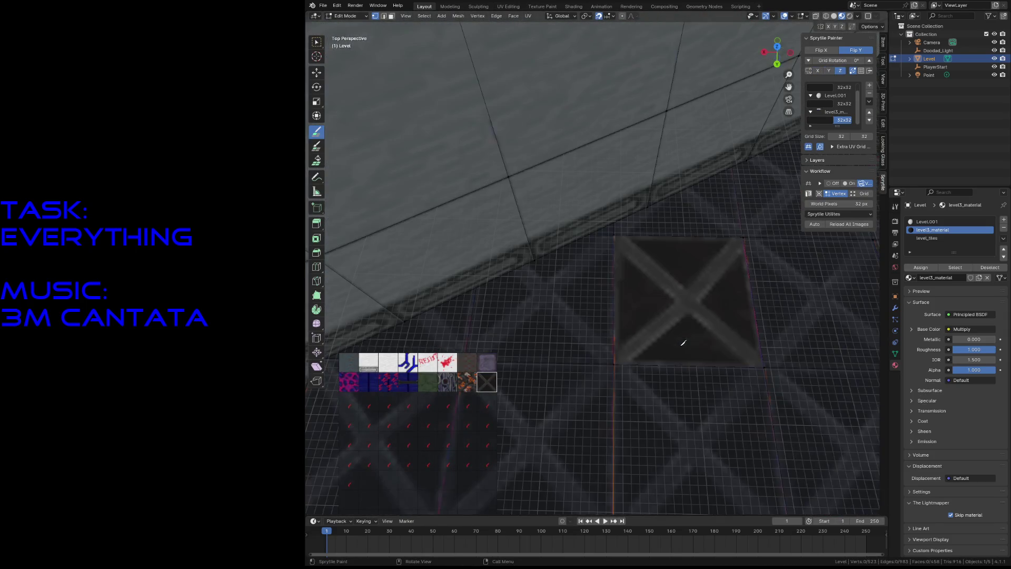
key(shift+grave)
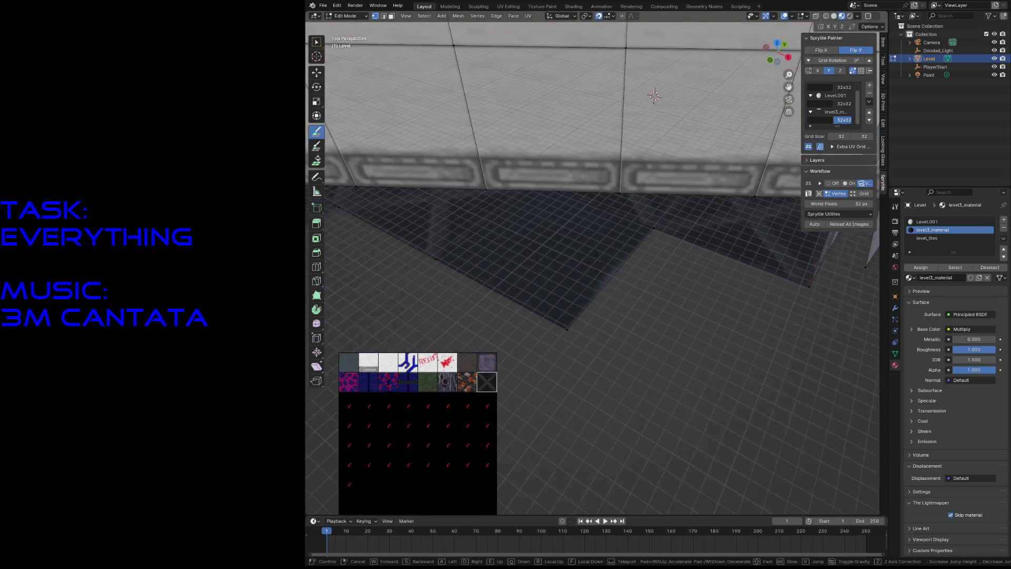
click(587, 365)
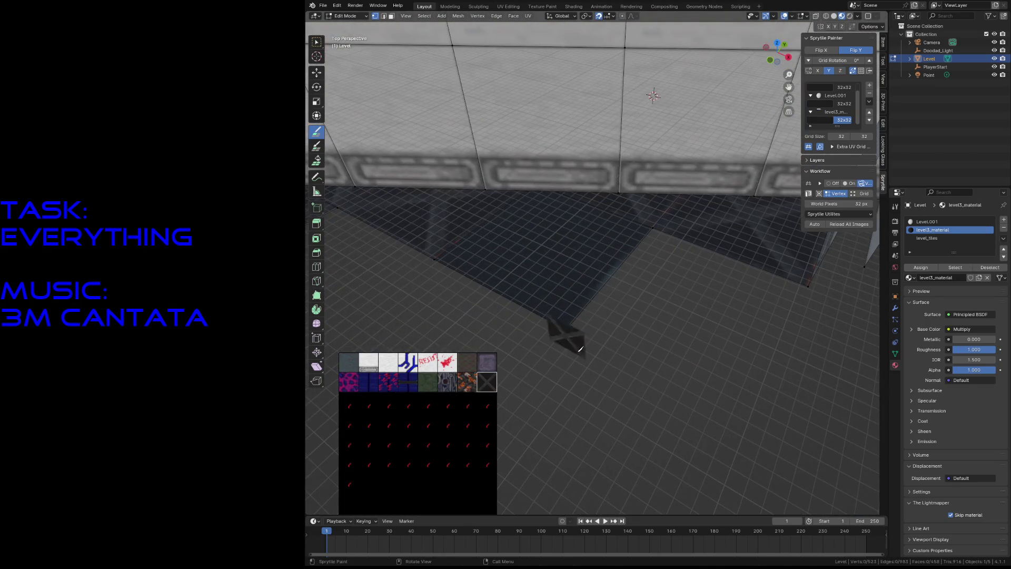
key(shift+grave)
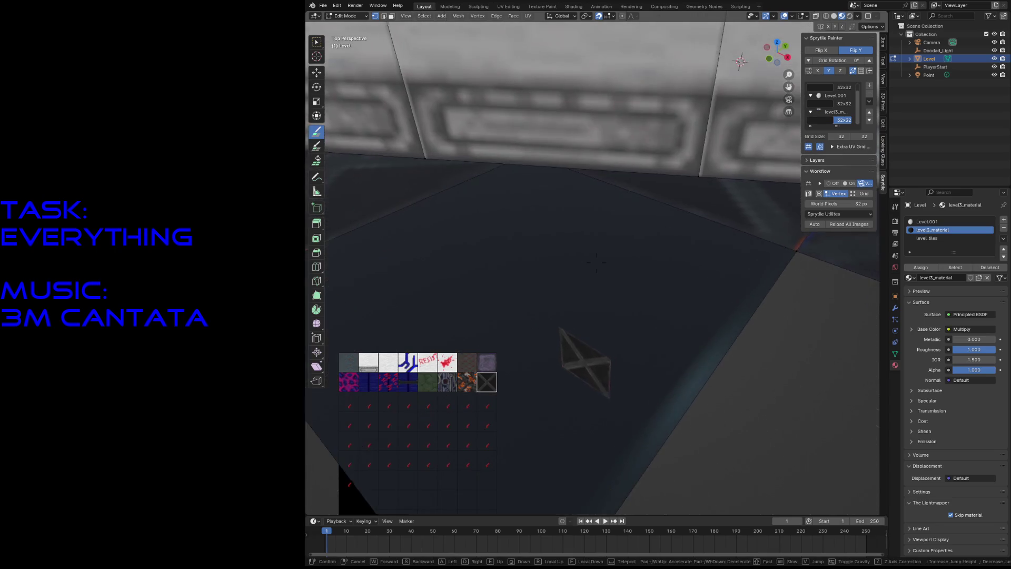
click(728, 394)
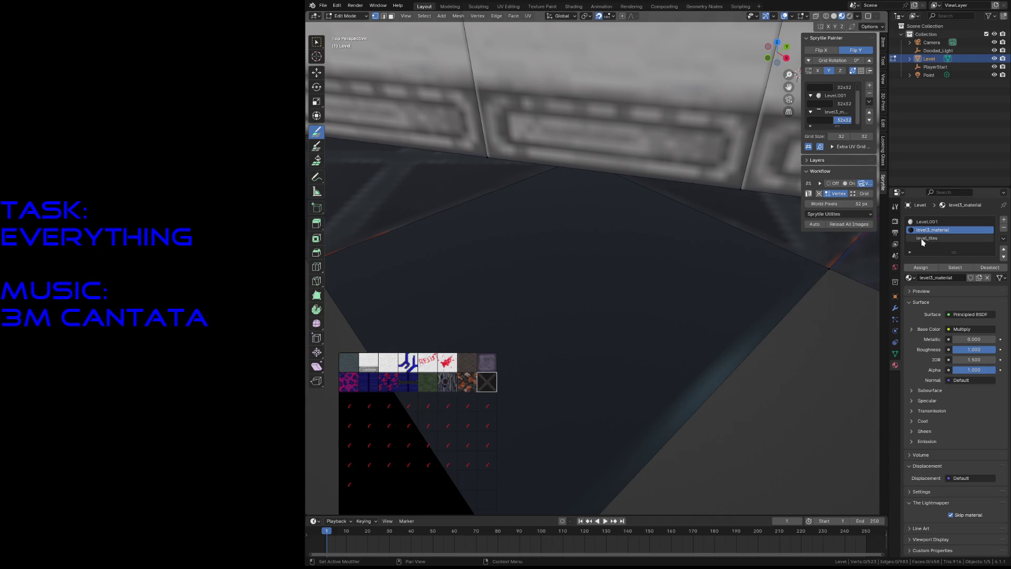
key(Tab)
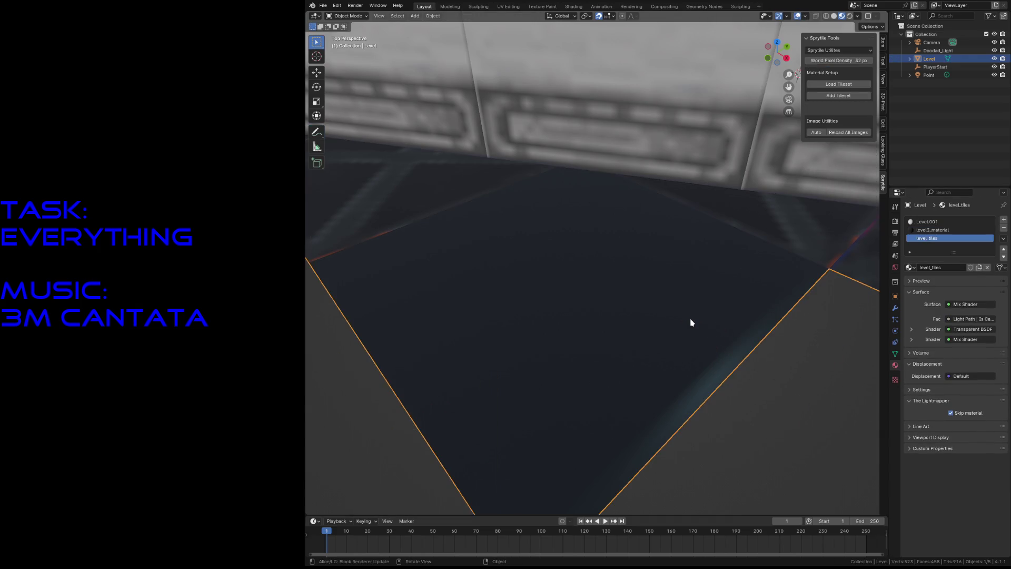
Step: Select all faces of the Level mesh and assign the level_tiles material to them
key(Tab)
key(a)
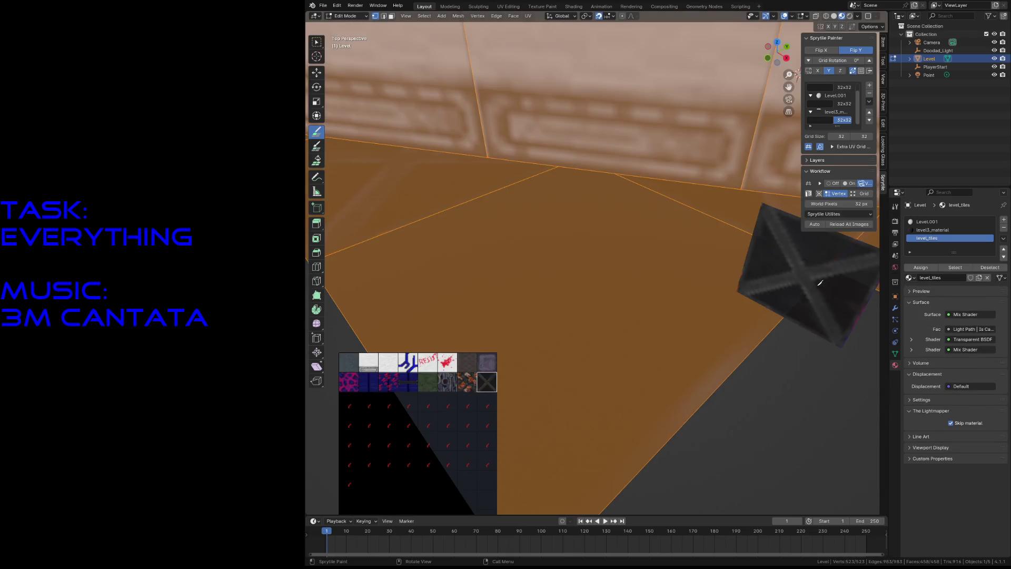
click(920, 267)
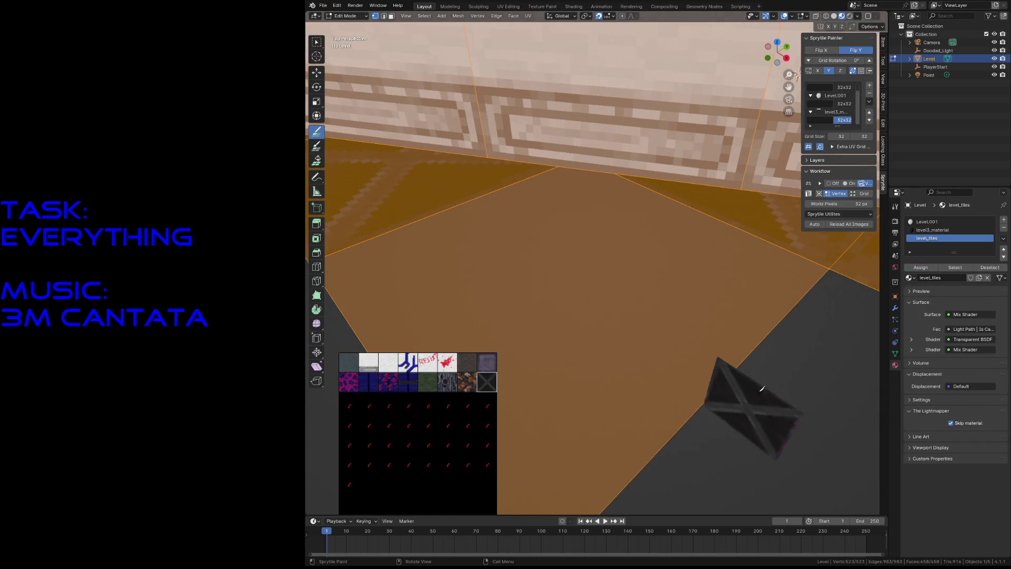
key(Tab)
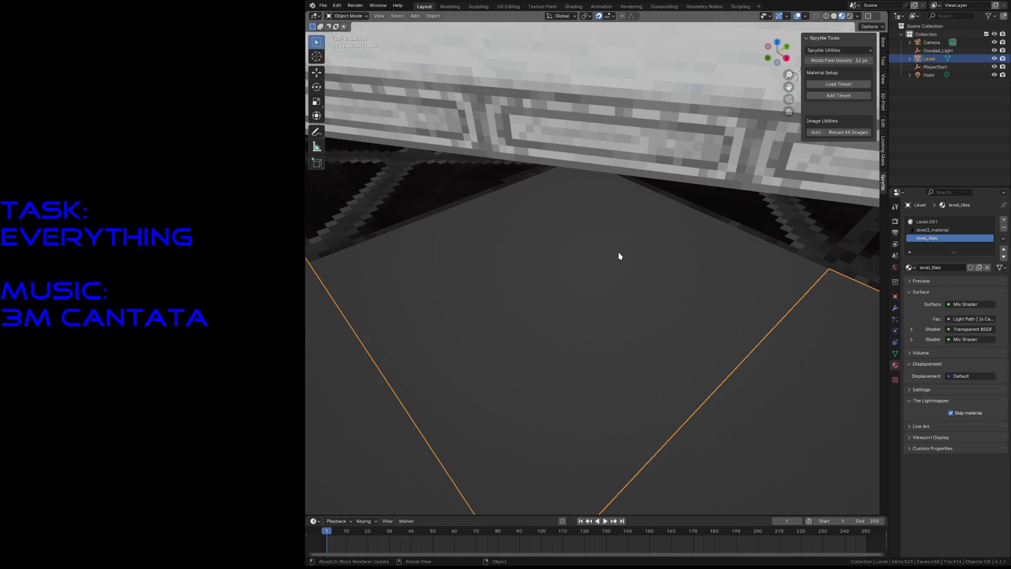
Step: Re-enter Edit Mode and box-select a single stray floor face
key(Tab)
key(Tab)
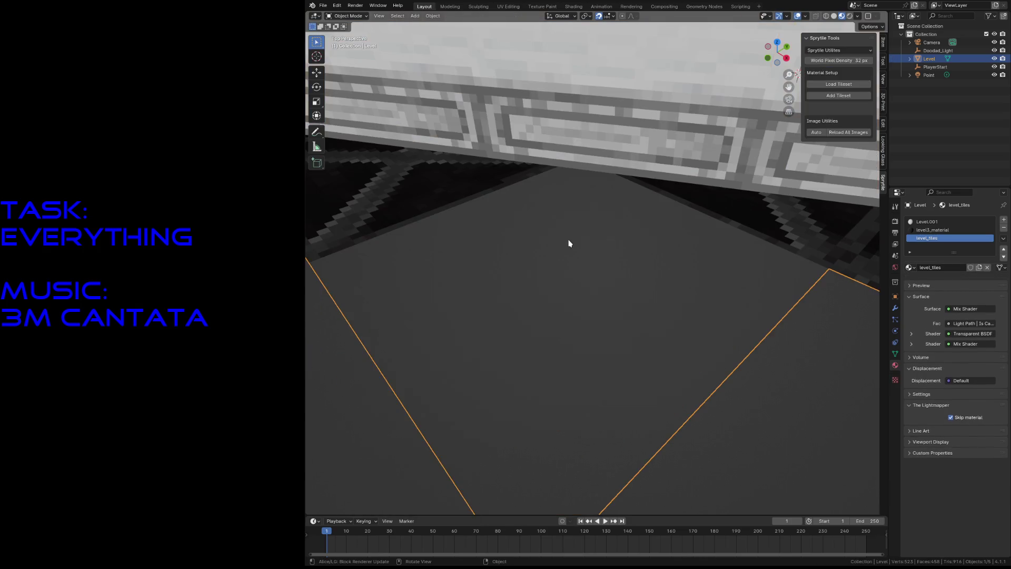
key(Tab)
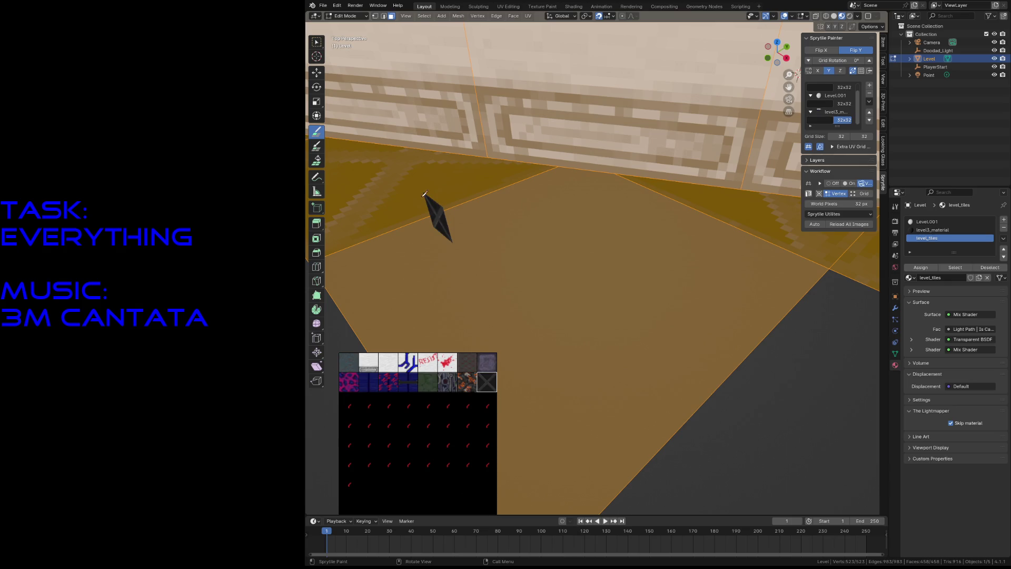
key(w)
click(544, 285)
Step: Delete the selected floor face, save level3.blend, and tilt the view down to the floor
key(x)
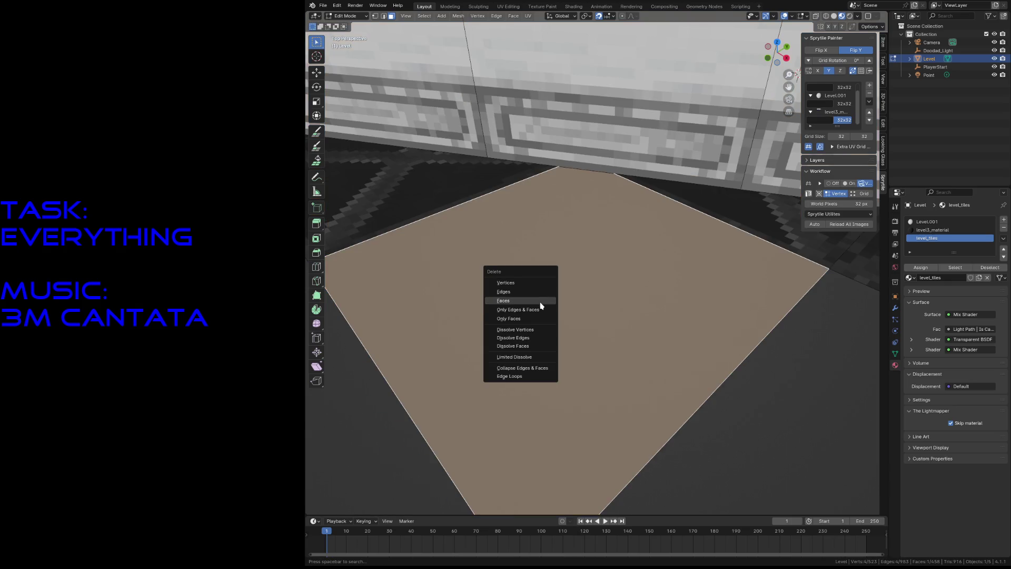
click(542, 300)
key(ctrl+s)
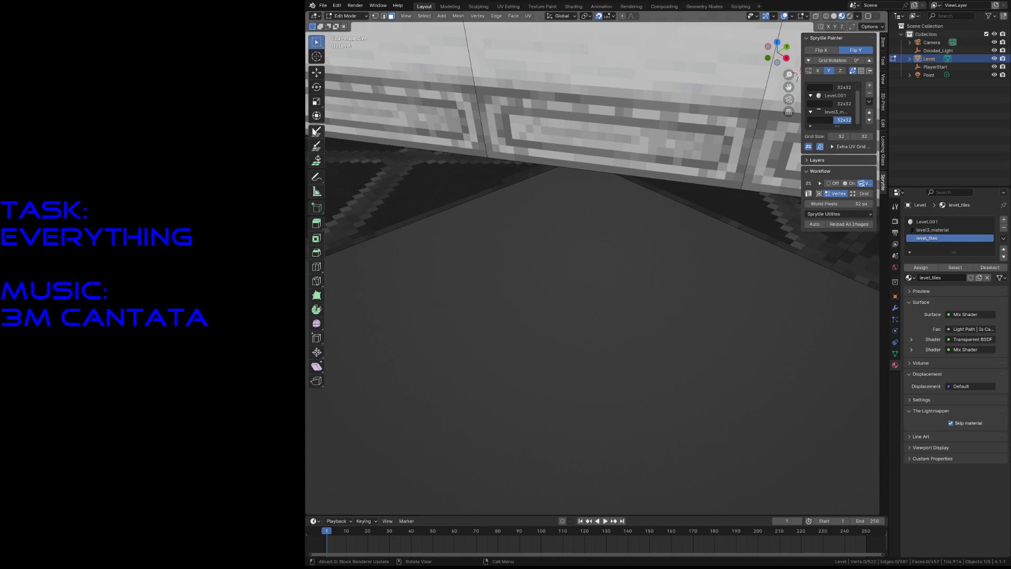
scroll(580, 324, down, 3)
scroll(604, 308, down, 2)
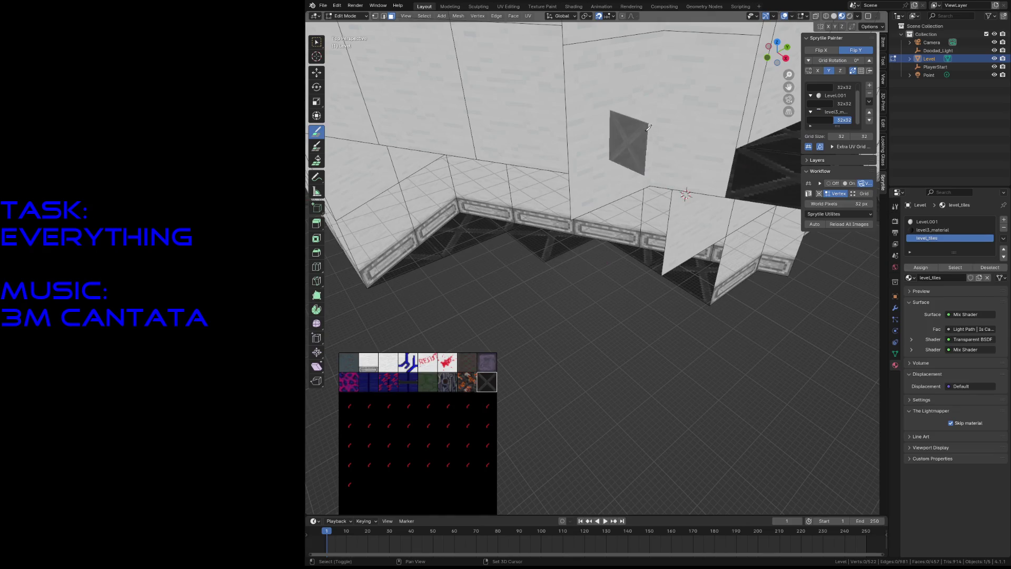
scroll(649, 127, up, 4)
middle_drag(648, 127, 627, 202)
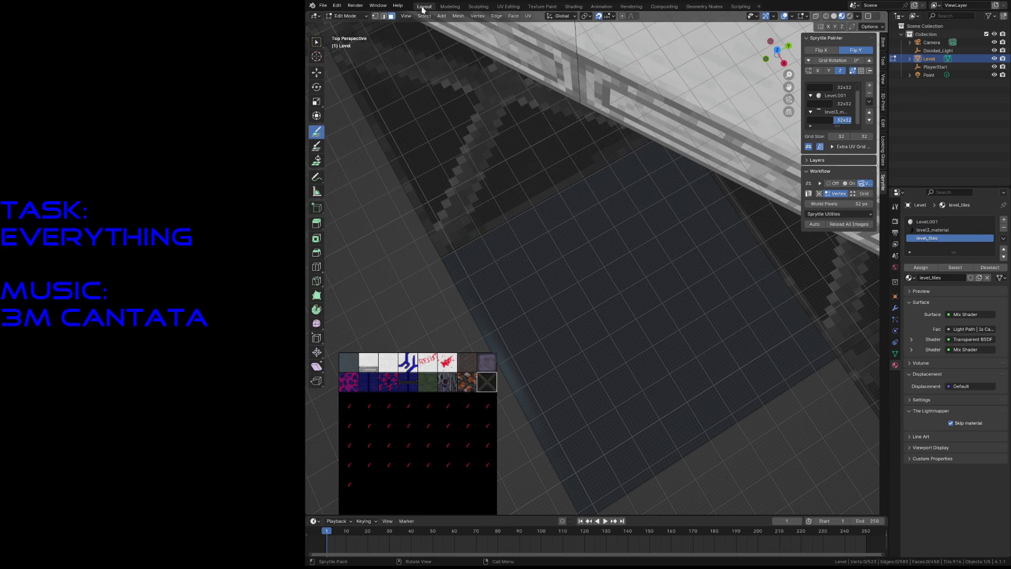
Step: View UVMap in the UV Editing workspace with UV Sync Selection on, then return to Layout
click(510, 5)
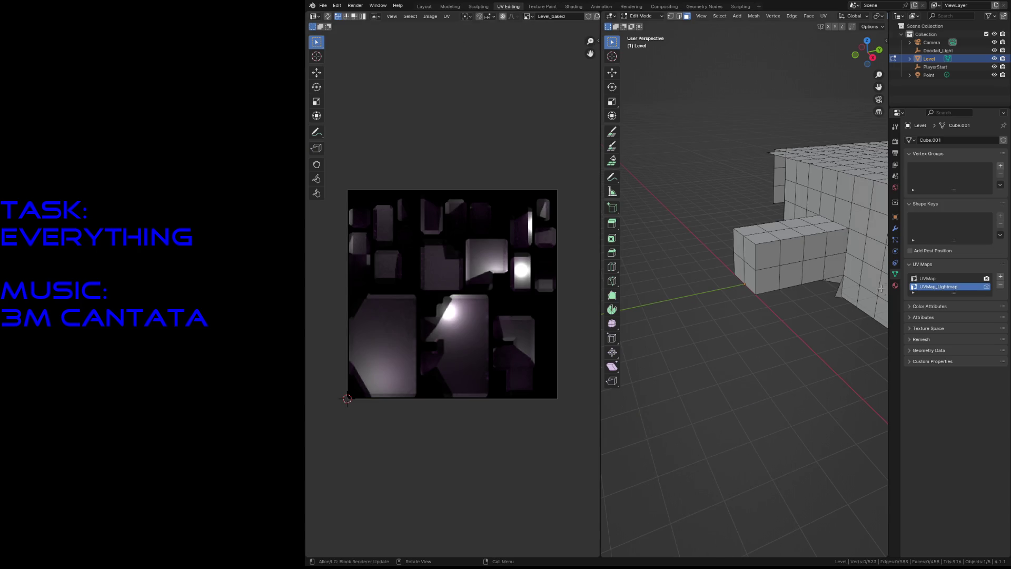
click(929, 280)
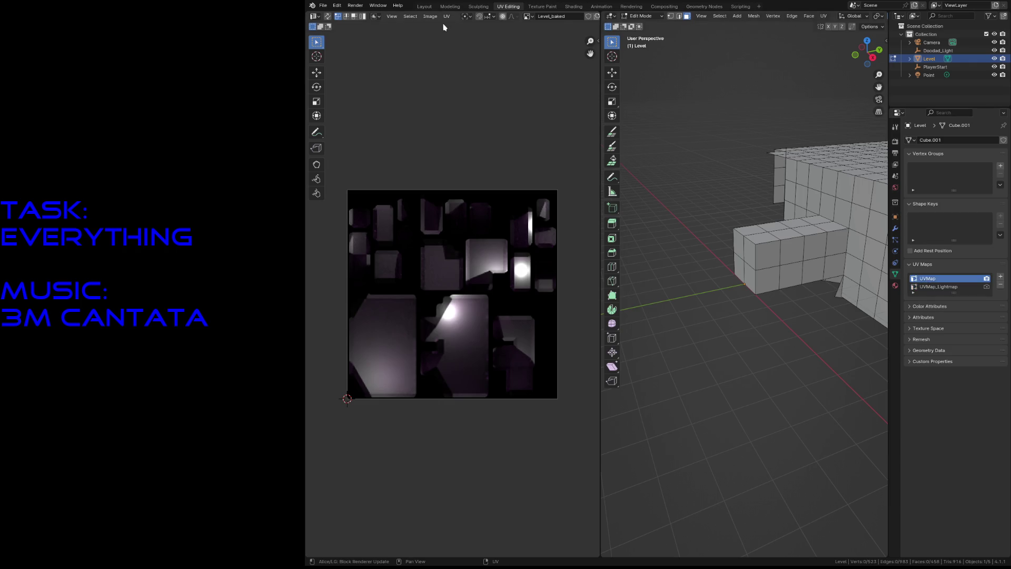
click(329, 17)
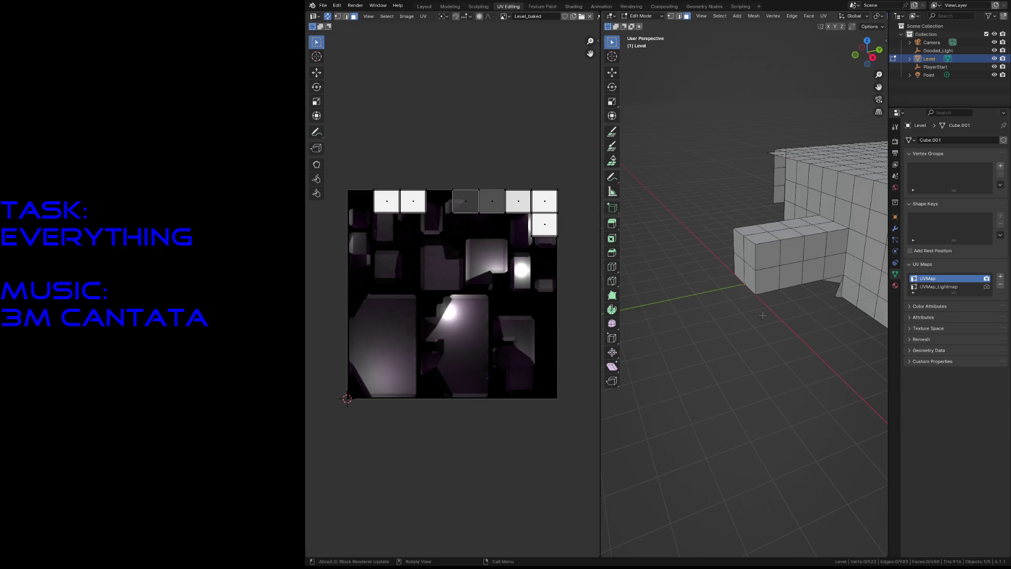
click(424, 6)
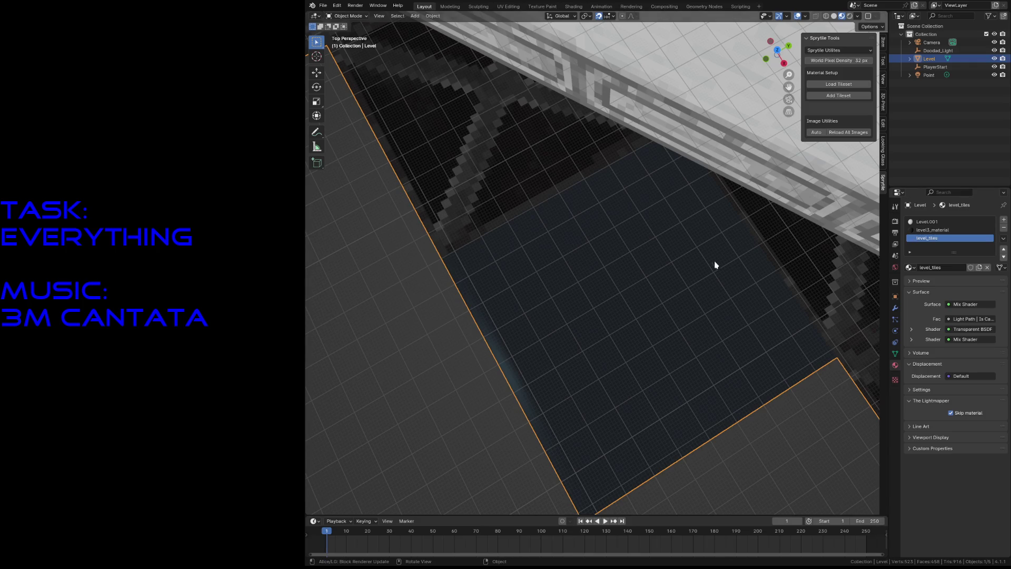
key(shift+grave)
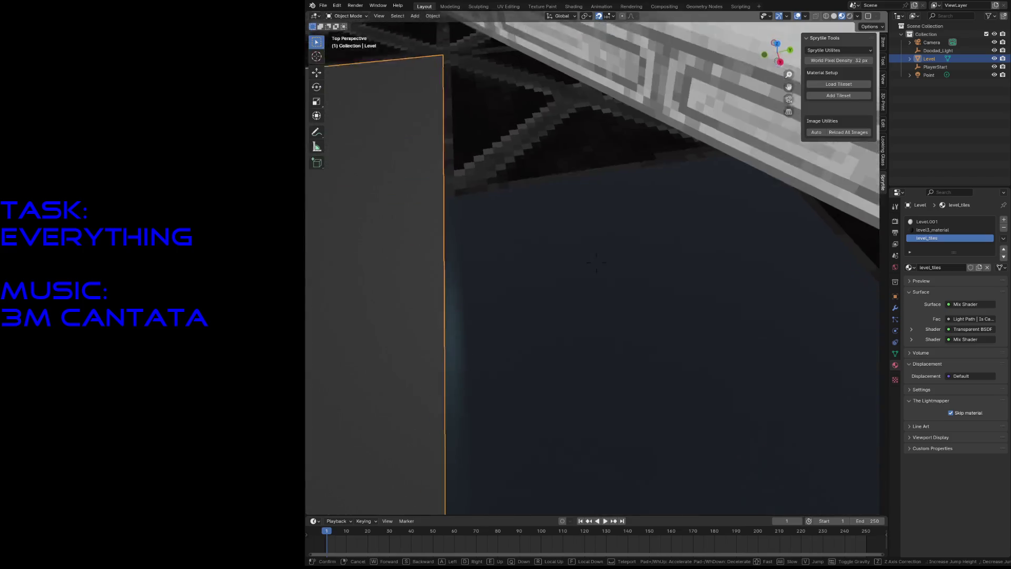
click(709, 266)
key(Tab)
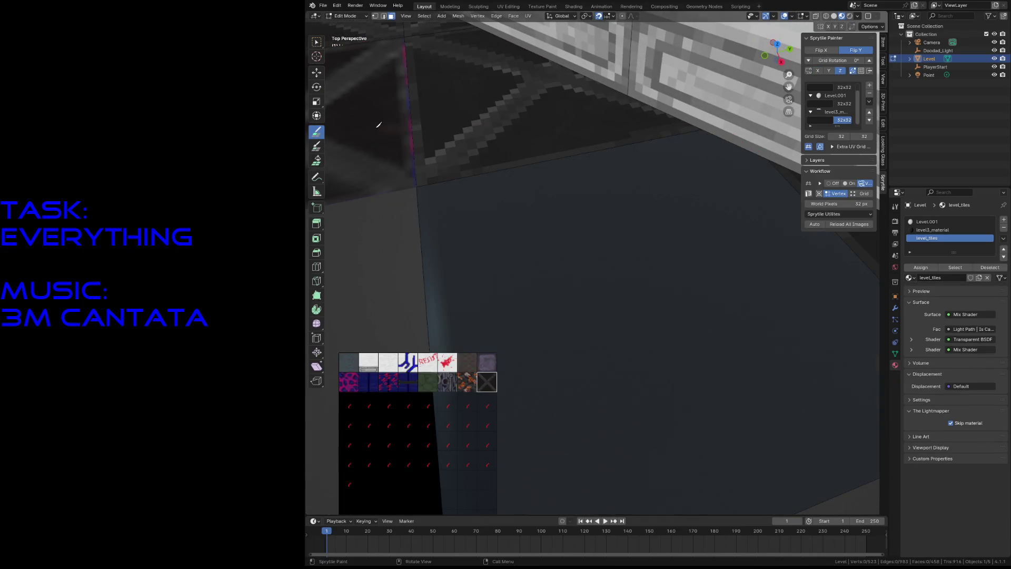
click(316, 146)
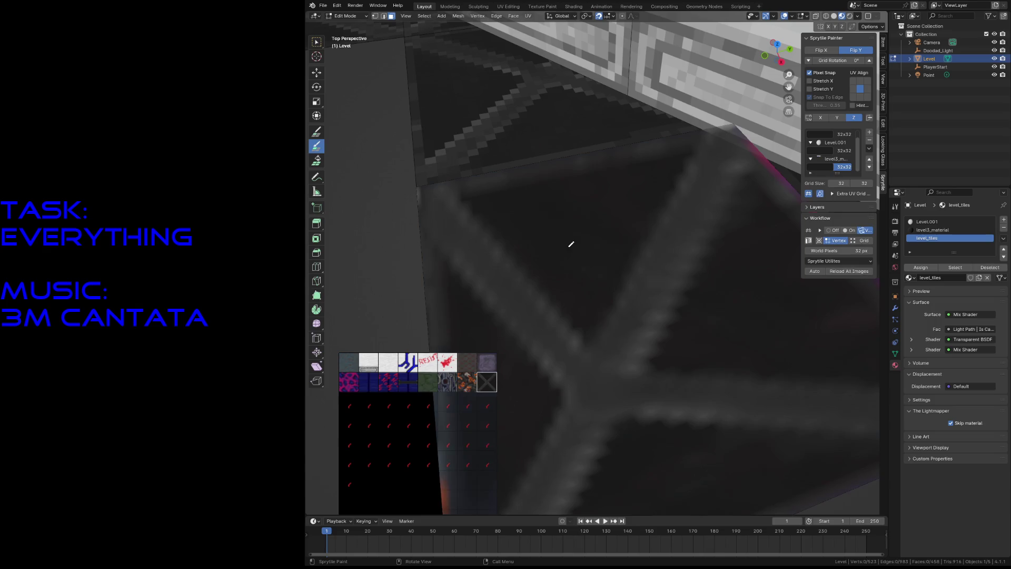
middle_drag(395, 101, 573, 299)
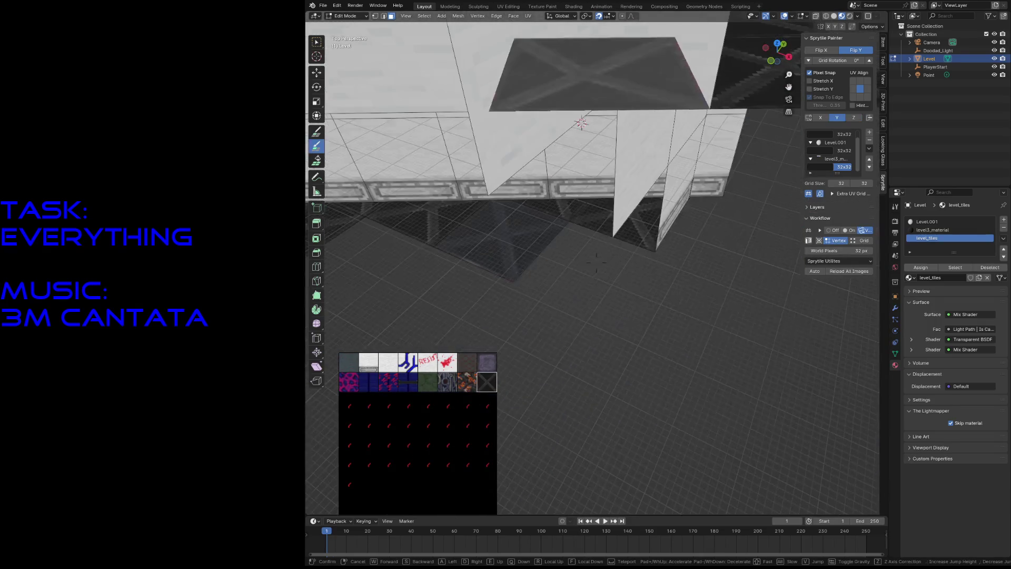
key(Tab)
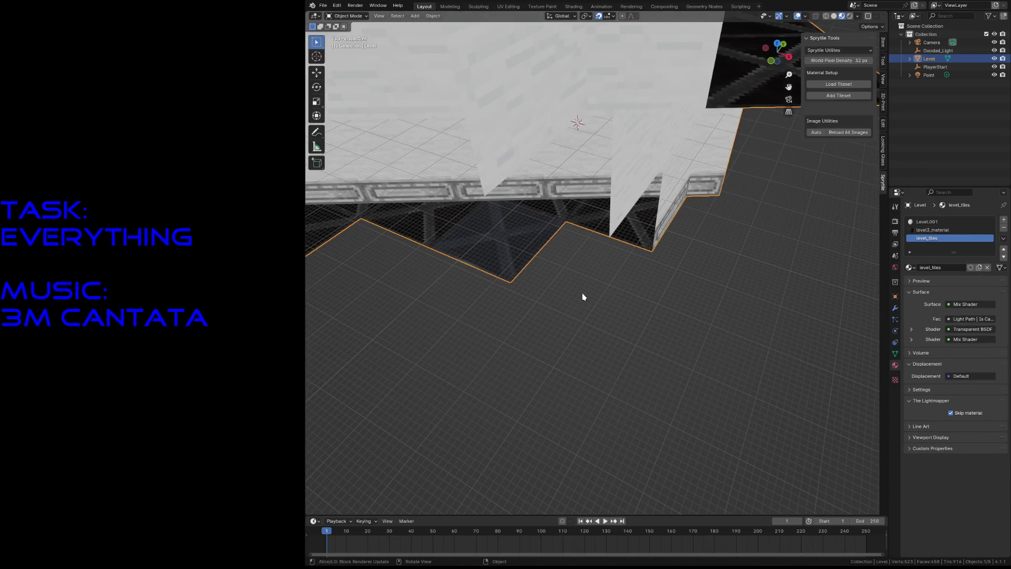
scroll(525, 264, up, 5)
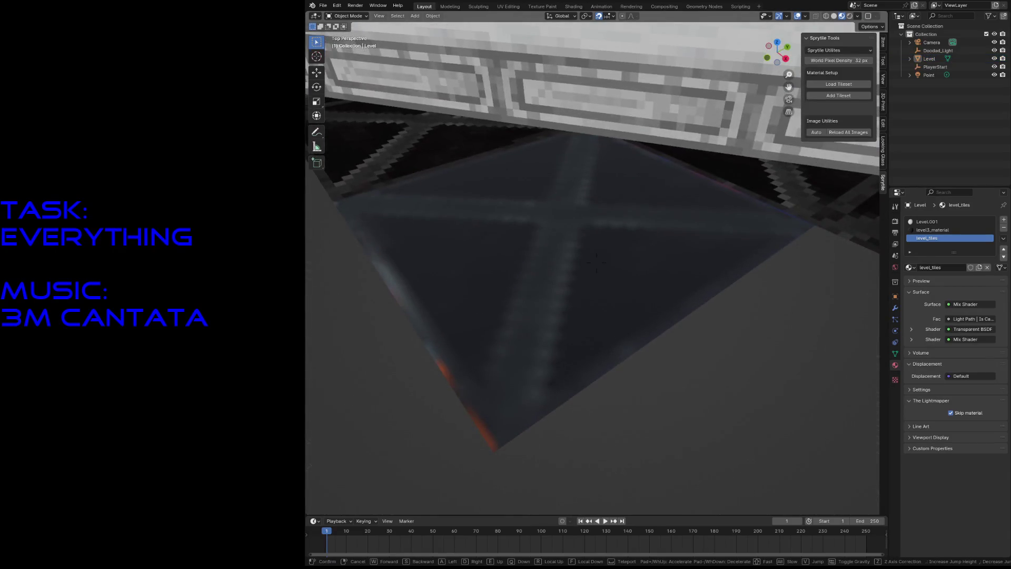
click(525, 265)
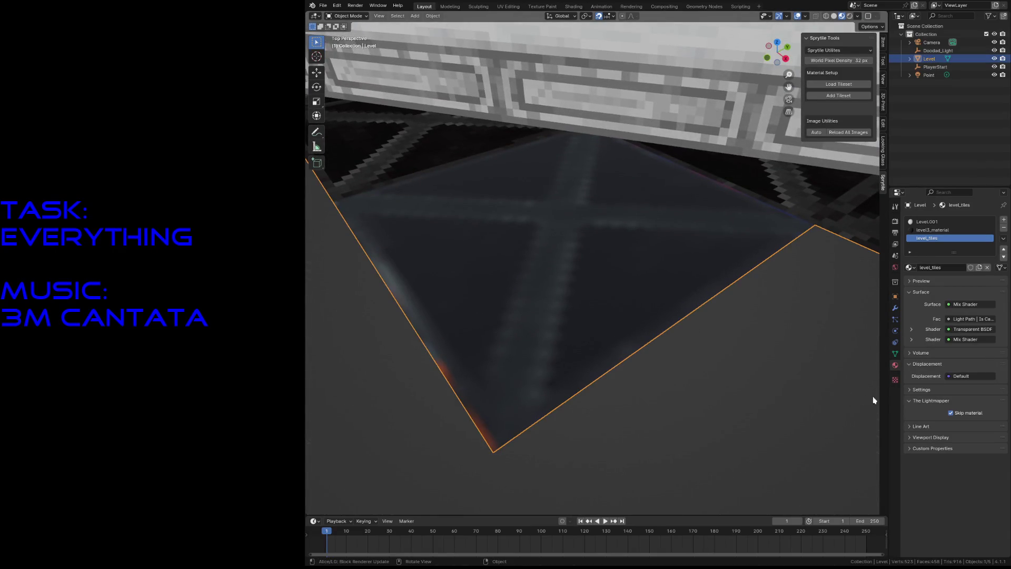
click(895, 354)
Step: Toggle render between UVMap_Lightmap and UVMap, leaving UVMap active and rendered, then fly to check
click(944, 368)
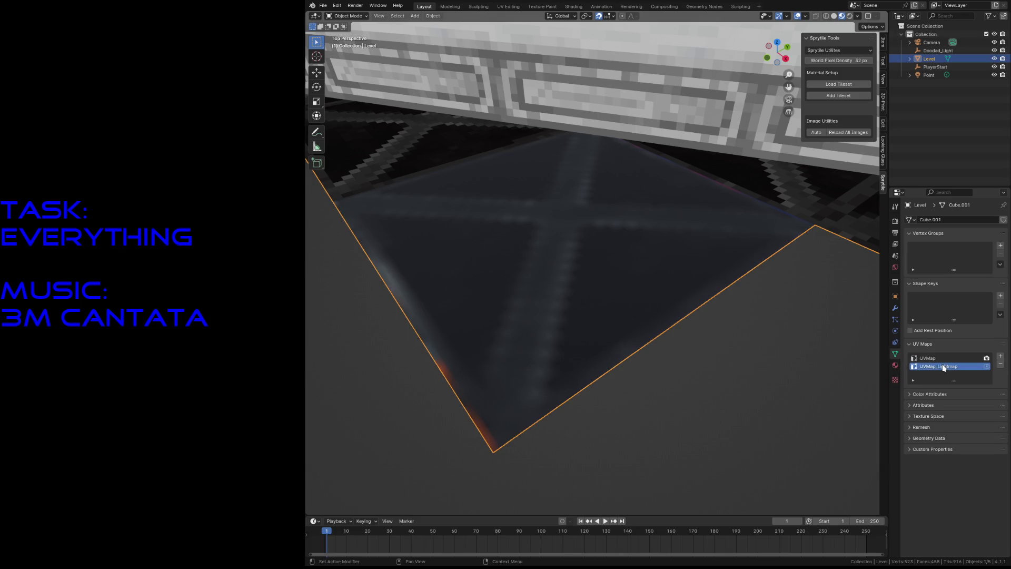
click(956, 359)
click(987, 366)
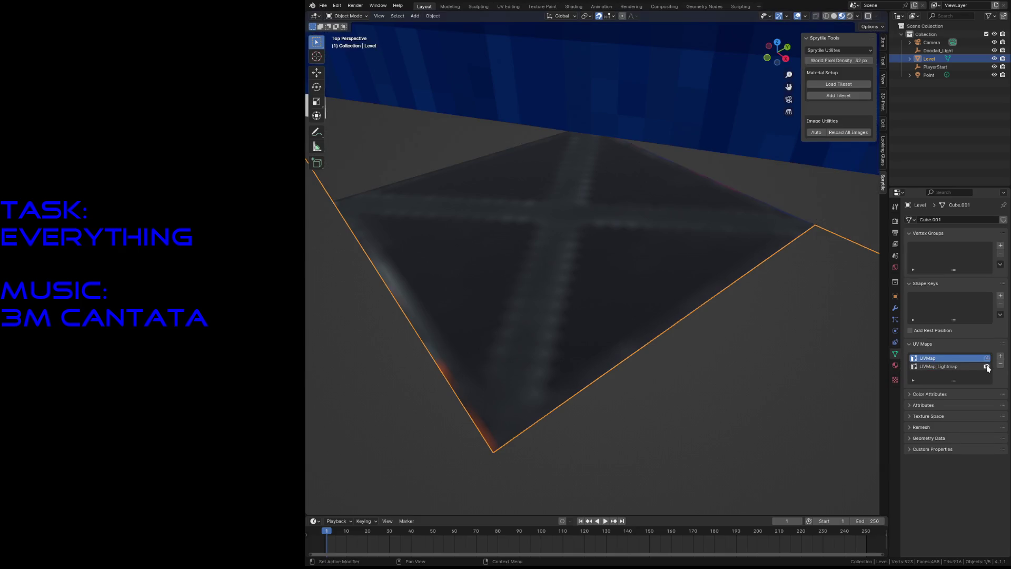
click(987, 359)
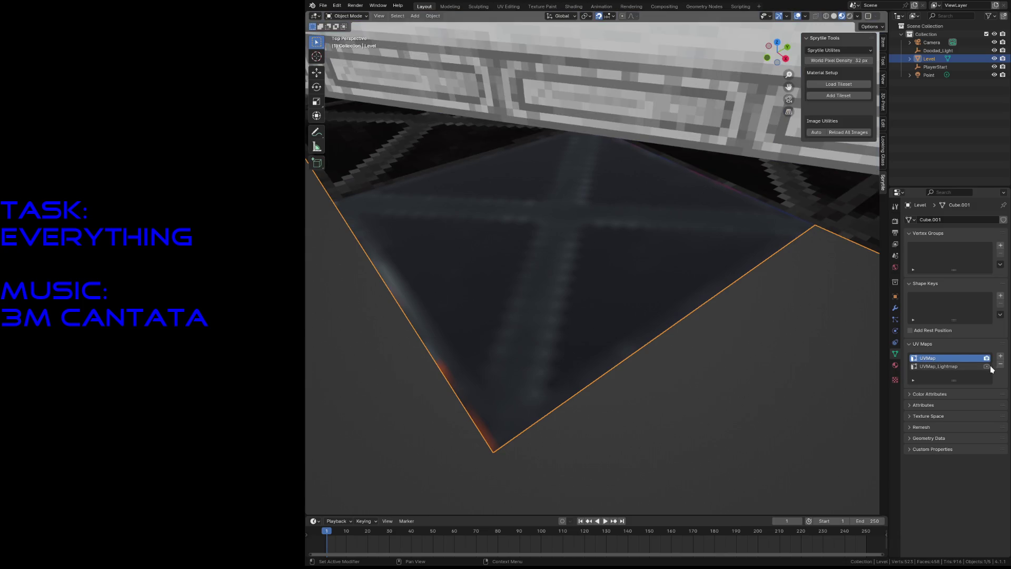
click(987, 366)
key(alt+a)
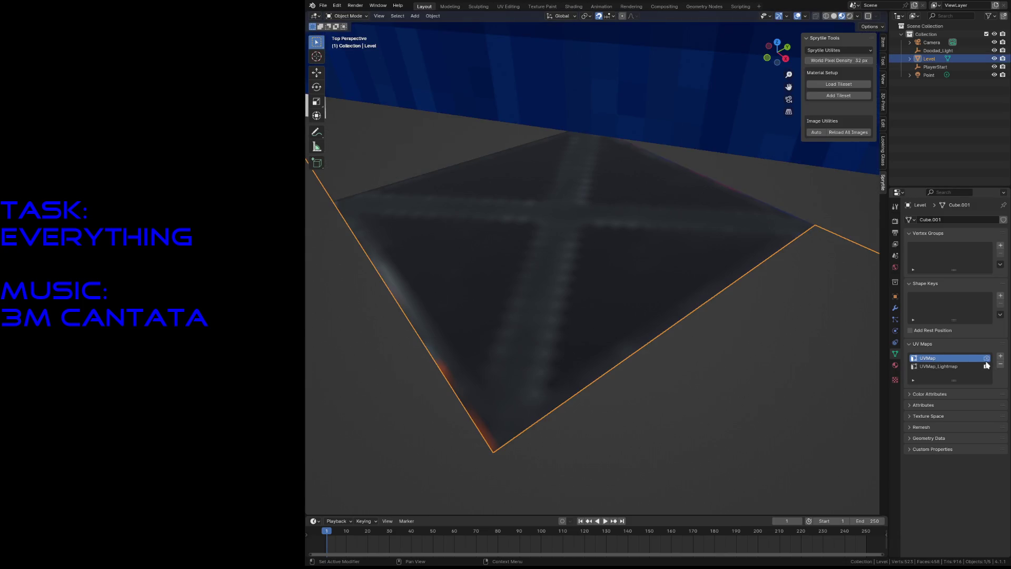
click(986, 358)
key(shift+grave)
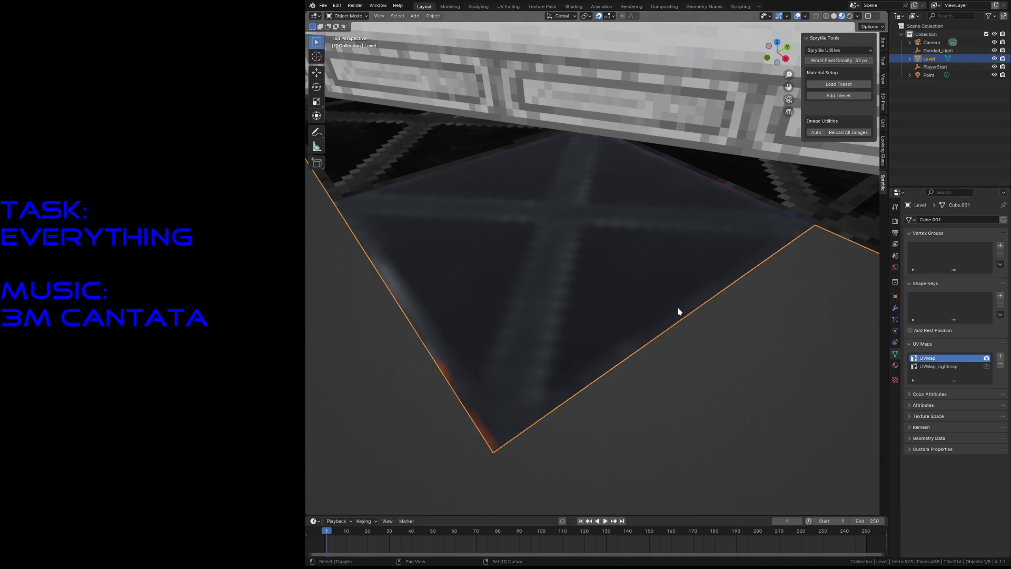
key(Return)
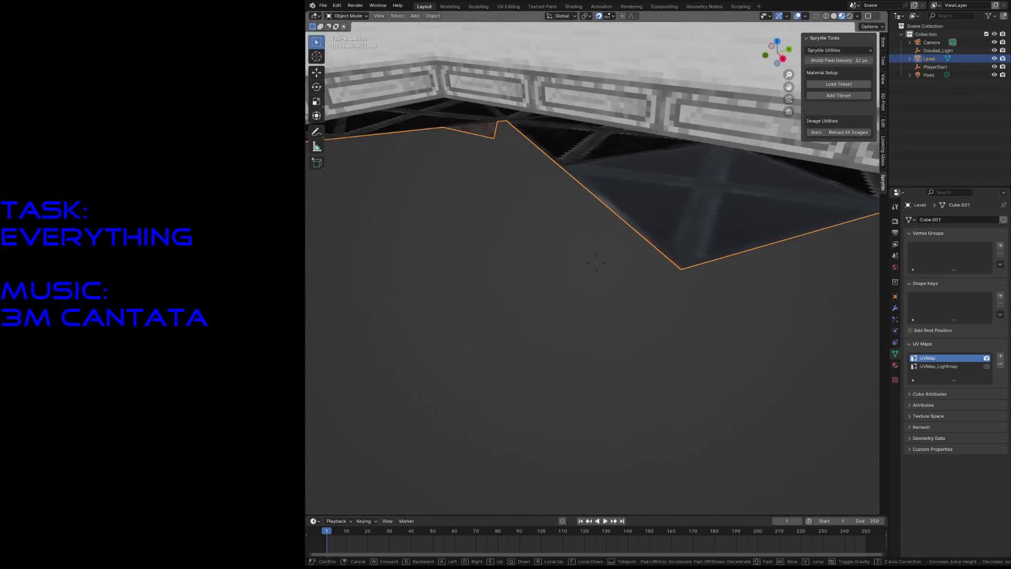
Step: Delete the stray face near the wall, then undo so the Level mesh stays unchanged
key(Tab)
key(Tab)
key(Tab)
key(w)
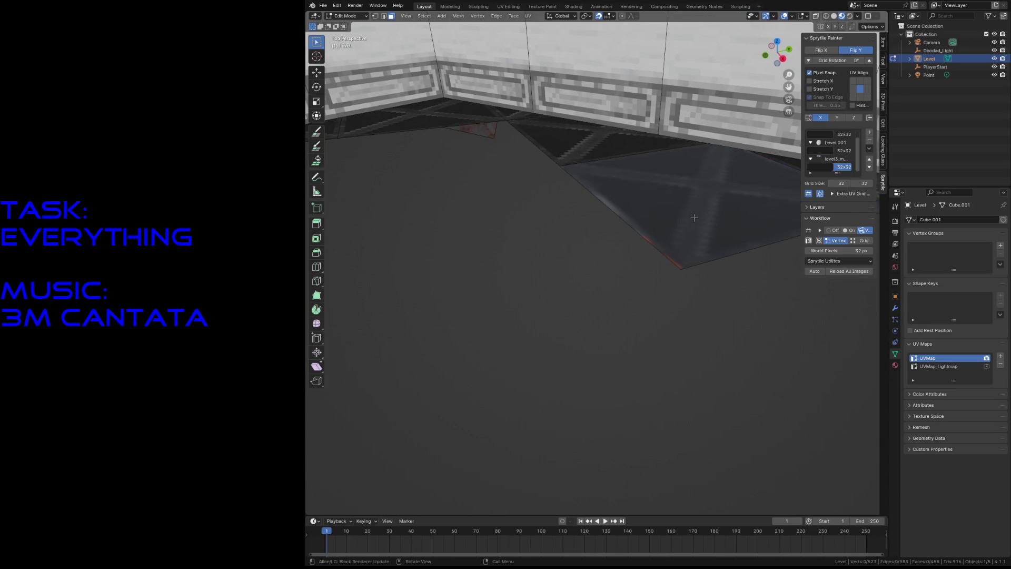
click(700, 220)
key(x)
click(693, 217)
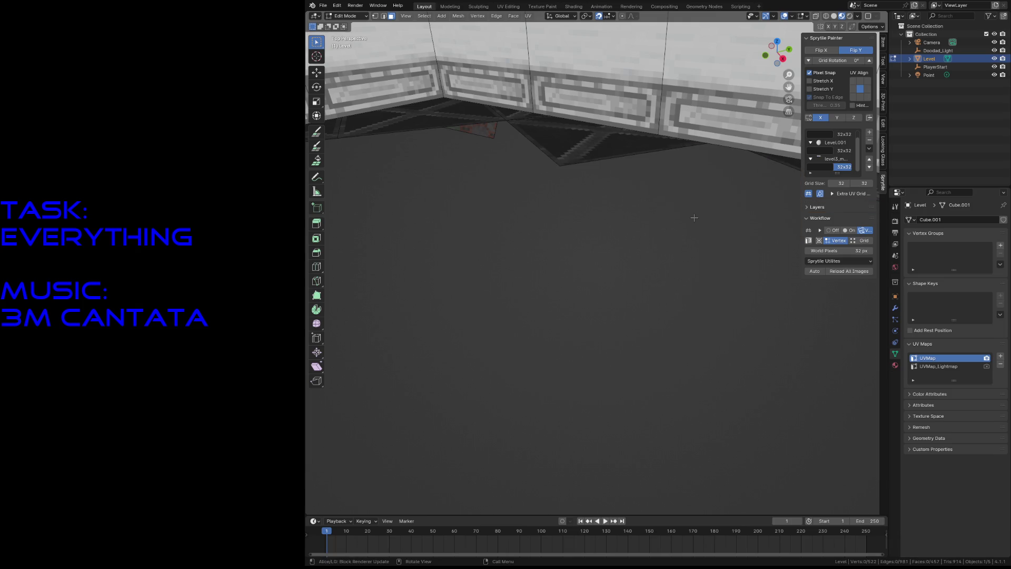
key(Tab)
key(ctrl+z)
key(ctrl+z)
key(ctrl+z)
Step: Fly above the dark floor patch and return the mesh to Object Mode
key(shift+grave)
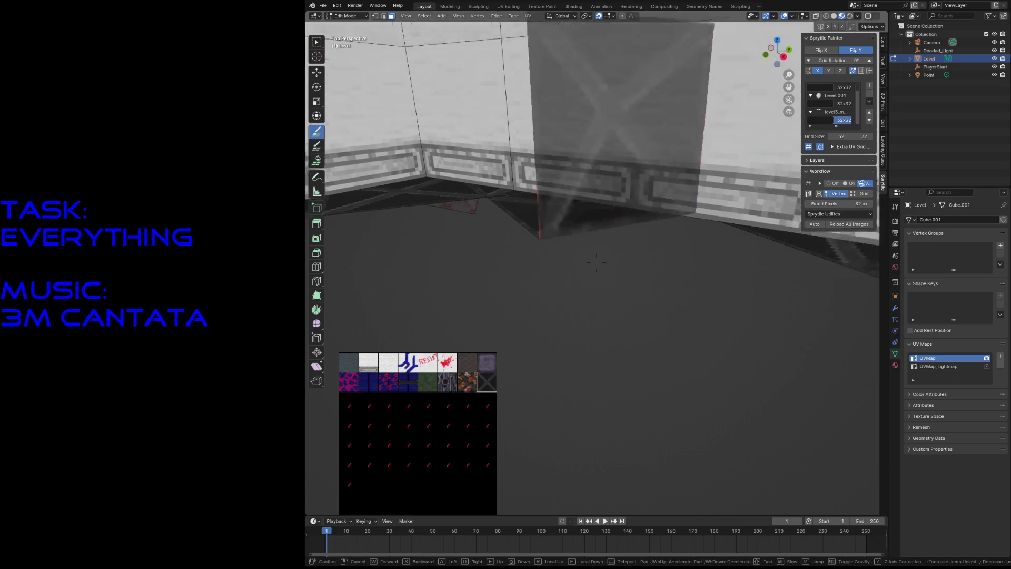
click(699, 438)
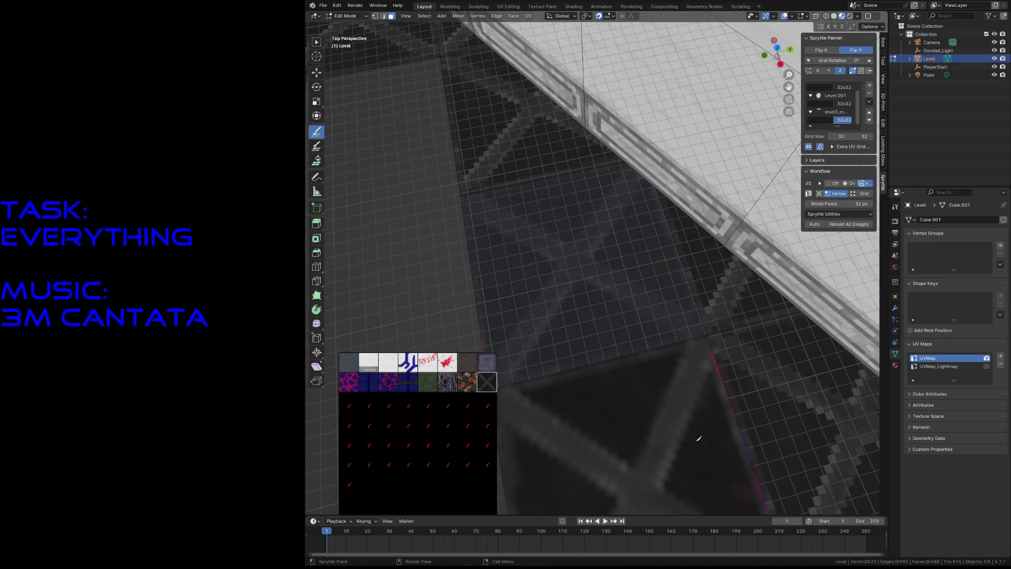
key(Tab)
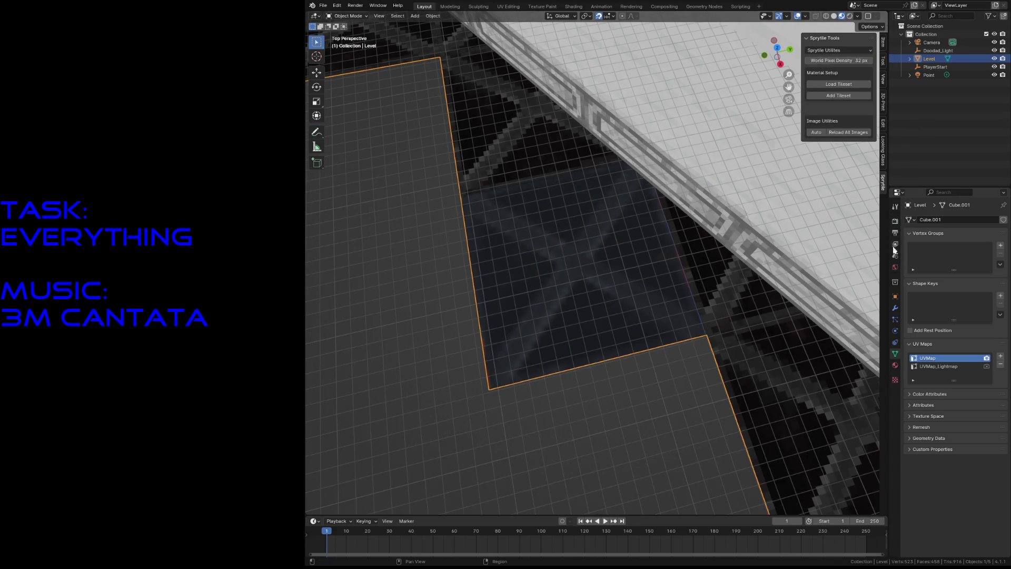
Step: Show the material slots, fly to face the floor and enter Edit Mode for tile painting
click(895, 364)
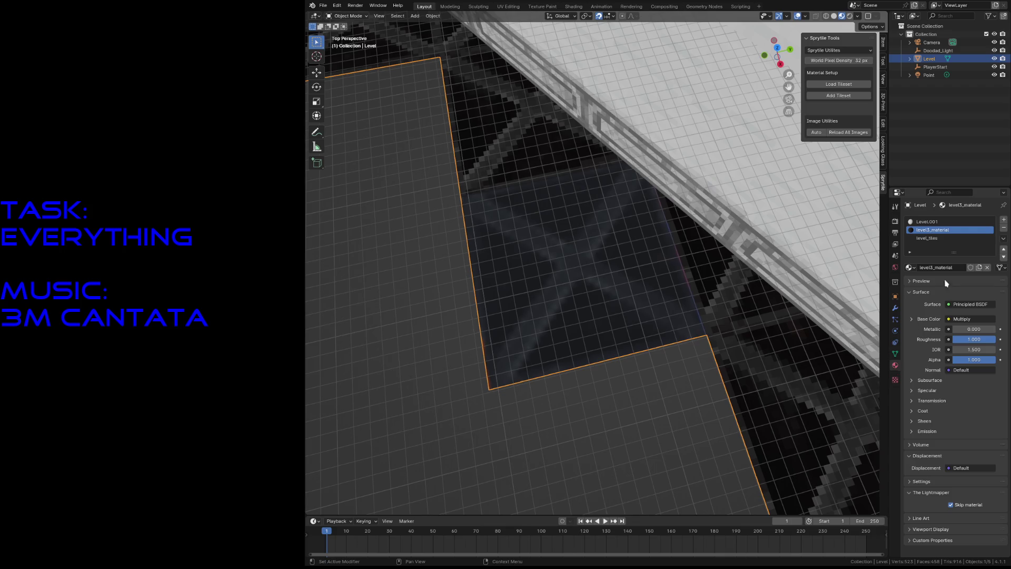
key(shift+grave)
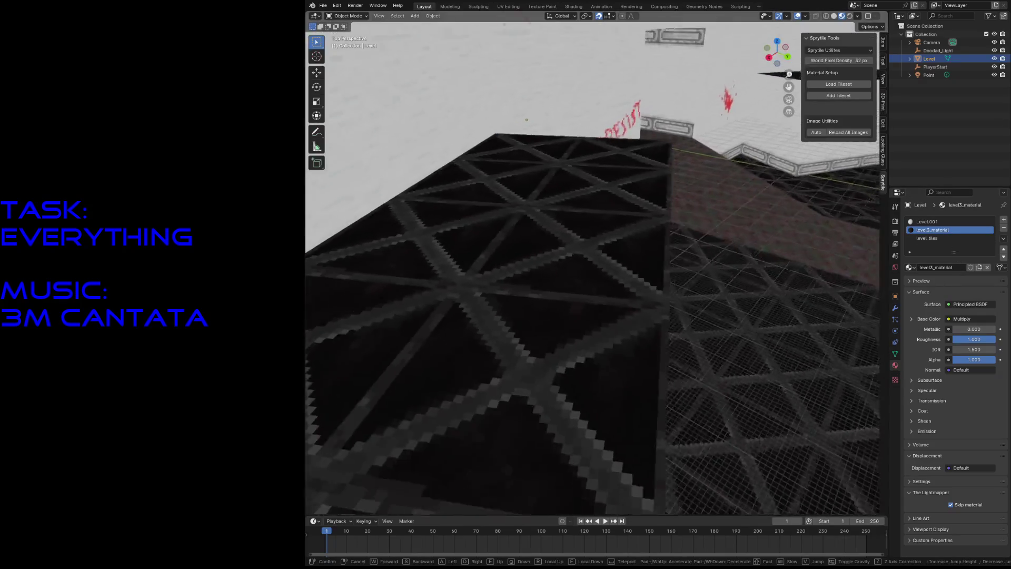
key(w)
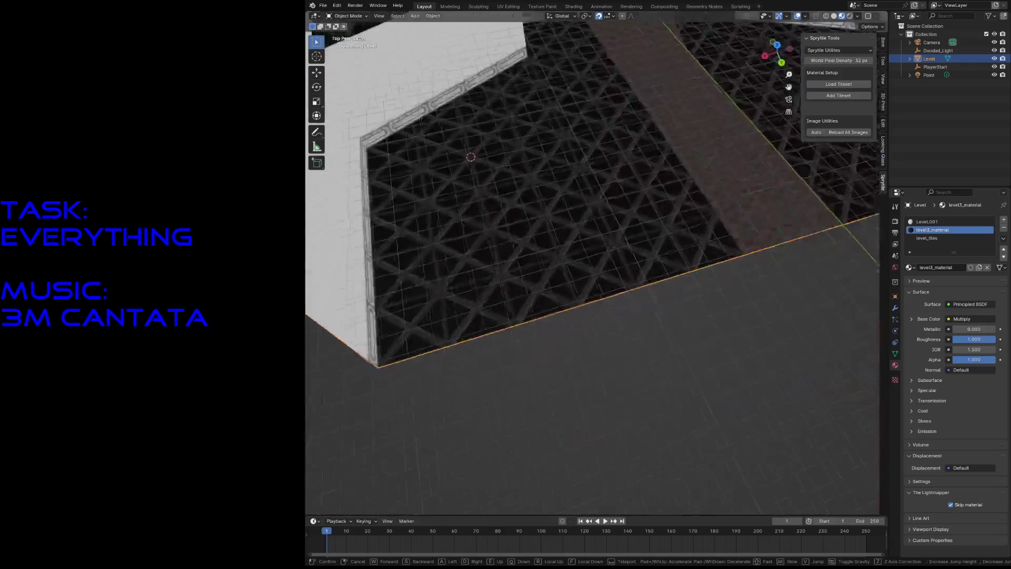
click(718, 272)
key(Tab)
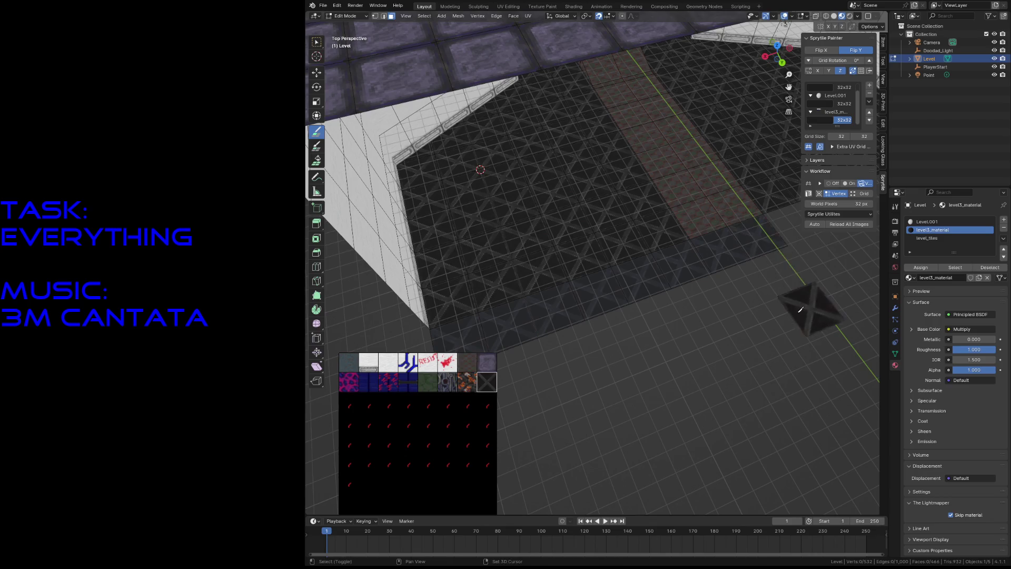
Step: Paint the floor with the dark brown tile, then pick the X-pattern tile for the next face
key(shift+grave)
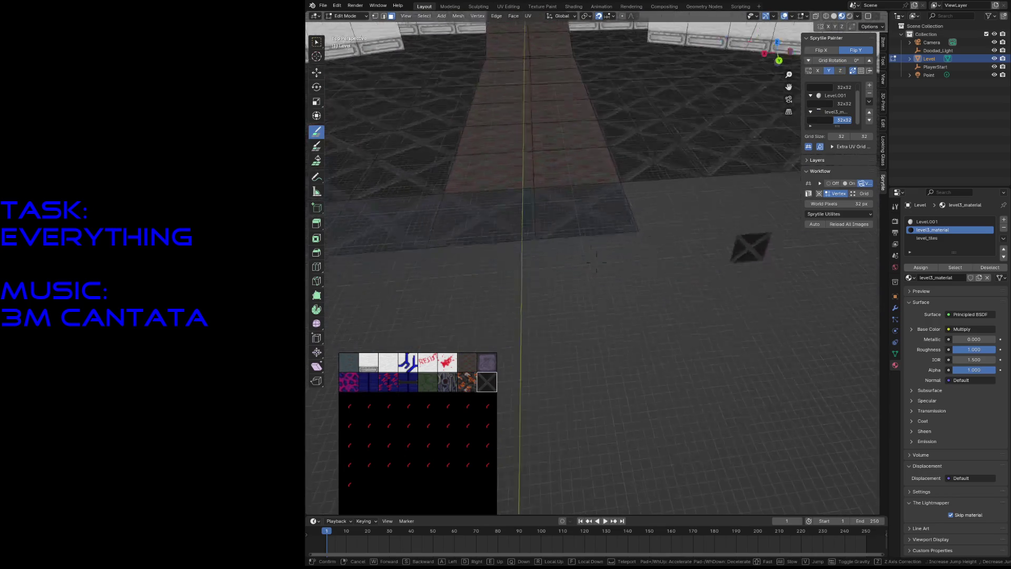
click(595, 262)
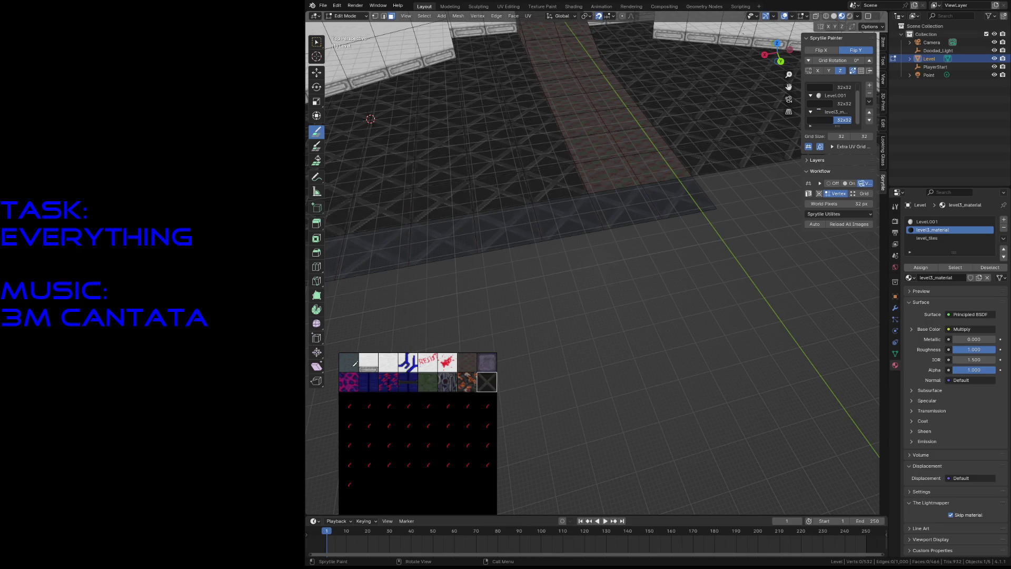
click(467, 363)
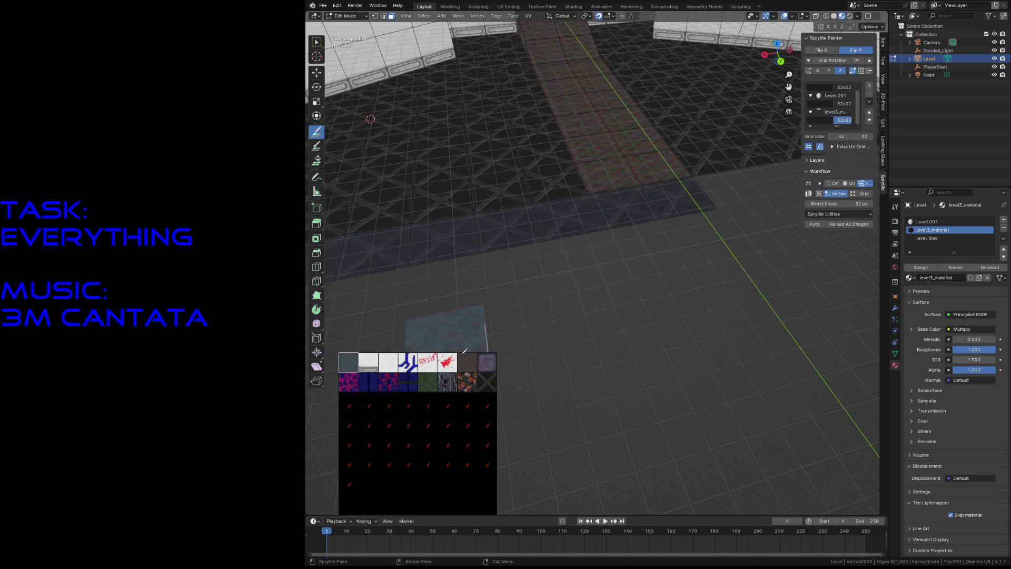
key(shift+grave)
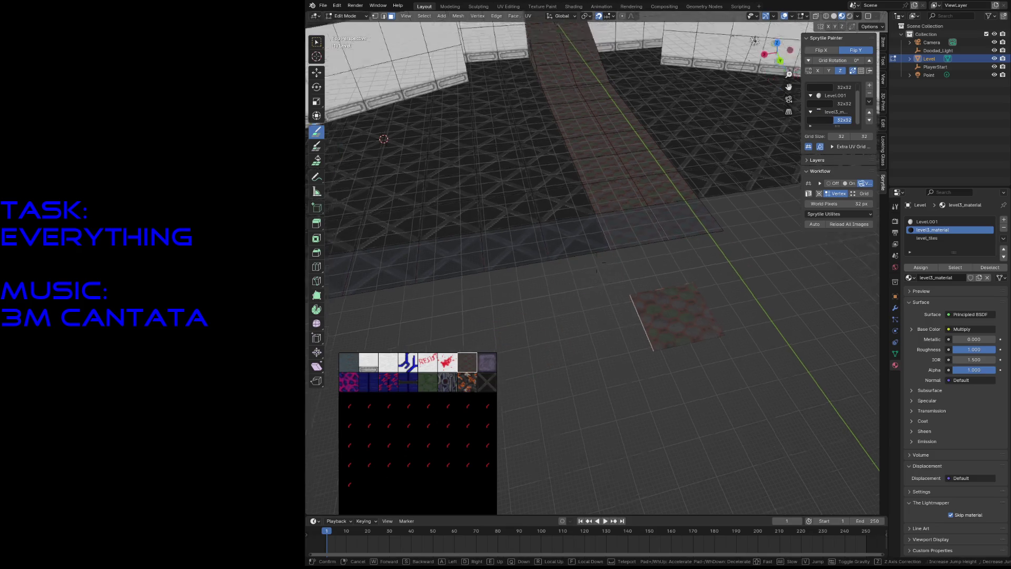
key(s)
click(455, 379)
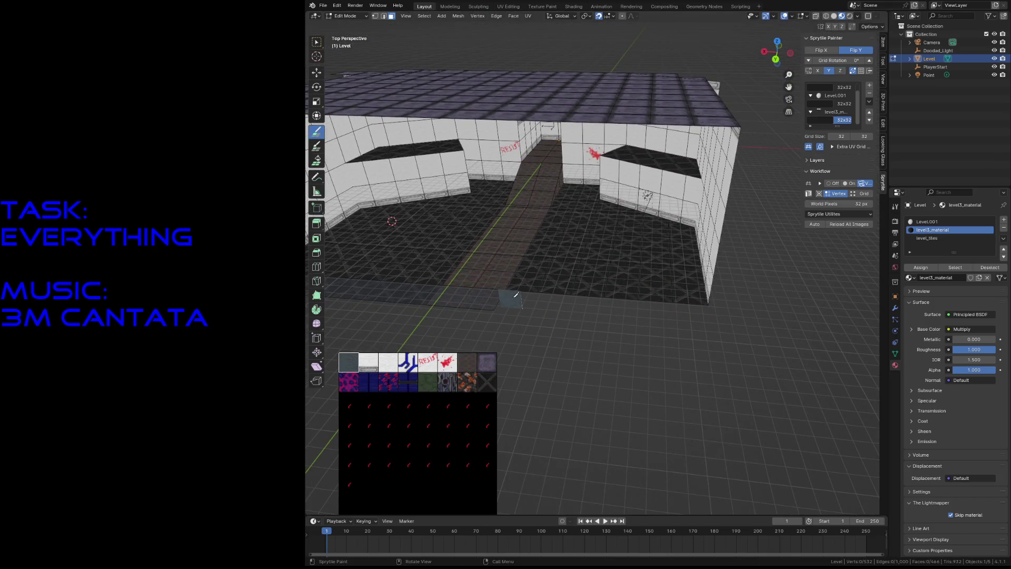
key(shift+grave)
key(w)
key(Return)
click(485, 382)
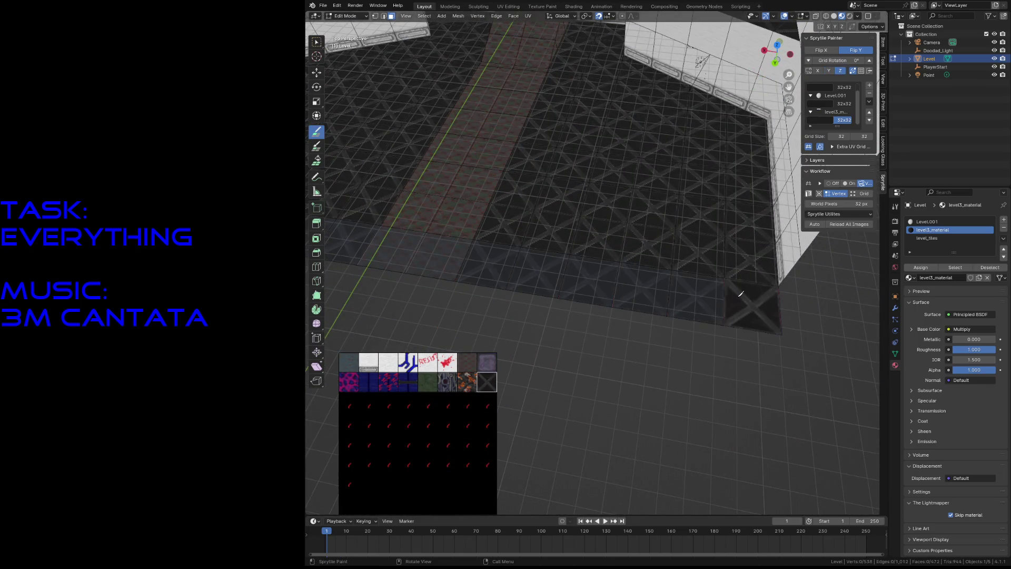
Step: Save level3.blend, make level_tiles the active slot and select floor faces with the Select tool
key(shift+grave)
key(Return)
key(ctrl+s)
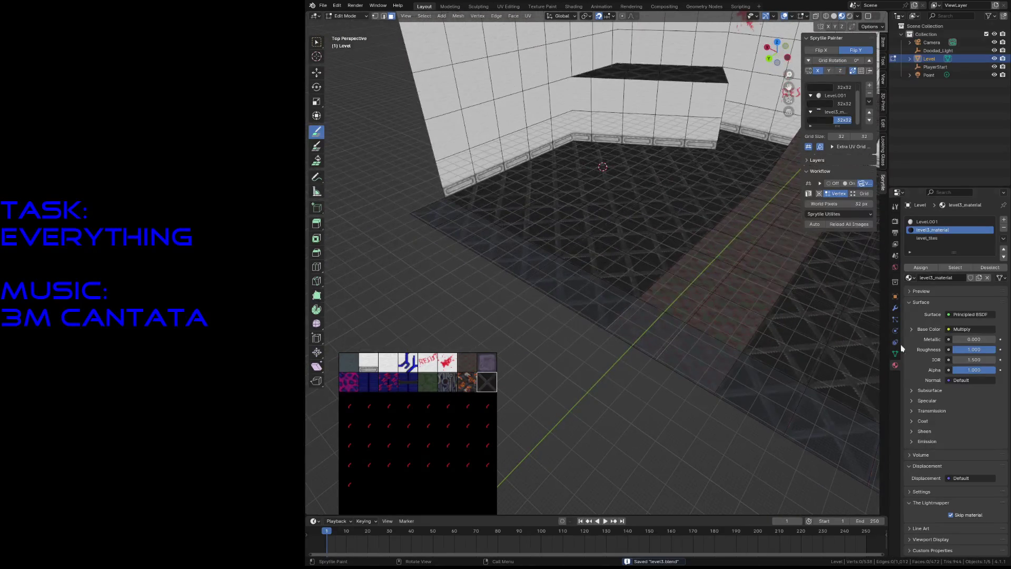
click(928, 238)
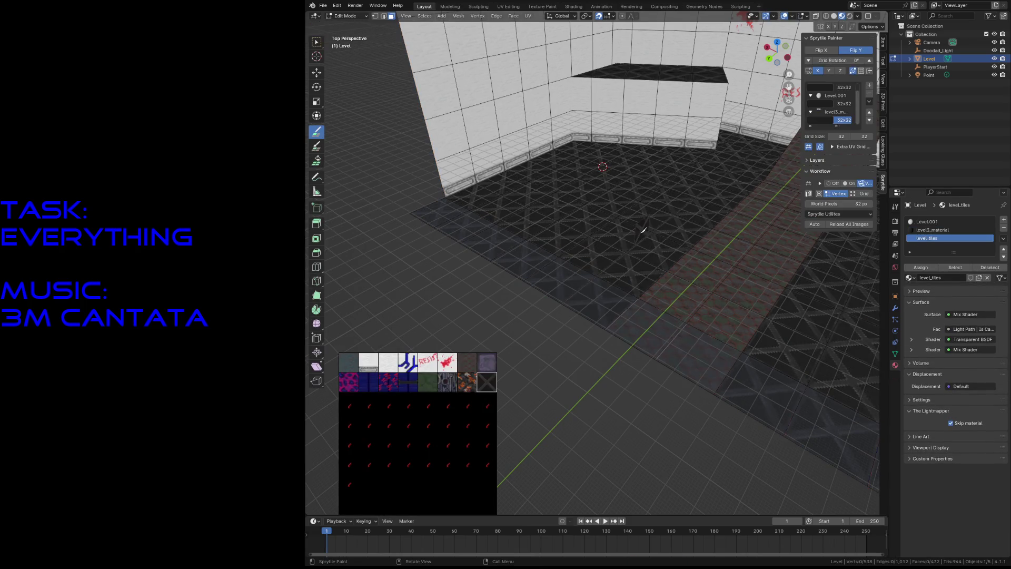
key(w)
click(622, 235)
click(677, 297)
click(682, 231)
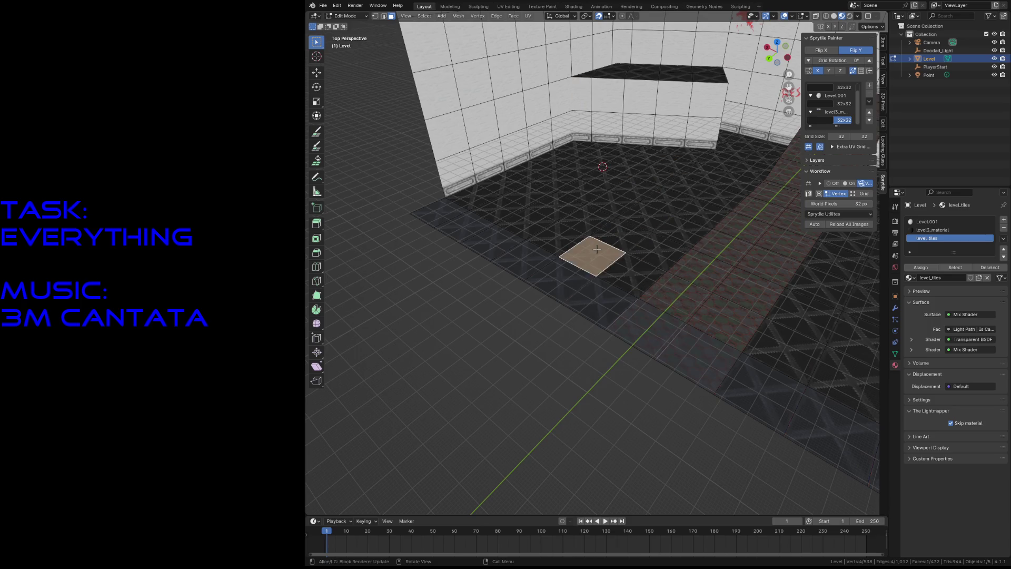
Step: Assign level3_material, then level_tiles, to every face of the level and deselect
key(a)
click(929, 230)
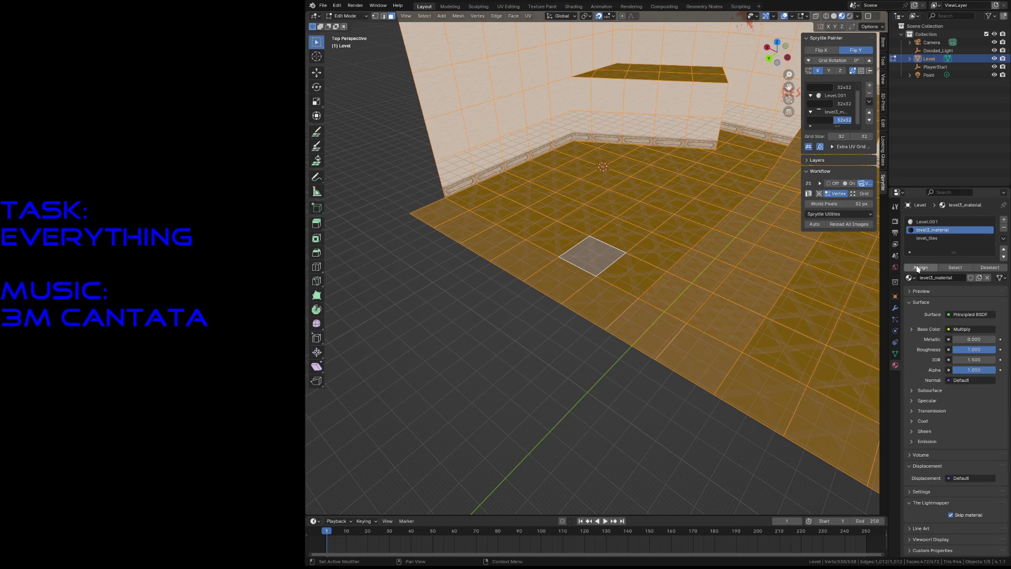
click(920, 267)
key(alt+a)
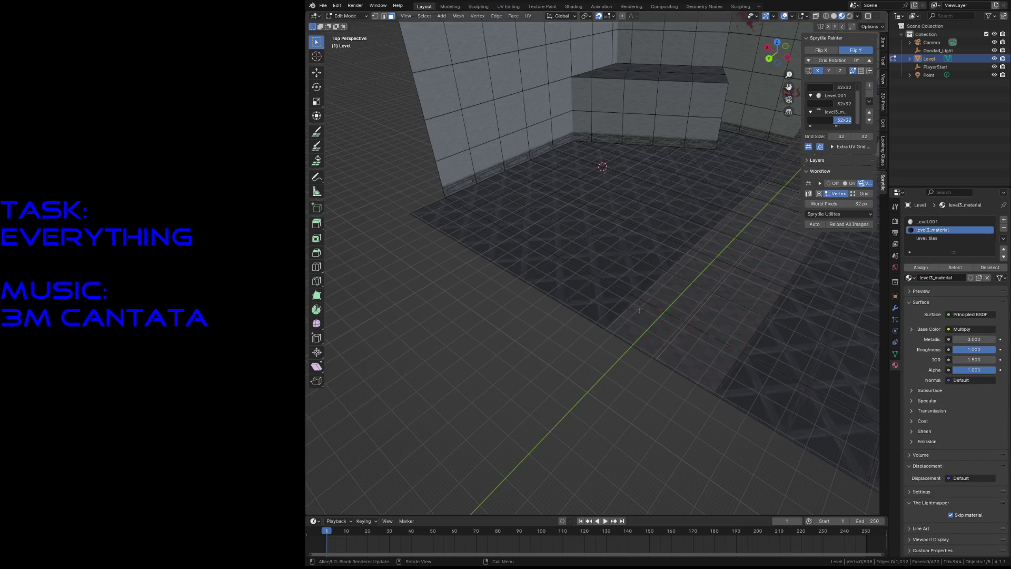
key(a)
click(930, 239)
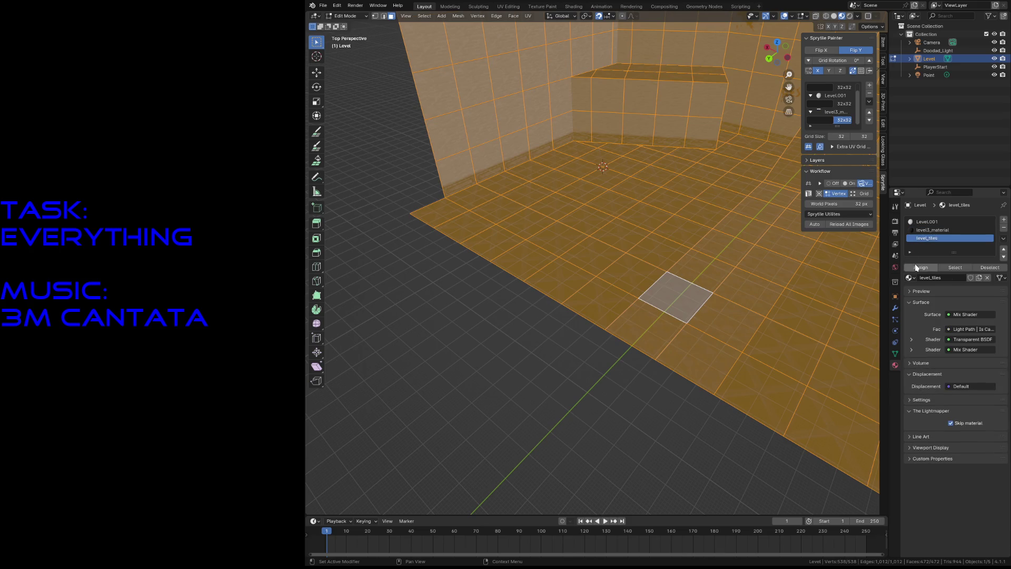
click(917, 267)
key(alt+a)
Step: Fly through the tiled room, save level3.blend and inspect the ceiling tiles at the wall edge
key(shift+grave)
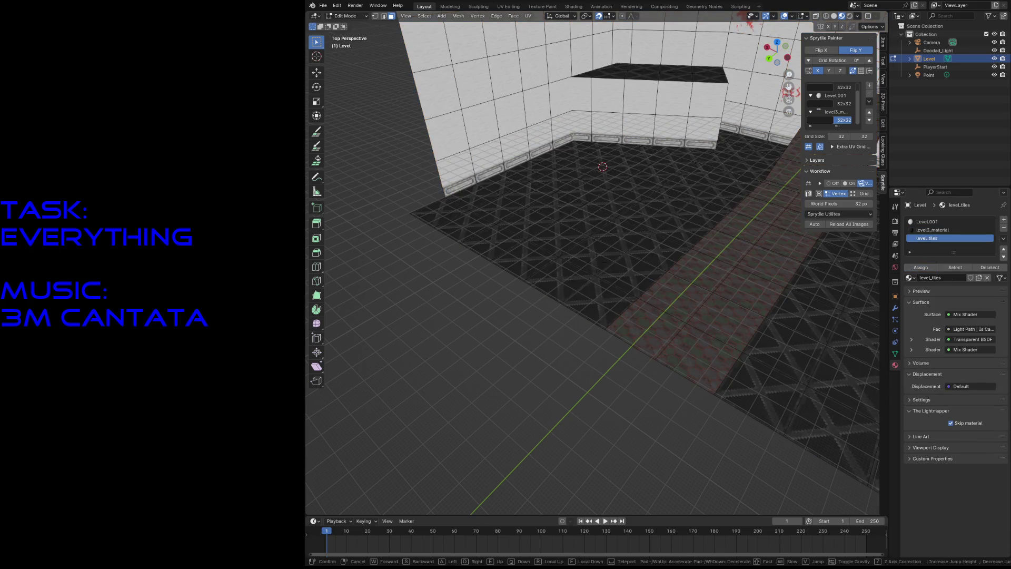
key(s)
key(w)
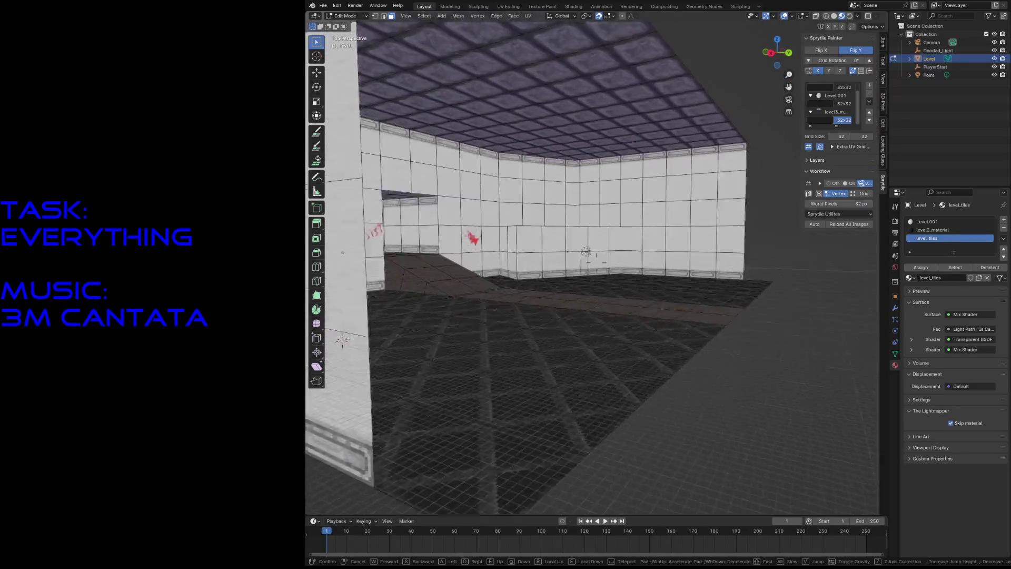
click(606, 364)
key(ctrl+s)
key(shift+grave)
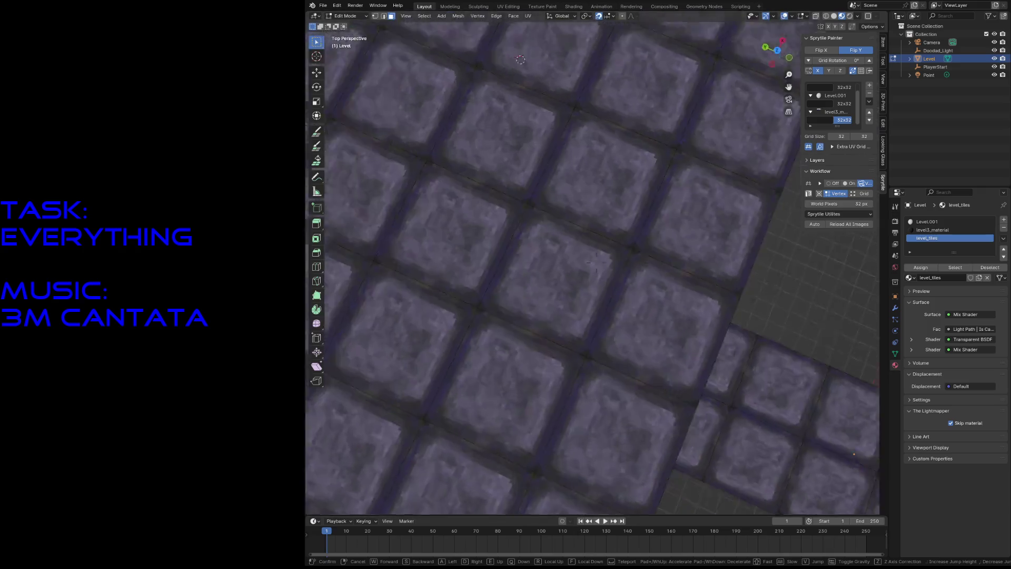
key(q)
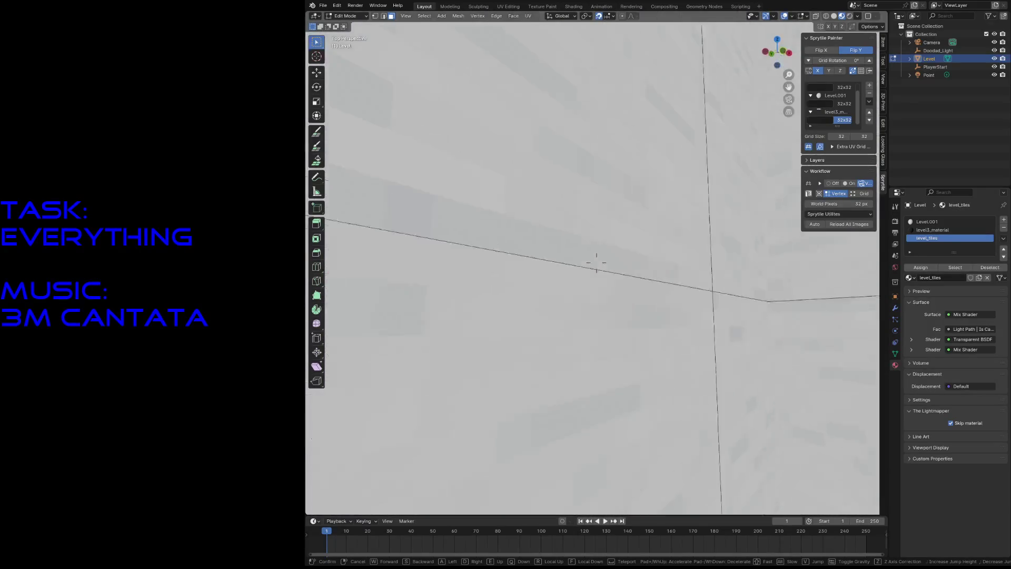
key(s)
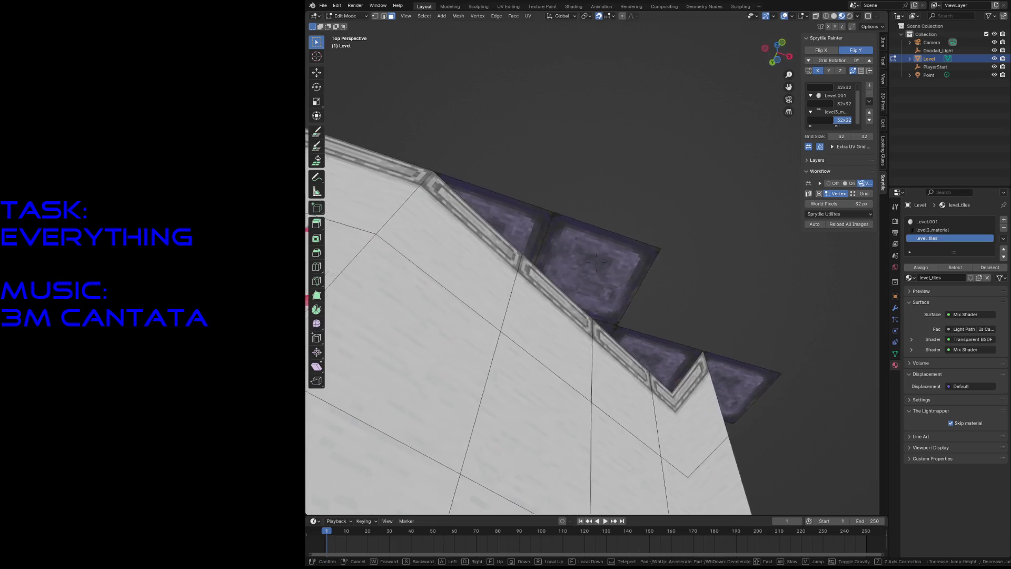
Step: Inspect the purple and triangular ceiling-edge faces and abandon a knife cut
click(570, 339)
click(586, 276)
click(552, 186)
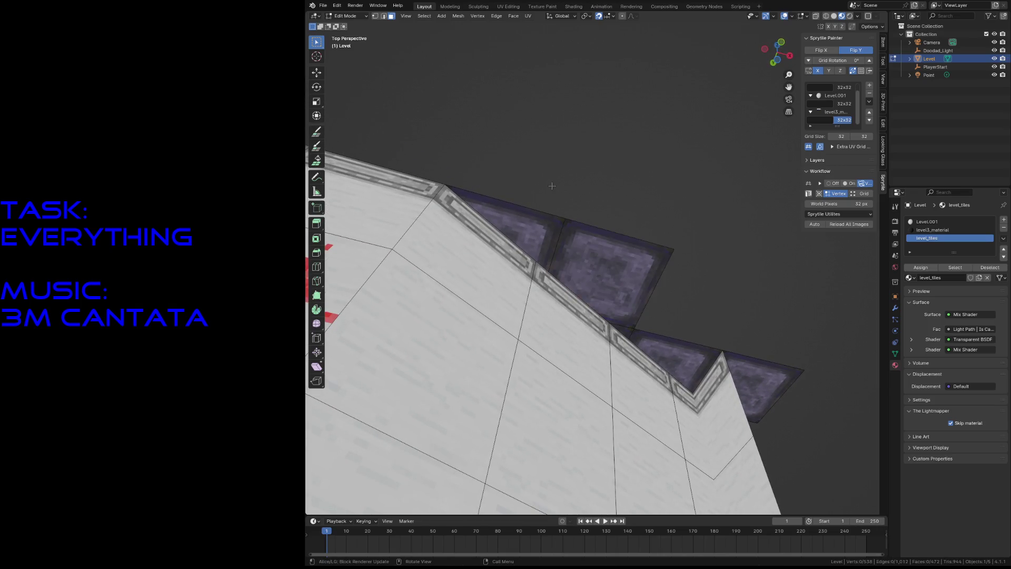
click(511, 229)
click(642, 188)
key(k)
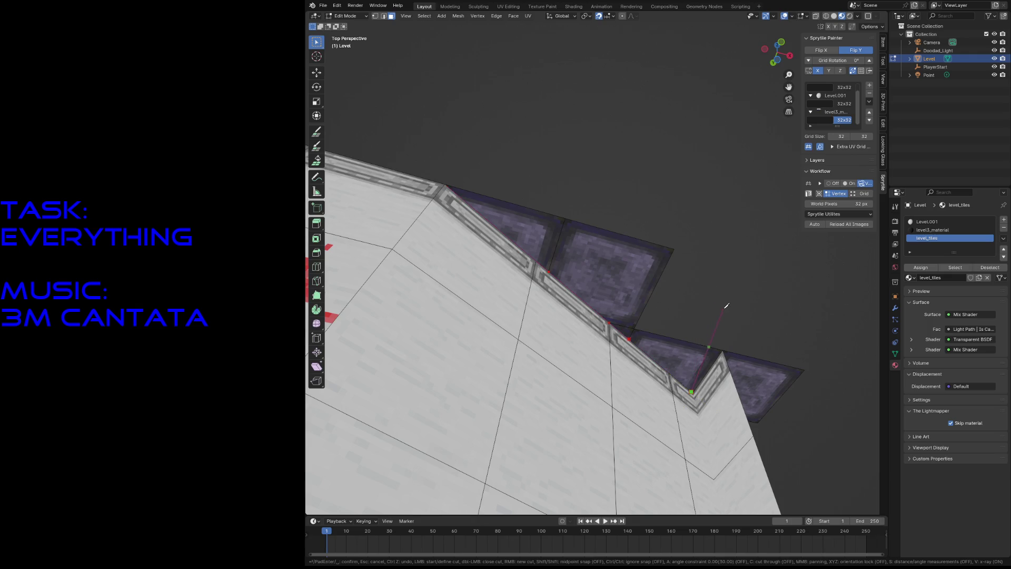
key(Return)
Step: Delete the three purple ceiling faces overhanging the wall edge
click(594, 258)
shift+click(502, 225)
key(x)
click(611, 297)
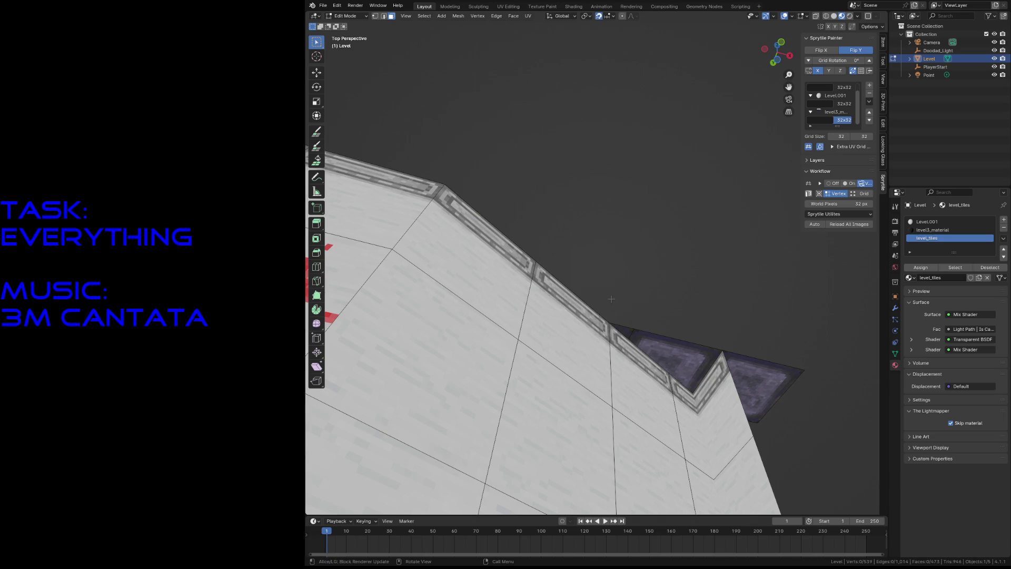
click(644, 347)
key(x)
click(644, 347)
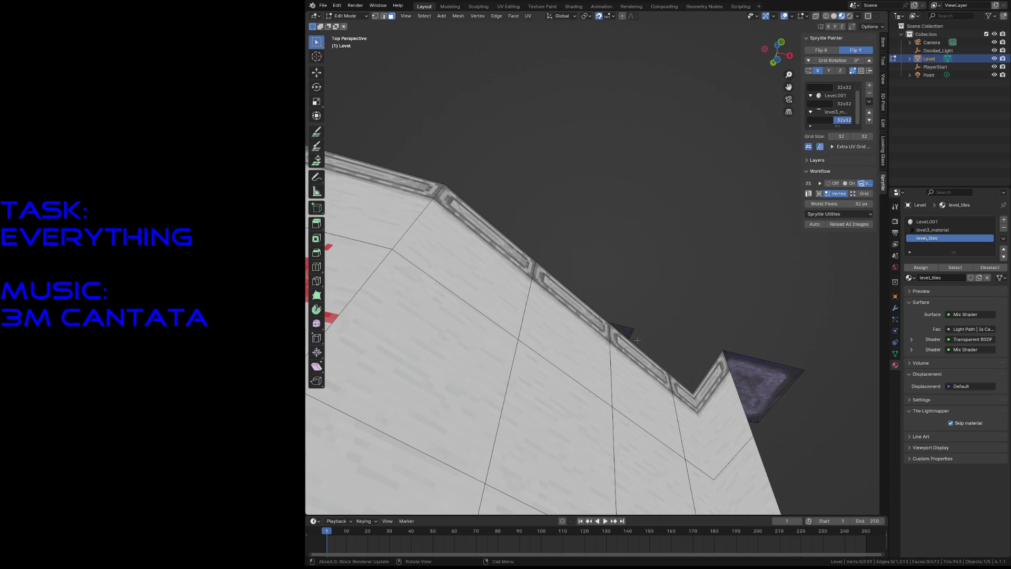
Step: Circle-select the corner gap face at the ceiling, fly around to inspect it, then deselect
key(shift+grave)
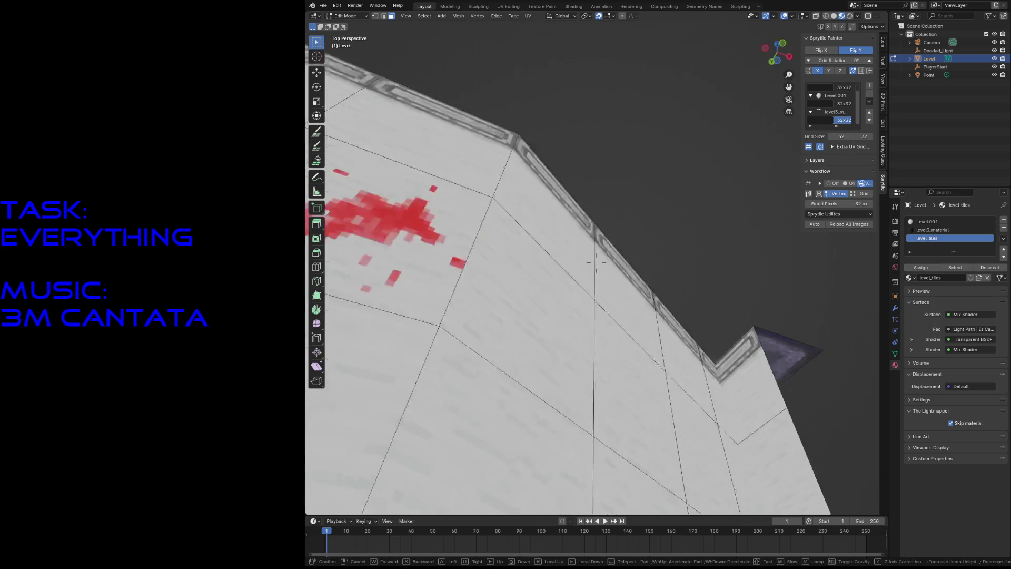
click(624, 336)
key(c)
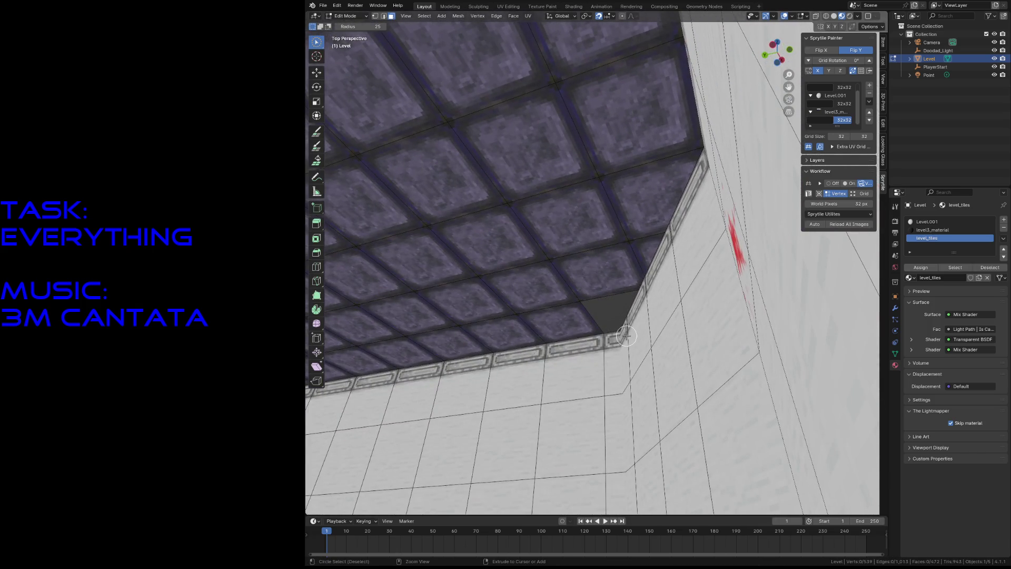
key(f)
key(shift+grave)
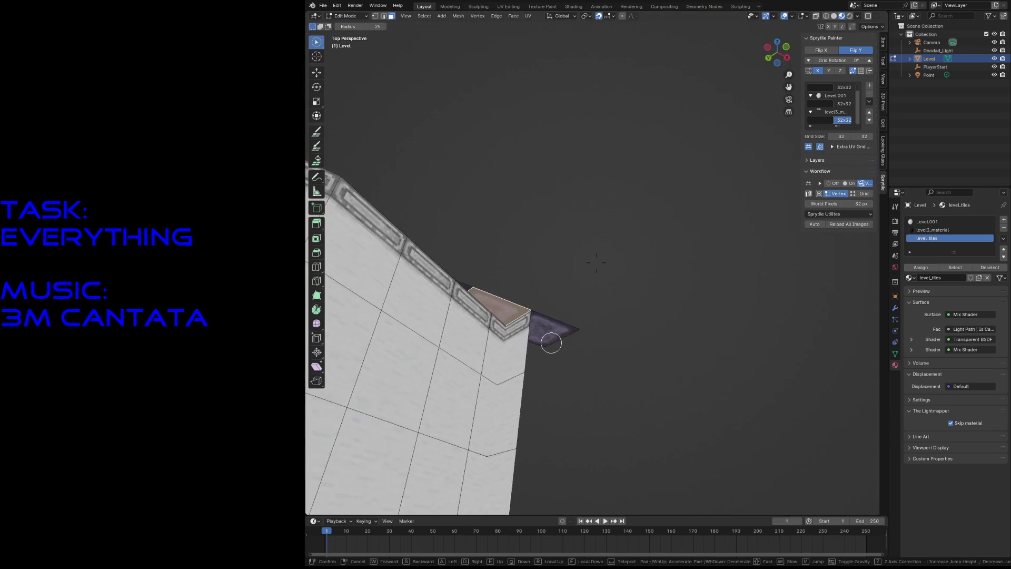
click(625, 337)
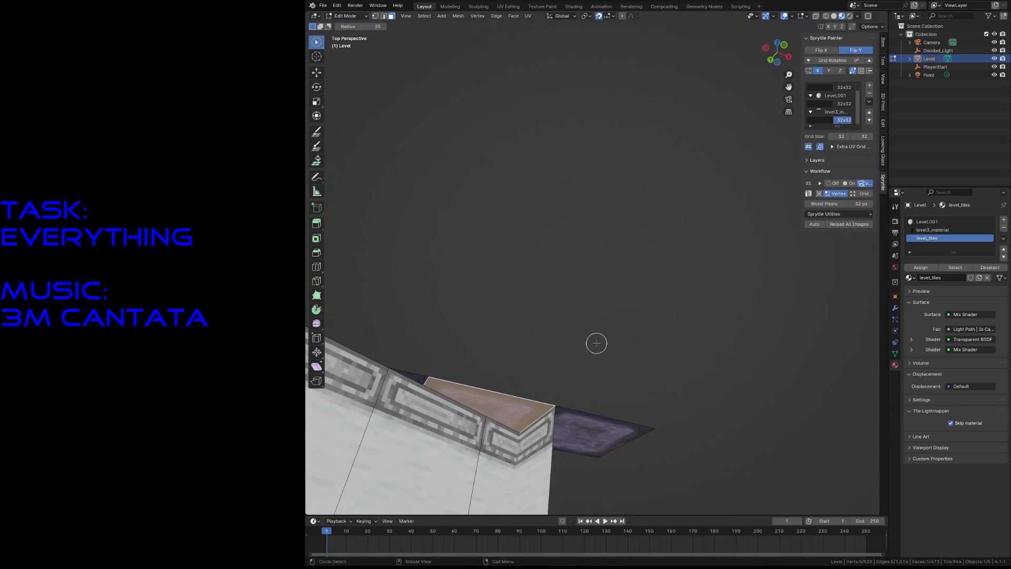
key(w)
key(w)
click(491, 366)
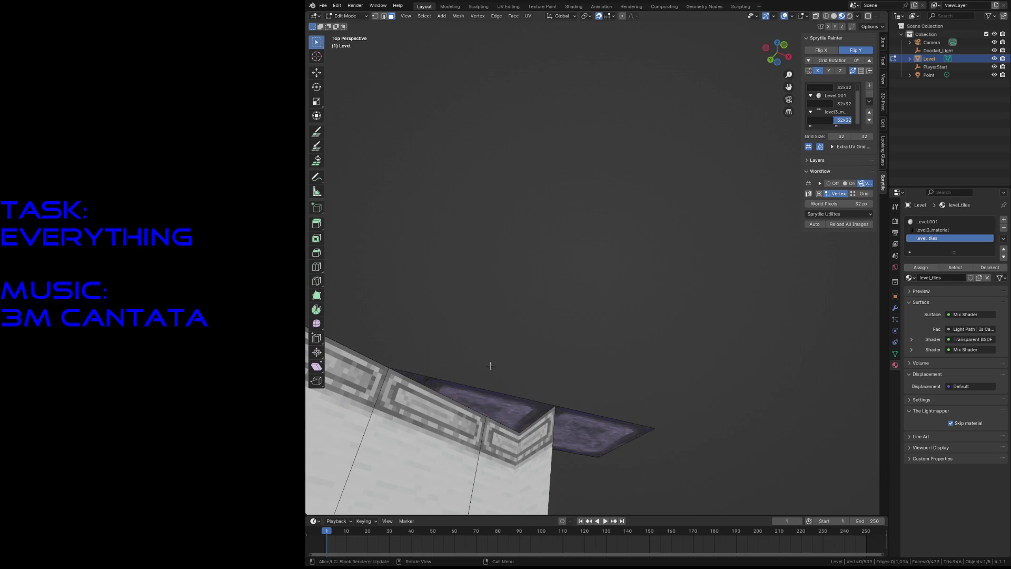
key(shift+grave)
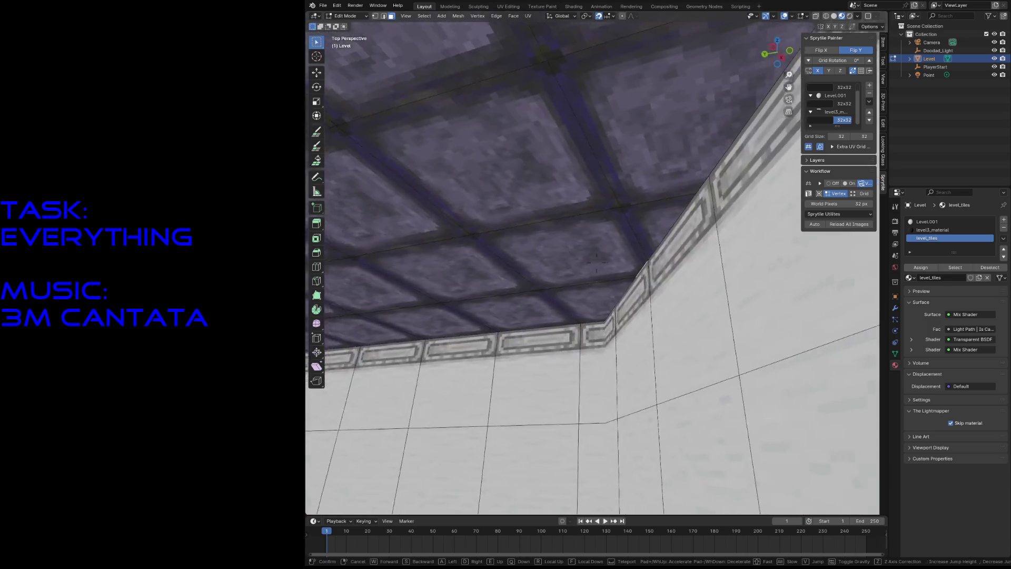
Step: Switch the level to Wireframe shading, check a ceiling-edge face and save level3.blend
click(429, 357)
key(z)
click(387, 360)
right_click(386, 361)
click(486, 353)
click(596, 353)
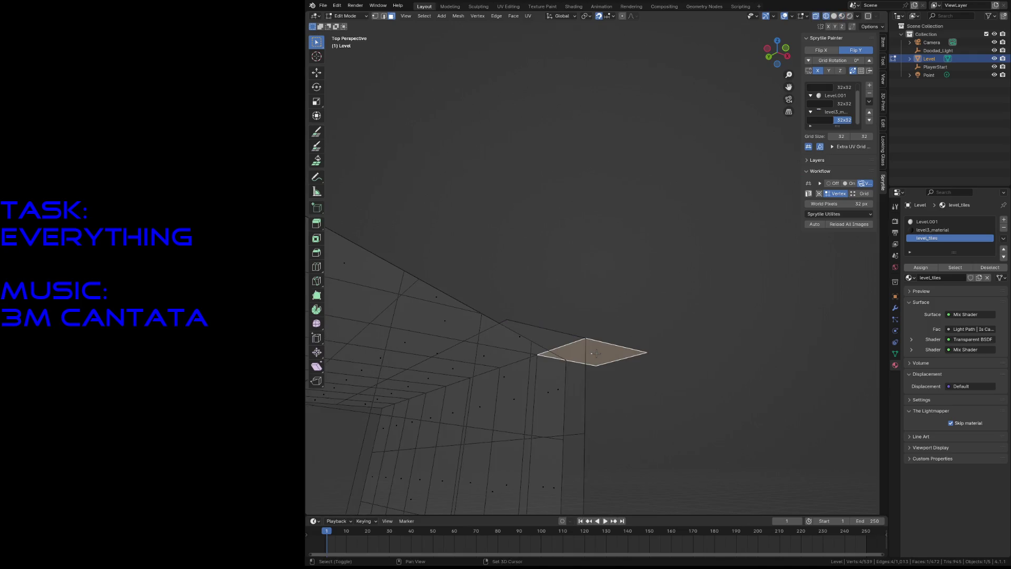
middle_drag(596, 353, 565, 167)
click(564, 168)
key(ctrl+s)
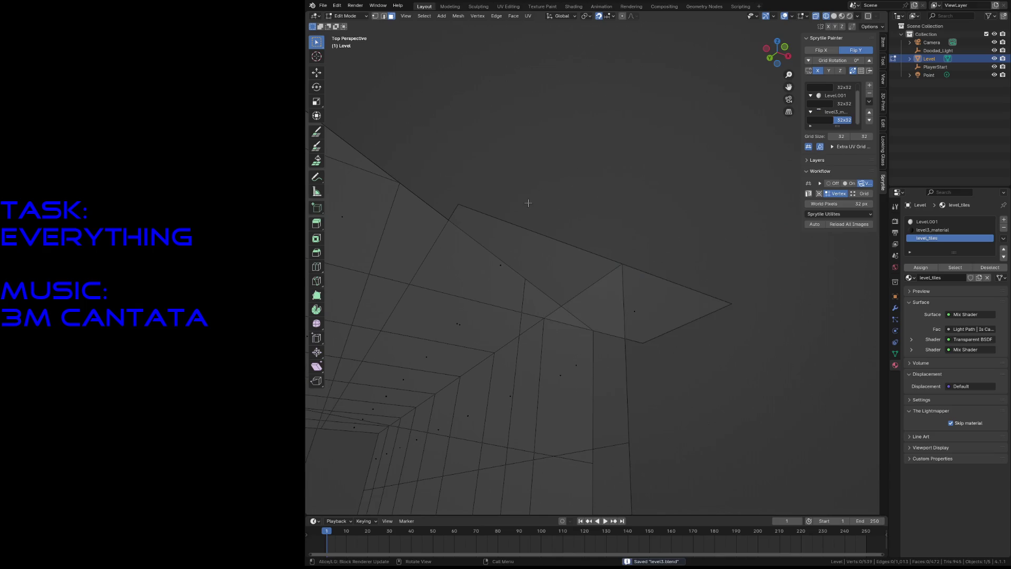
Step: Knife-cut a new edge across the ceiling-edge face and begin another cut
key(k)
click(448, 219)
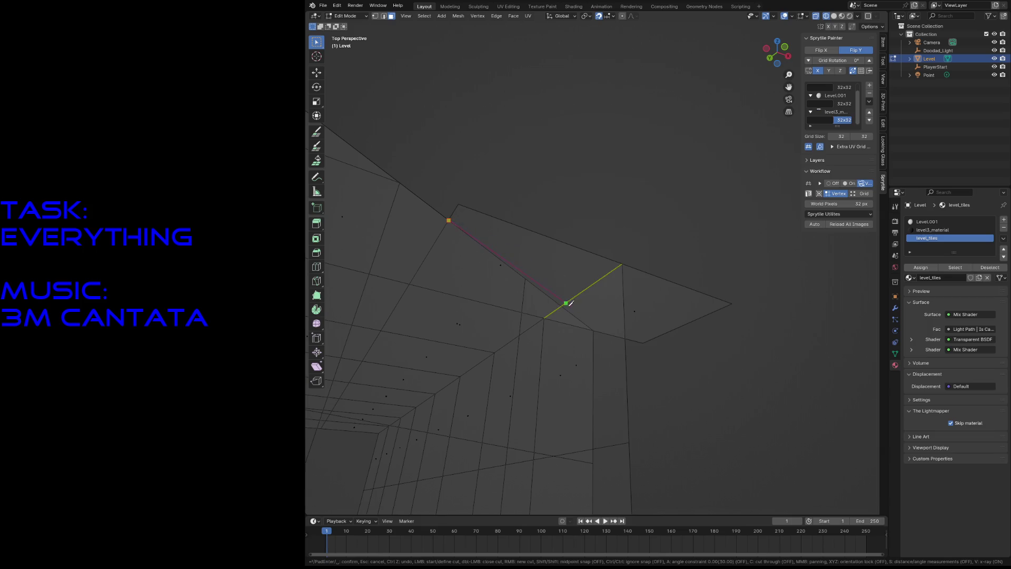
key(Return)
key(Return)
key(k)
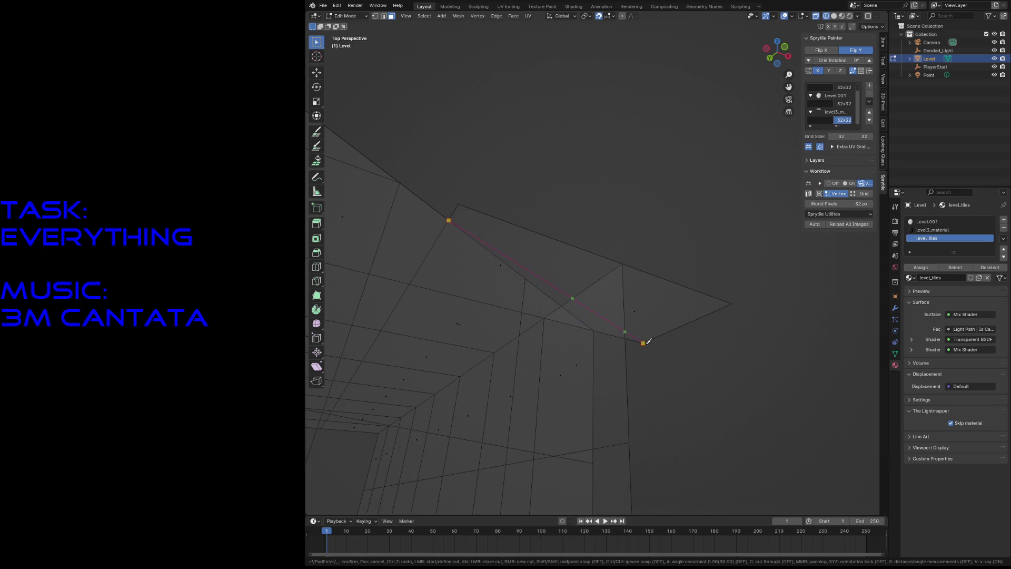
Step: Cancel the current knife cut and reposition the view over the upper face of the Level mesh
right_click(658, 366)
key(shift+grave)
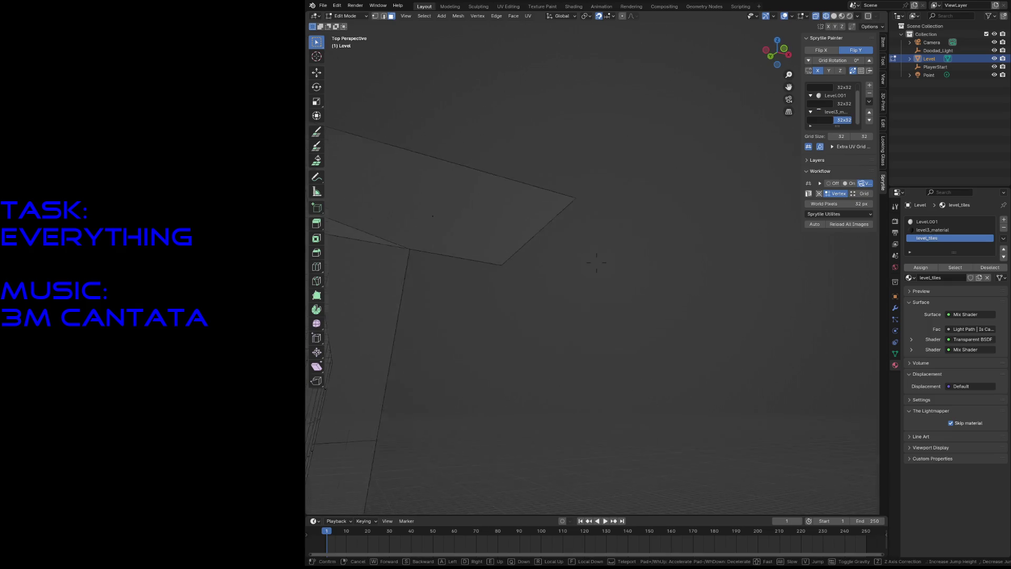
click(597, 263)
key(k)
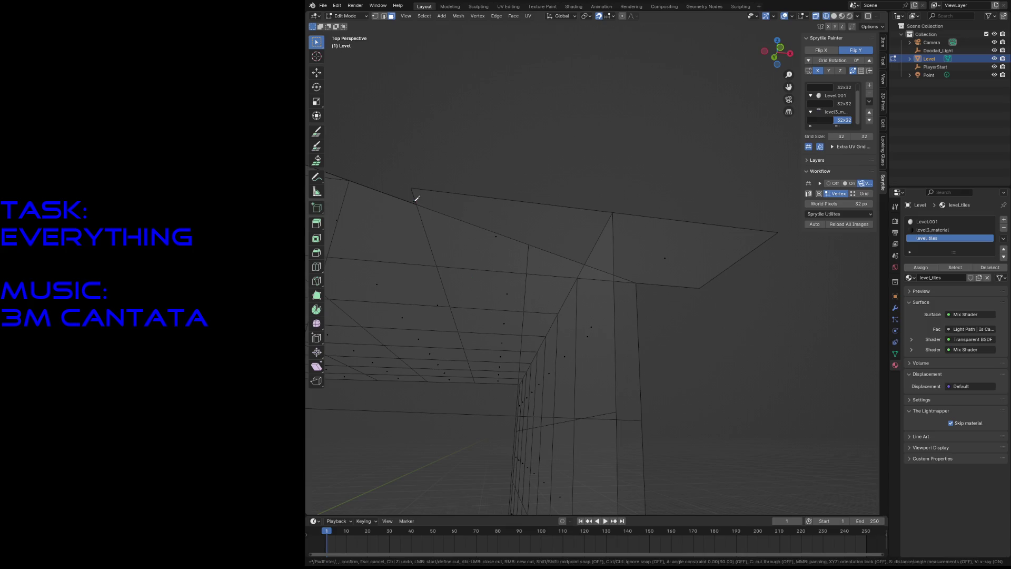
click(417, 203)
key(Escape)
Step: Knife-cut a new edge across the upper face, creating an extra triangular face, and select the new faces
key(k)
click(417, 203)
click(637, 281)
key(Return)
click(539, 224)
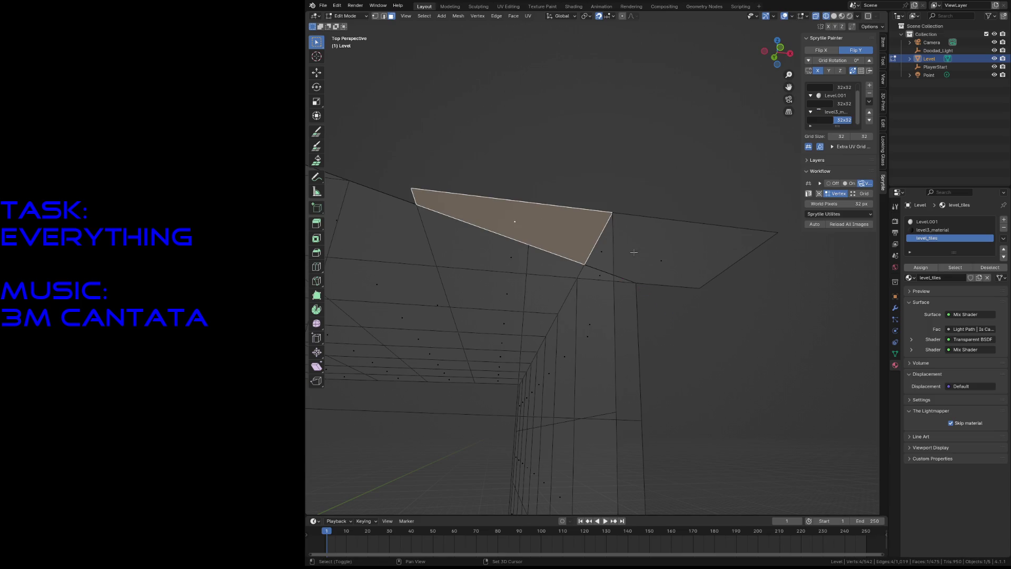
middle_drag(539, 224, 663, 243)
shift+click(664, 237)
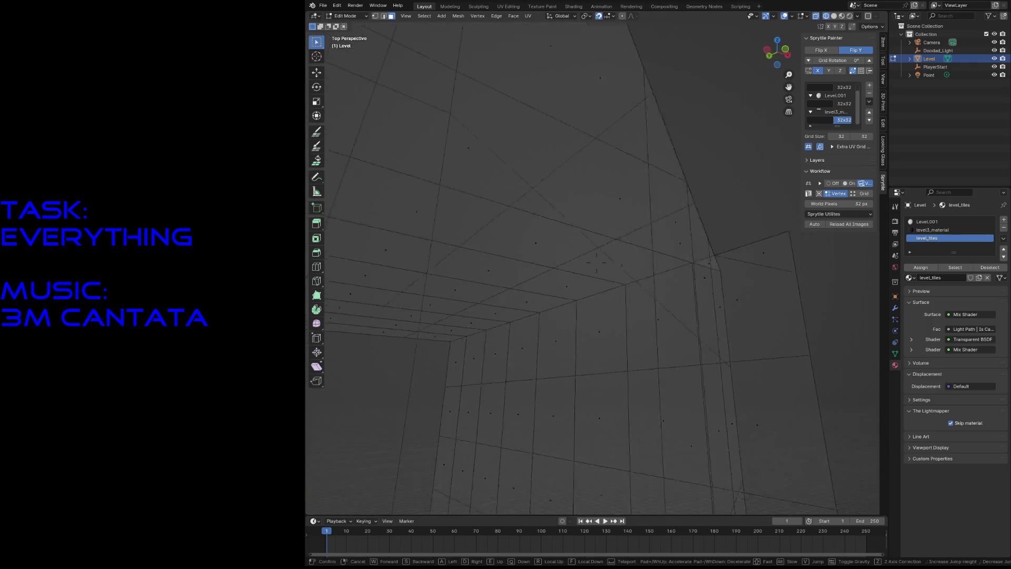
Step: Save the level3 file
key(ctrl+s)
key(z)
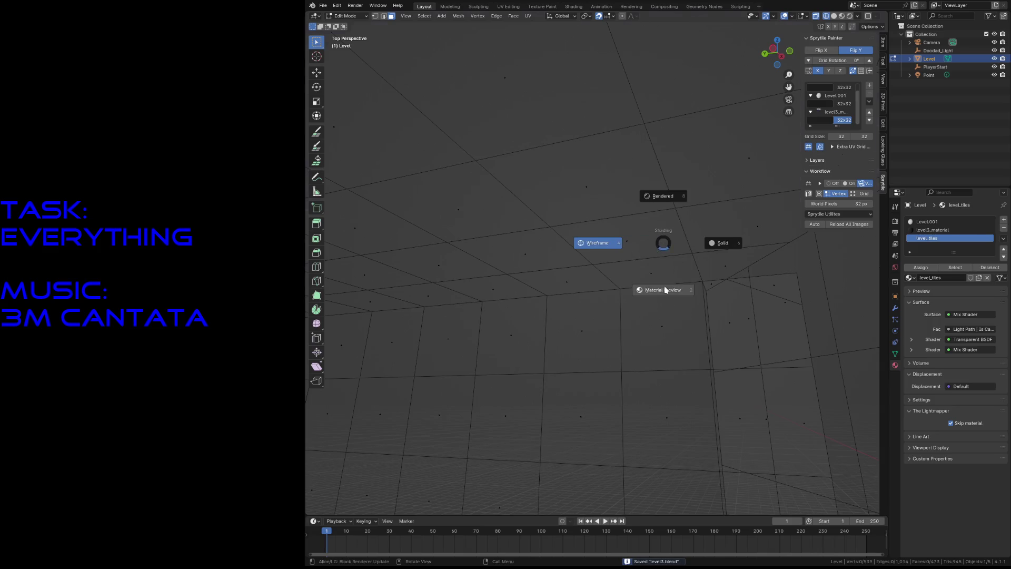
Step: Show the level in Material Preview with its wall, trim and ceiling textures, viewed from above the wall
click(666, 291)
key(shift+grave)
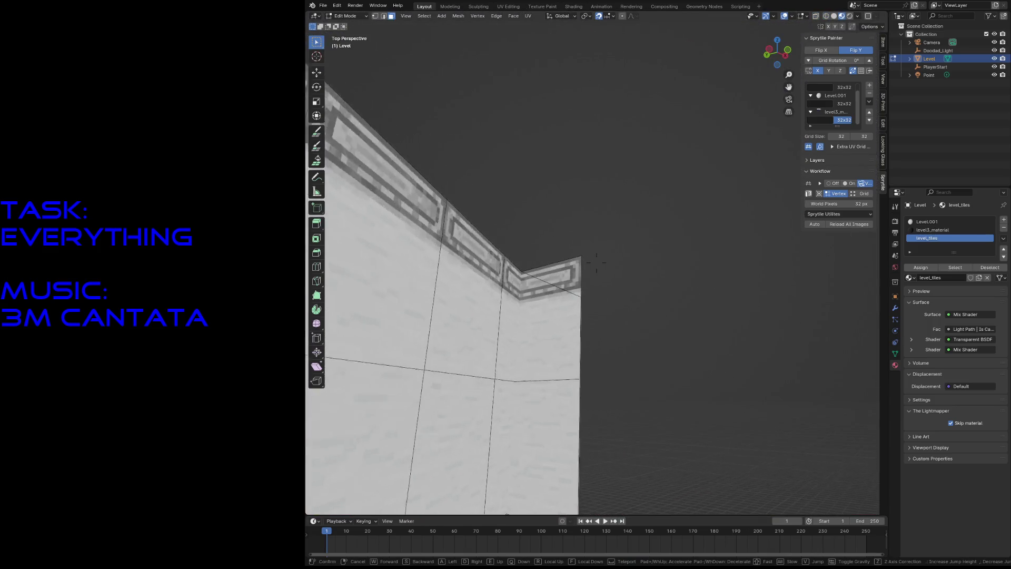
key(e)
click(602, 181)
key(c)
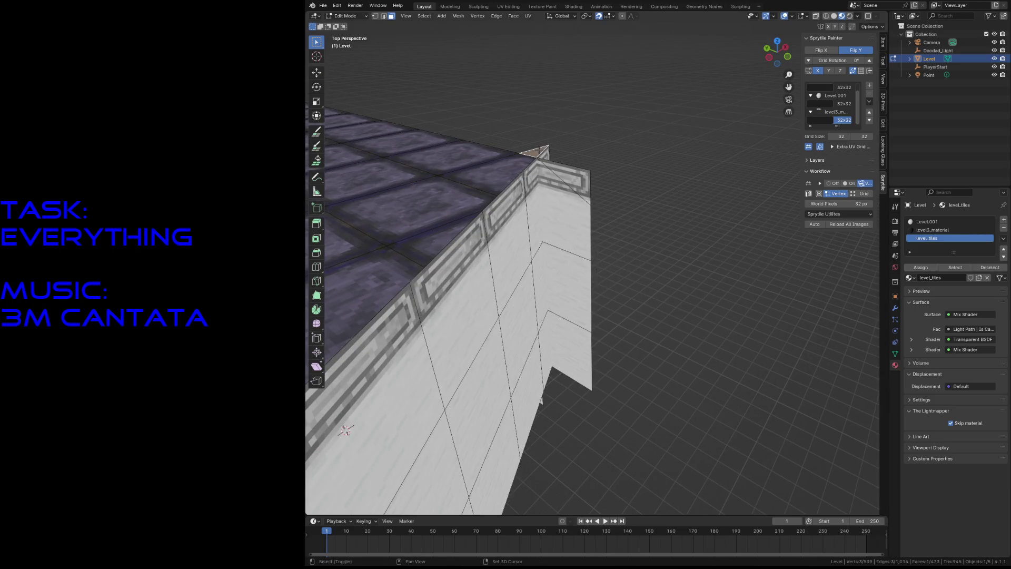
key(a)
key(Escape)
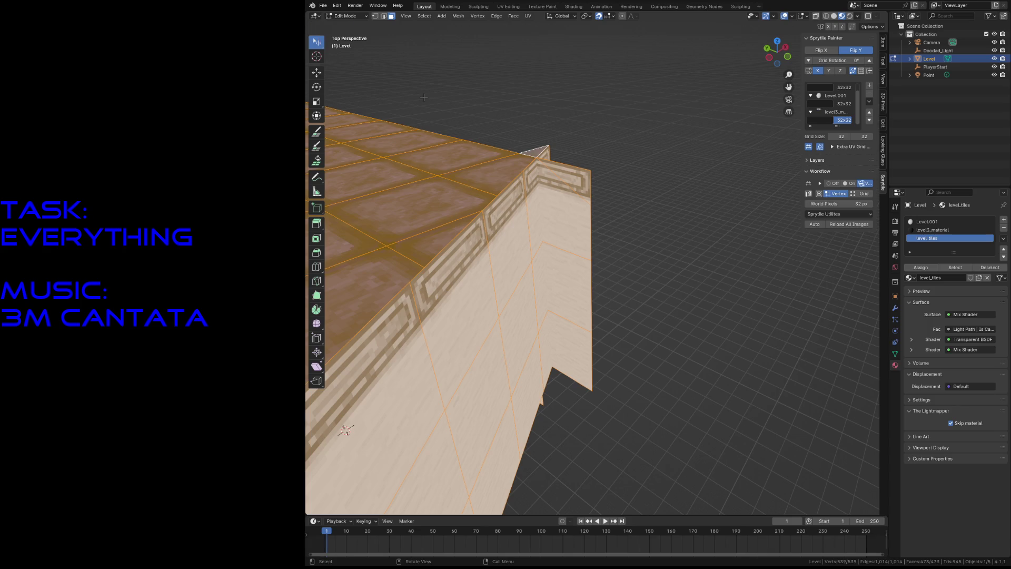
Step: Delete the stray vertex at the top wall corner
key(alt+a)
key(shift+grave)
key(w)
key(s)
click(427, 54)
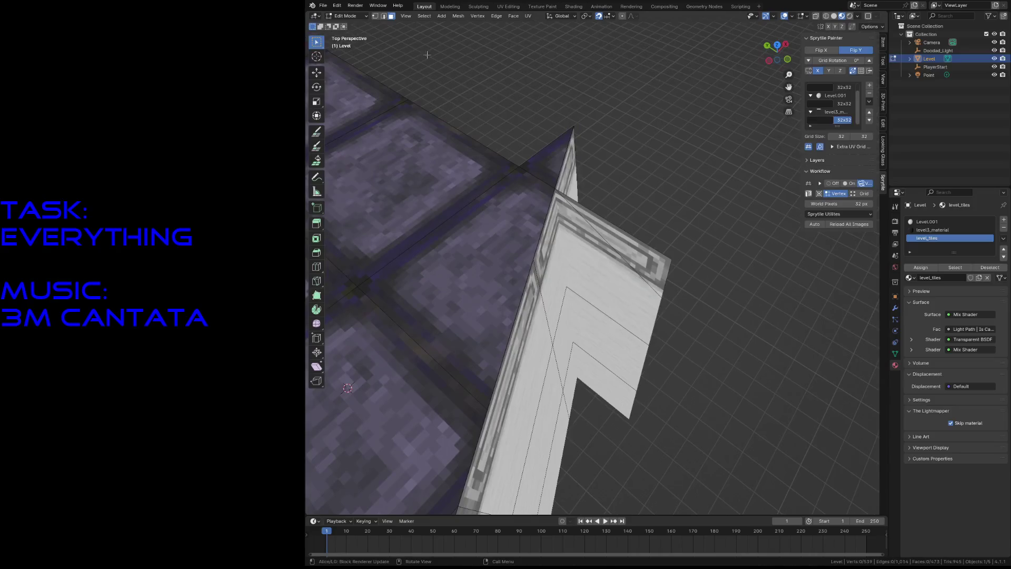
click(543, 165)
key(x)
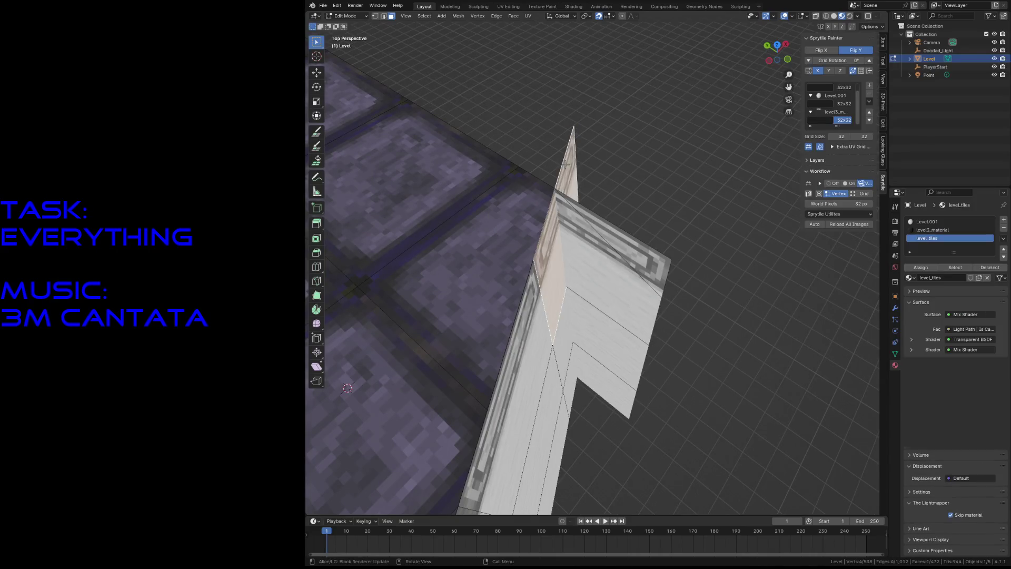
Step: Inspect the wall corner and save the level3 file
key(shift+grave)
key(w)
key(s)
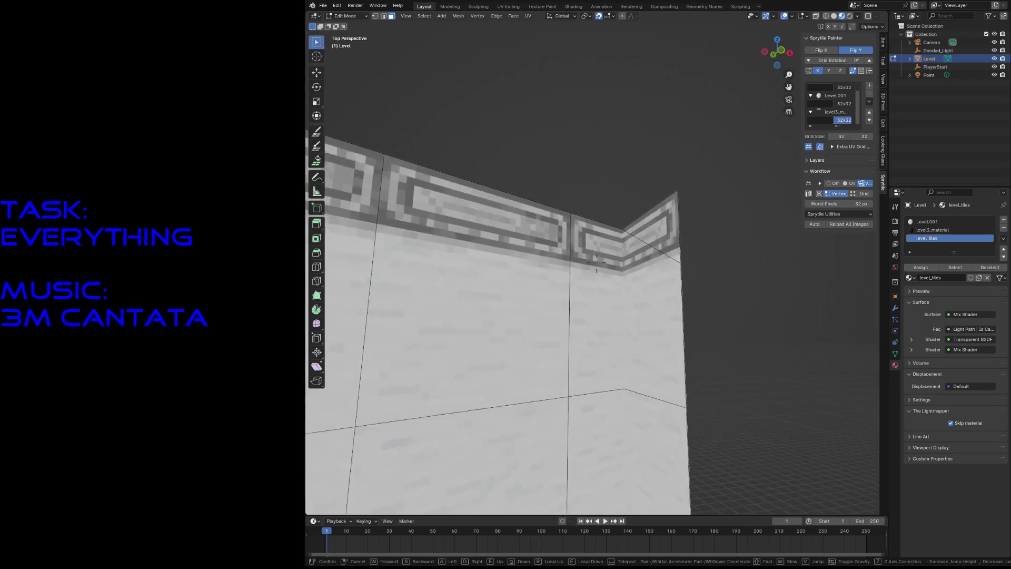
click(637, 168)
key(ctrl+s)
key(k)
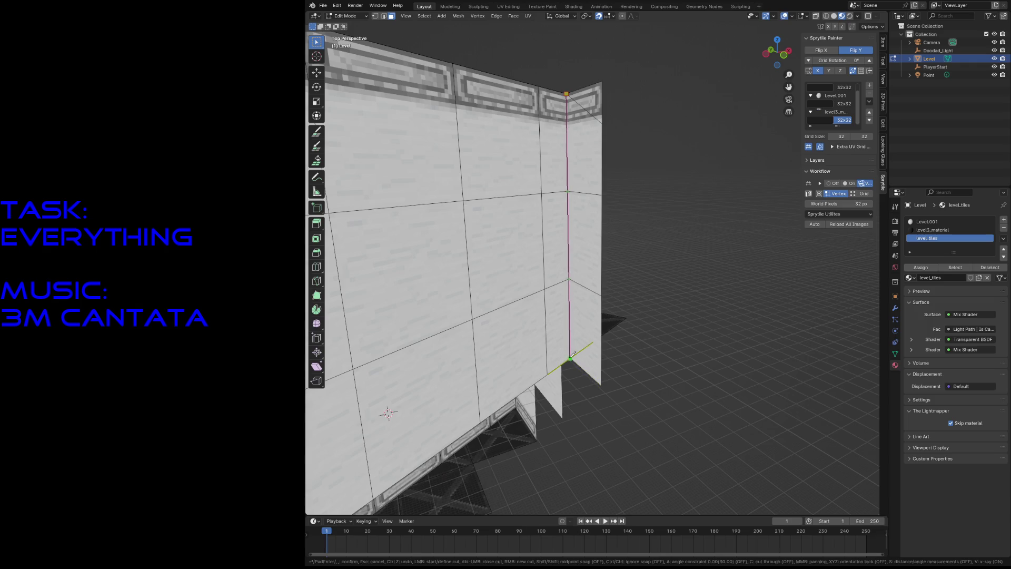
Step: Abandon the unfinished vertical cut and select the two right wall faces and the top triangle
key(x)
key(z)
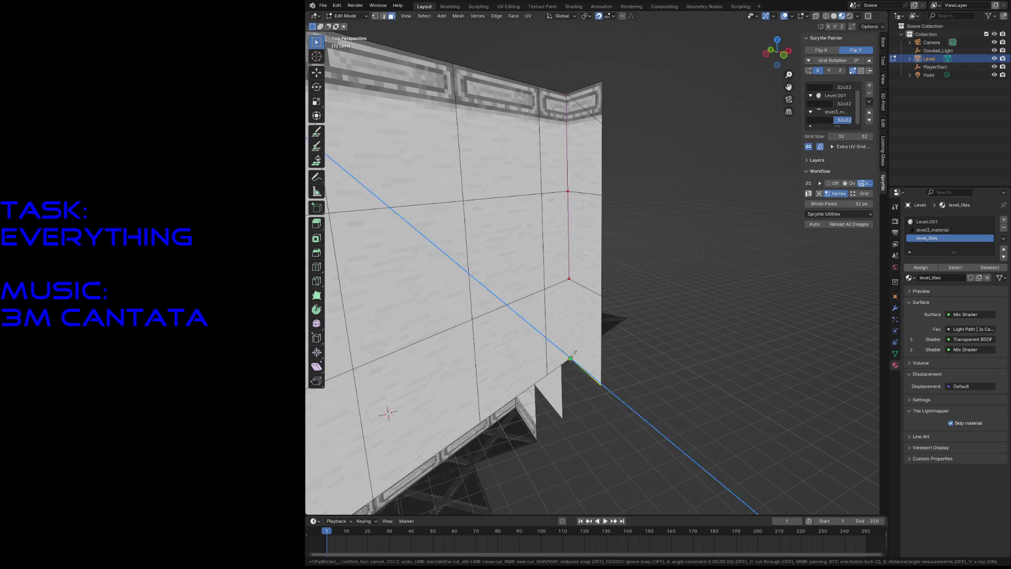
key(Escape)
click(582, 147)
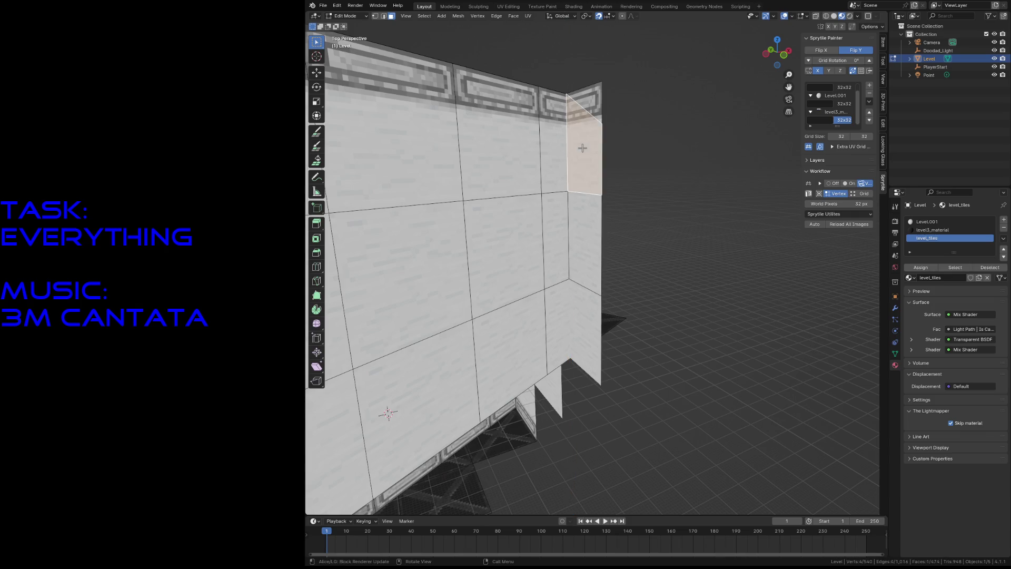
shift+click(582, 239)
shift+click(592, 108)
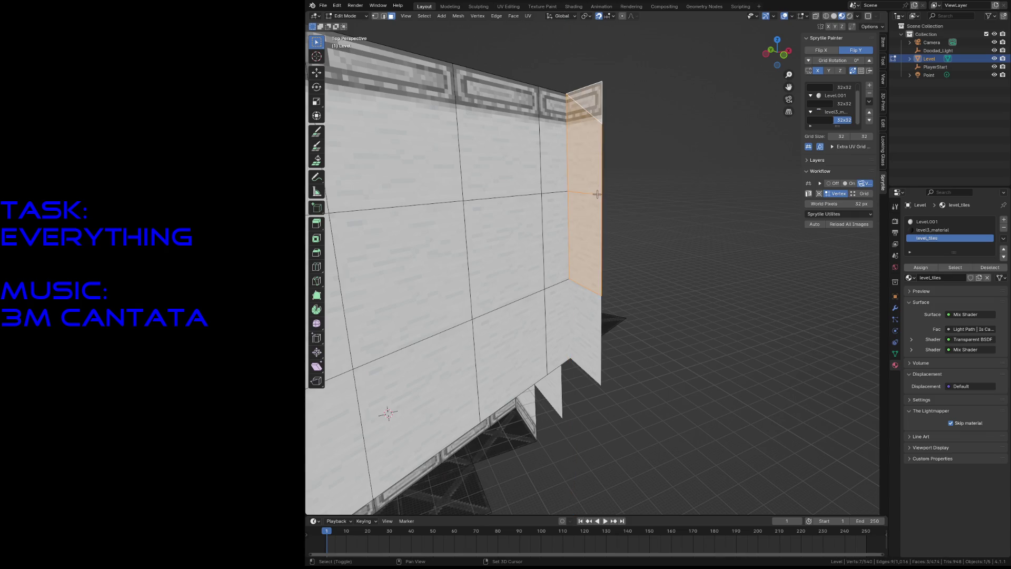
Step: Delete the narrow face at the inner wall corner of the Level mesh
key(shift+grave)
key(w)
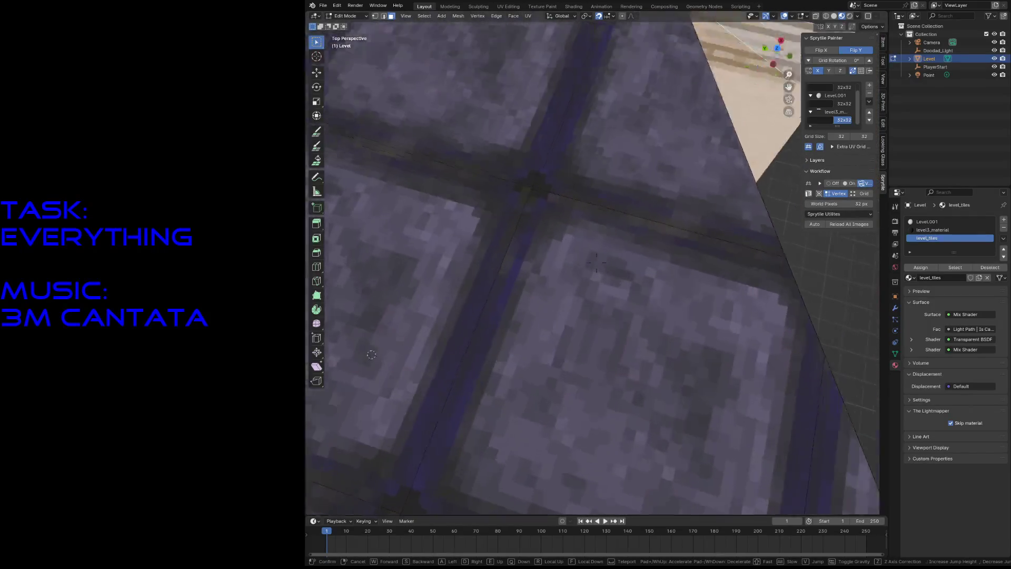
key(s)
click(551, 311)
key(shift+grave)
key(w)
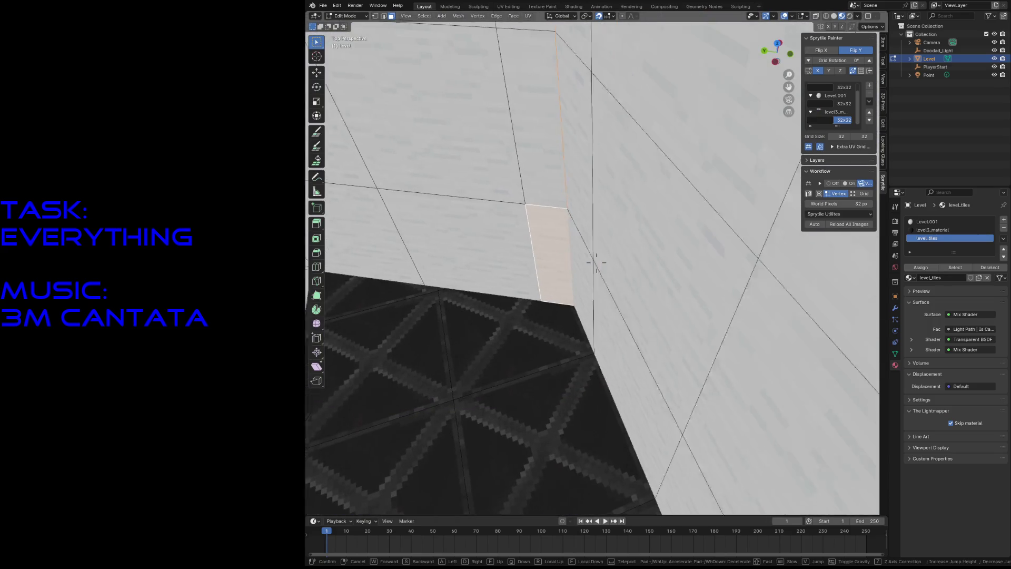
click(597, 261)
click(549, 255)
right_click(550, 256)
key(Escape)
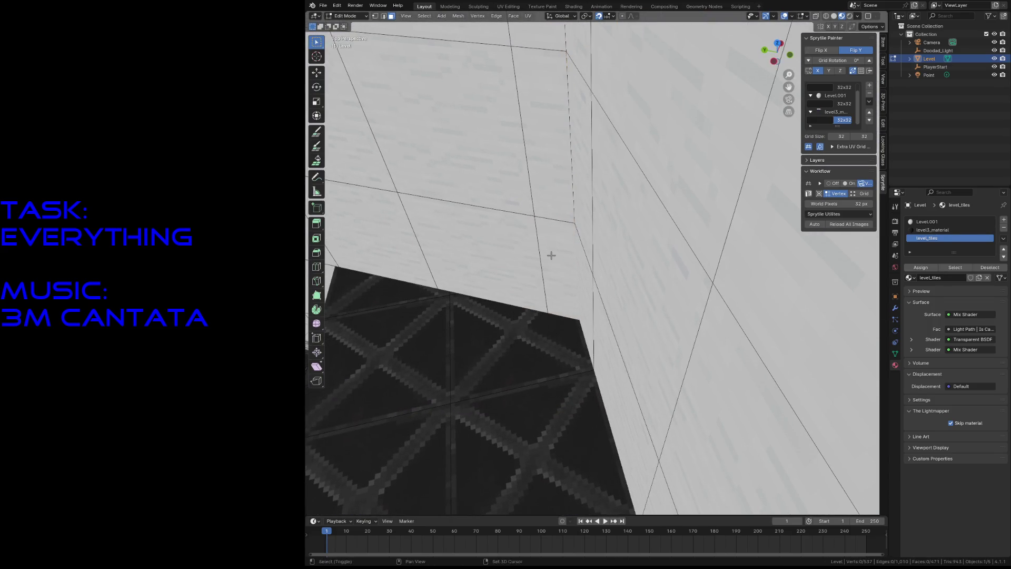
Step: Turn the view to face the wall, ready to cut from the notch vertex
key(shift+grave)
key(s)
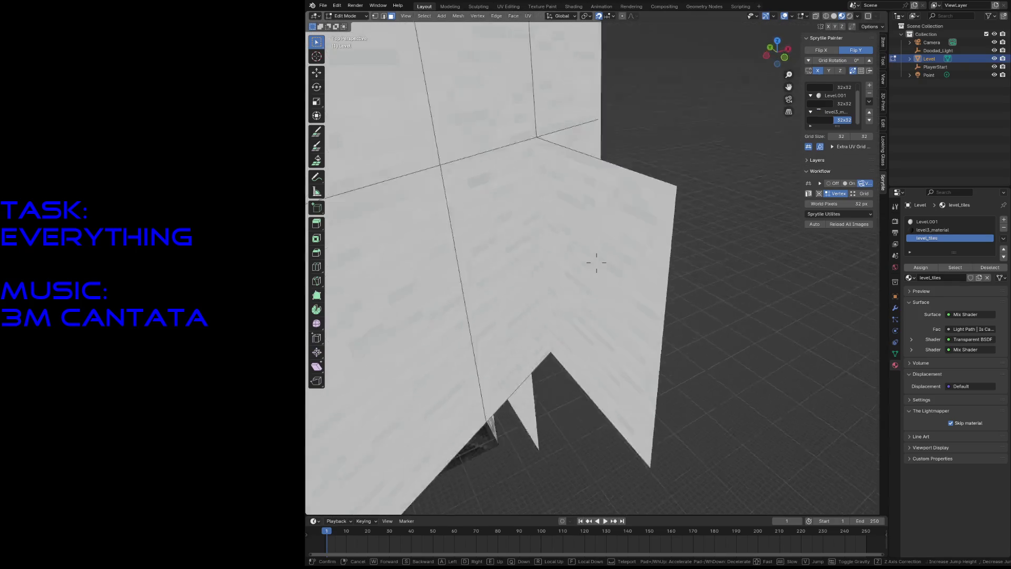
key(w)
click(597, 262)
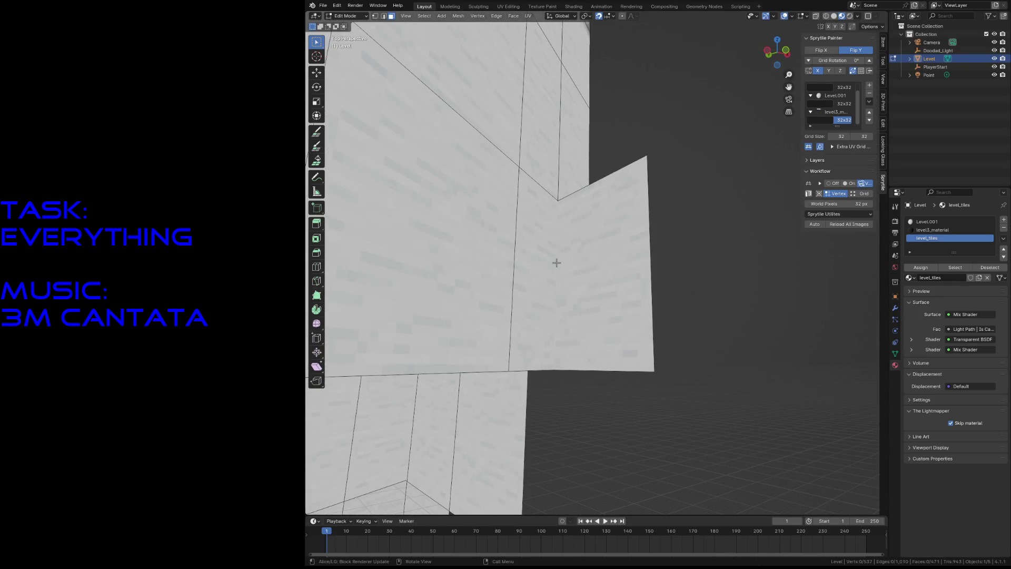
key(k)
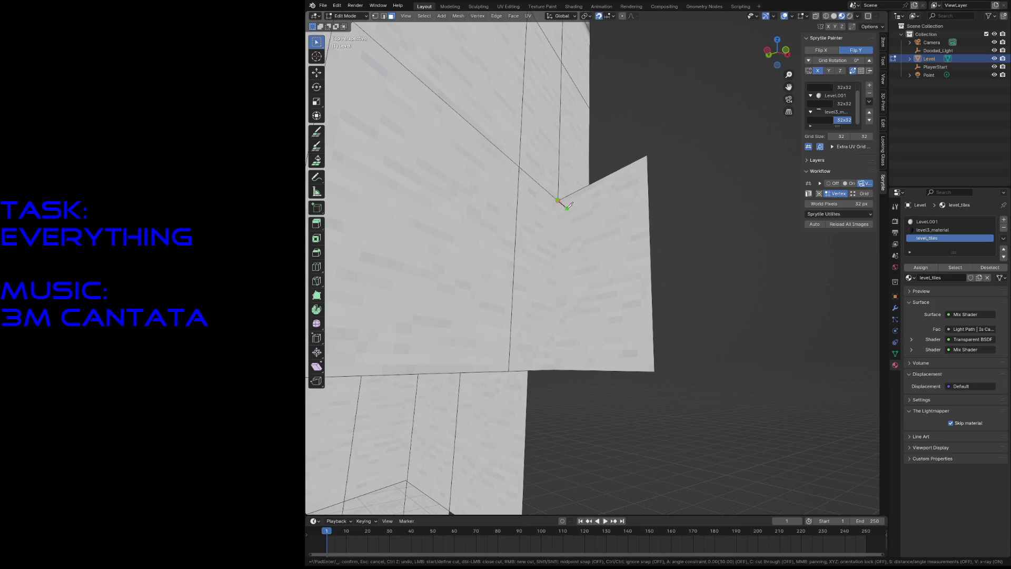
Step: Knife-cut a Z-locked vertical edge from the notch vertex down to the bottom wall edge
click(559, 200)
key(x)
key(z)
click(564, 364)
key(Return)
Step: Delete the face beside the new cut, leaving an opening in the wall
click(616, 276)
key(x)
click(616, 276)
Step: Fly down to floor level to check the corner and save the level file
key(shift+grave)
key(s)
key(w)
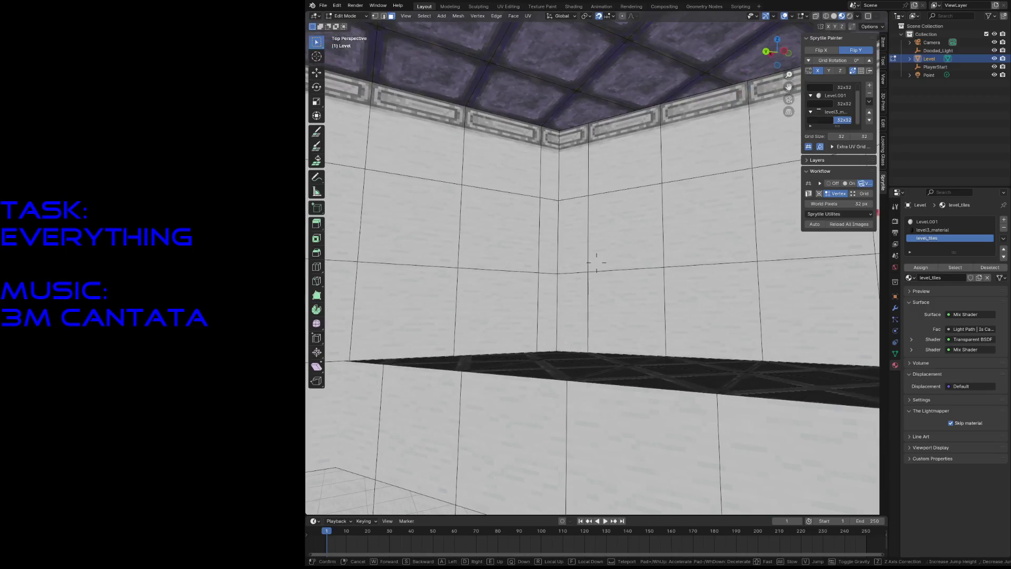
key(w)
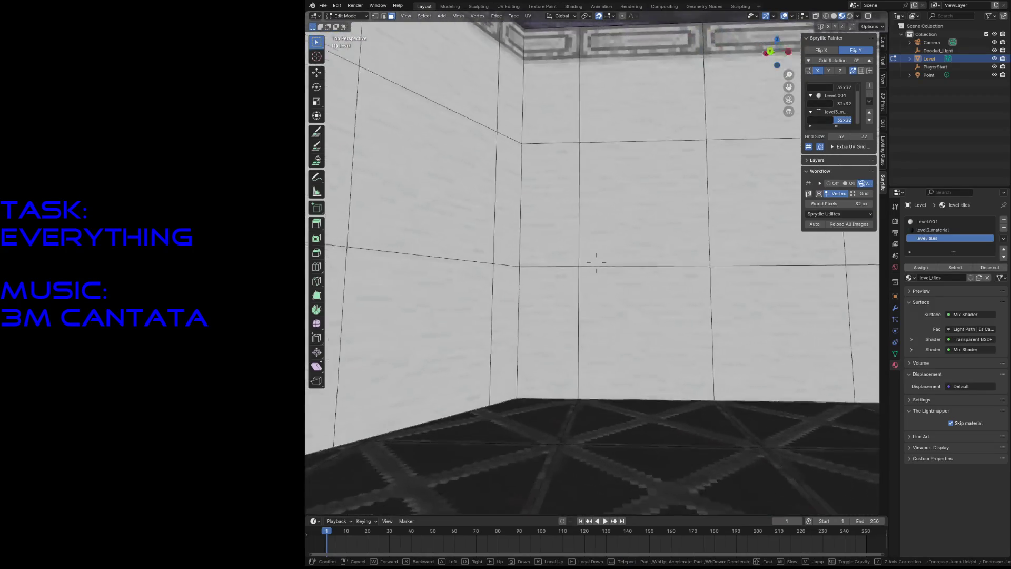
key(s)
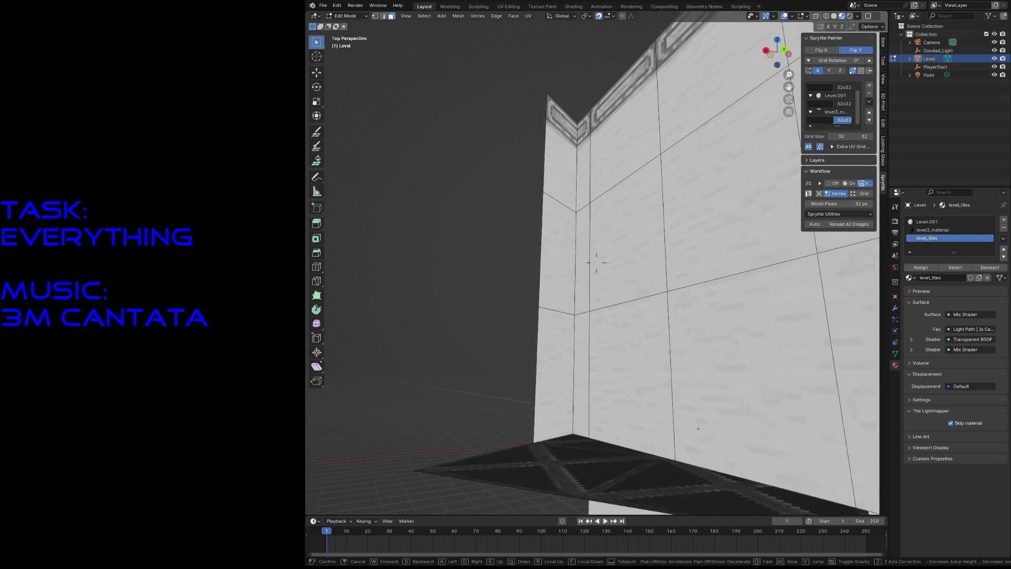
click(615, 275)
key(ctrl+s)
Step: Back away to bring more of the walls into view for the next cut
key(shift+grave)
key(s)
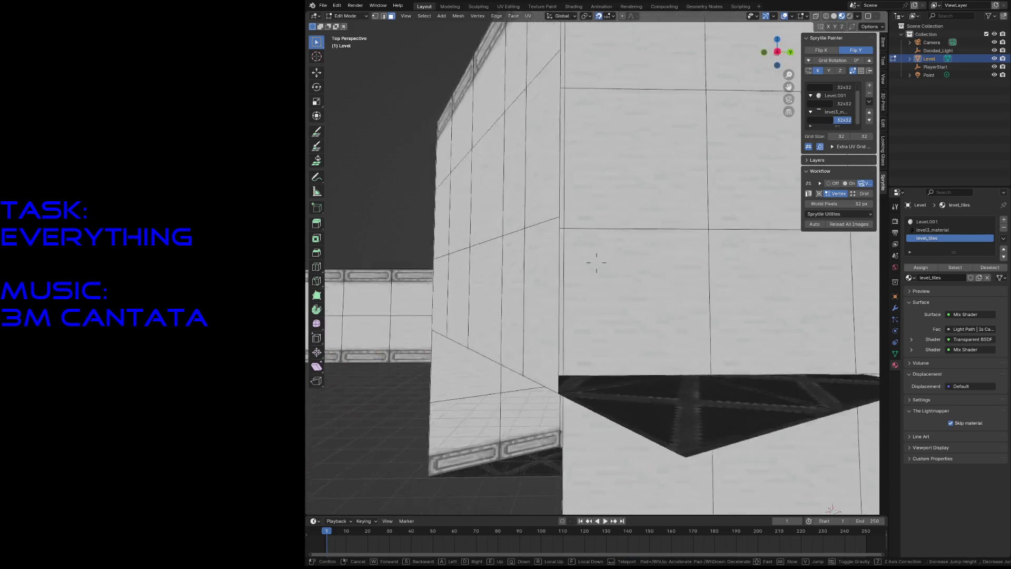
click(597, 264)
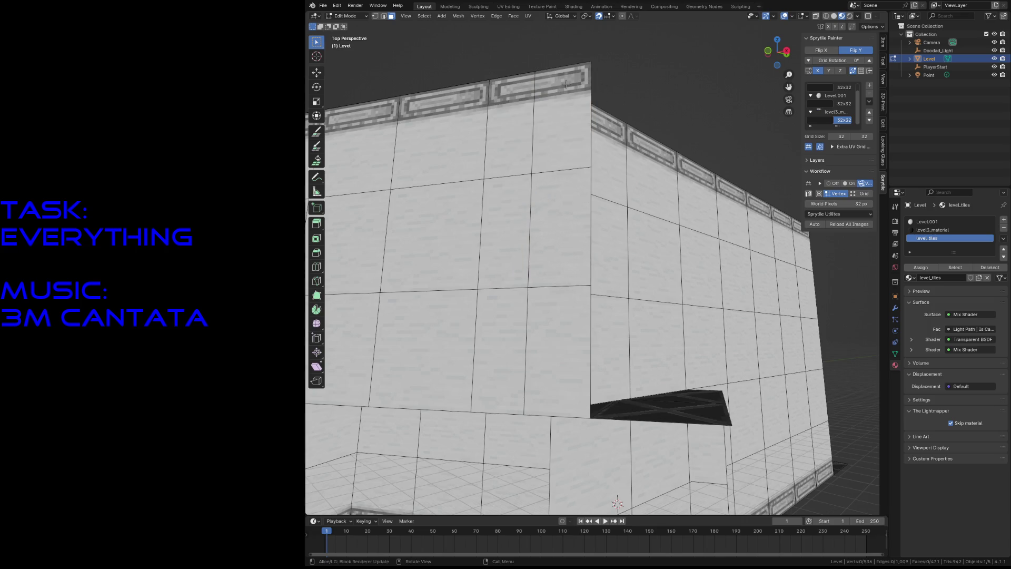
key(k)
Step: Knife-cut a vertical edge down the white wall corner beside the purple ceiling trim
key(Escape)
key(shift+grave)
key(w)
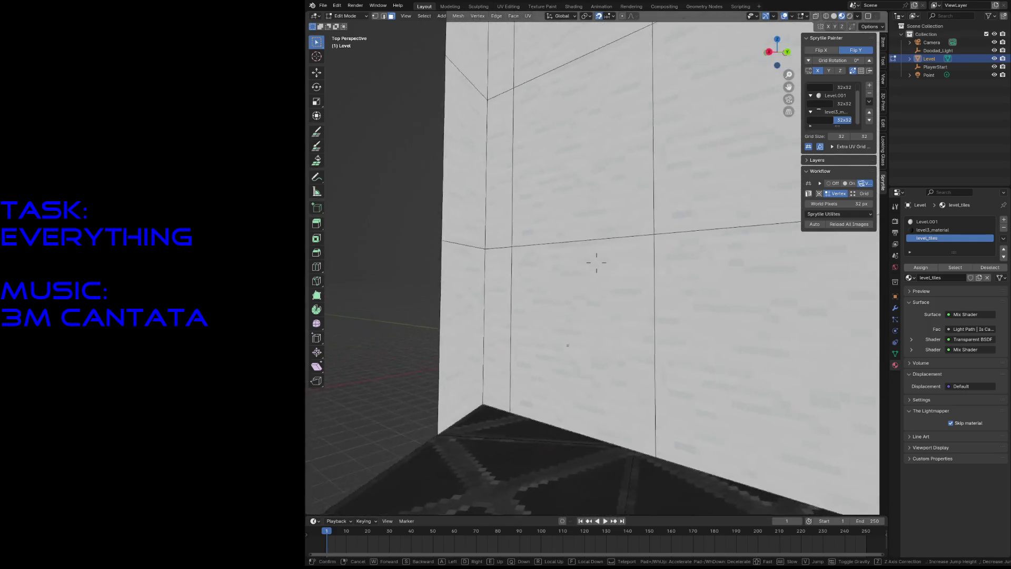
click(596, 263)
key(k)
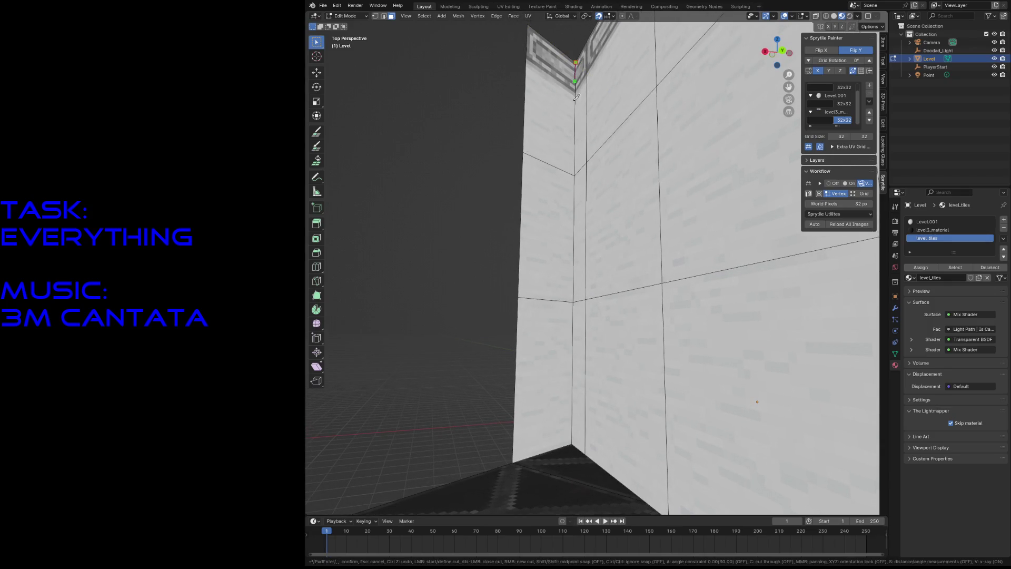
click(572, 444)
key(Return)
Step: Select the three left wall-strip faces, delete them, then undo to restore them
click(549, 409)
shift+click(558, 258)
shift+click(553, 148)
key(x)
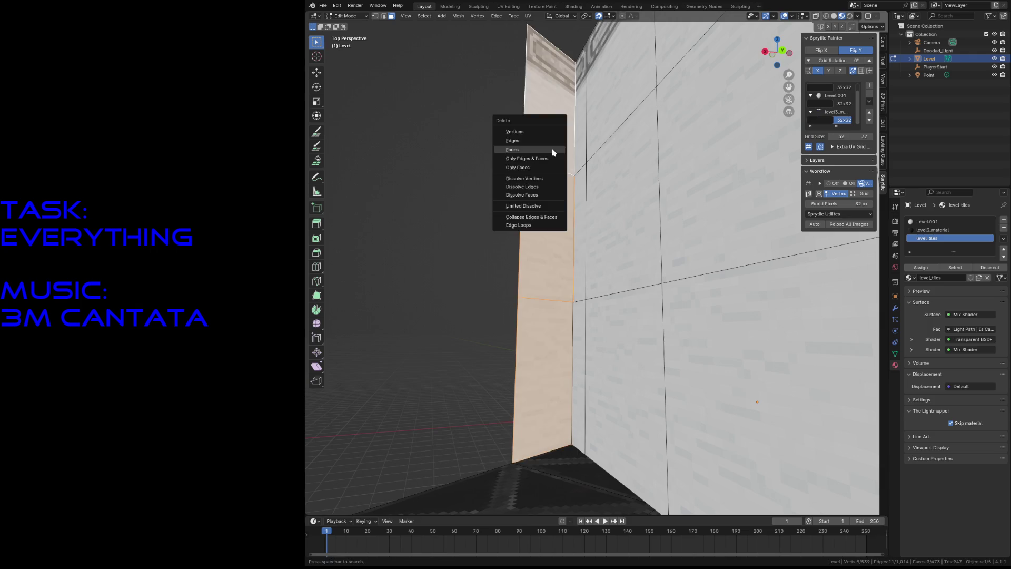
click(553, 149)
middle_drag(553, 149, 552, 148)
key(ctrl+z)
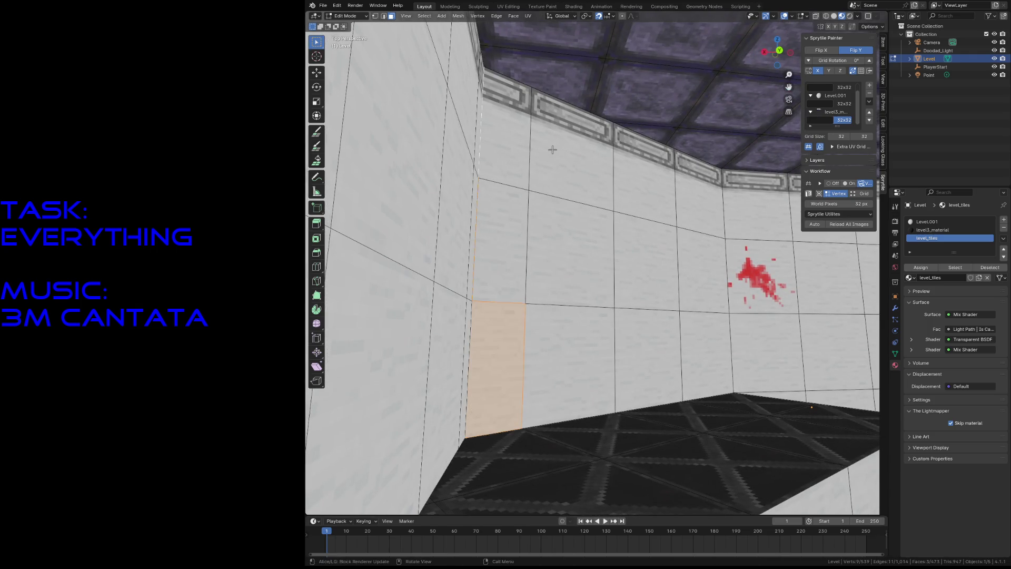
key(x)
click(505, 341)
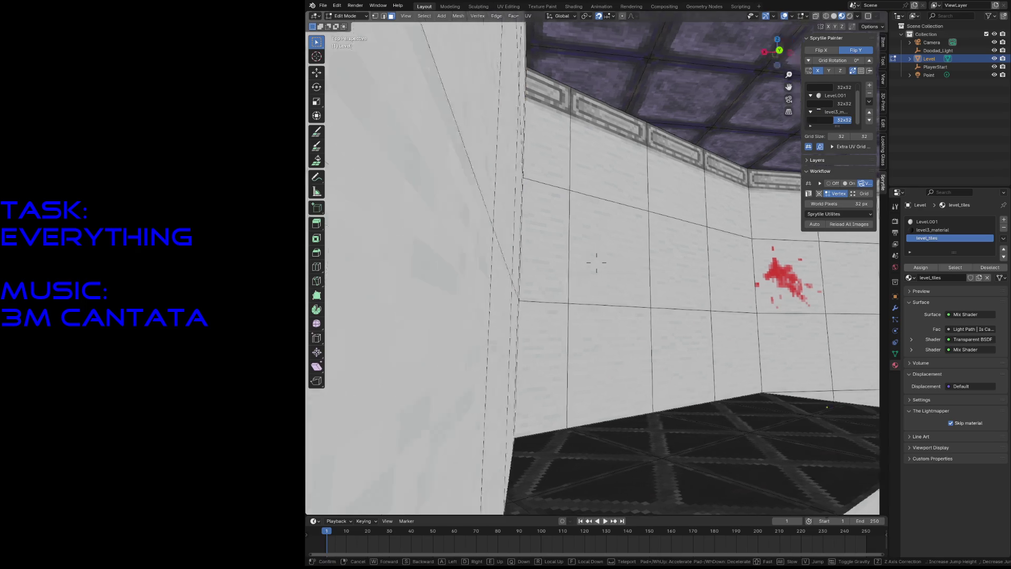
scroll(503, 338, down, 5)
Step: Switch the viewport to wireframe shading
key(z)
click(461, 336)
Step: Abandon a stray cut, fly across the floor mesh and save the level file
key(k)
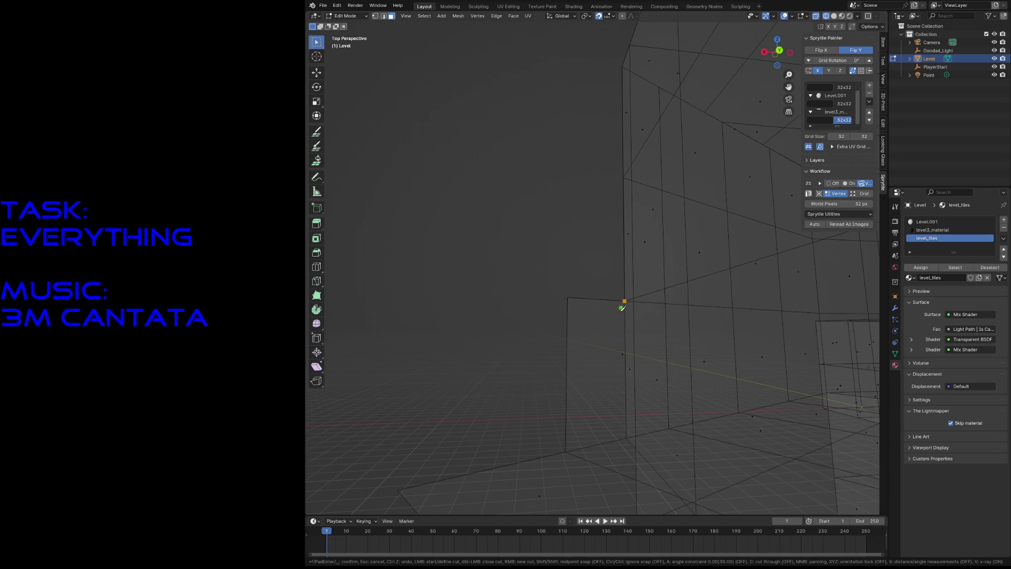
click(626, 439)
key(Return)
right_click(591, 380)
click(594, 375)
key(shift+grave)
key(w)
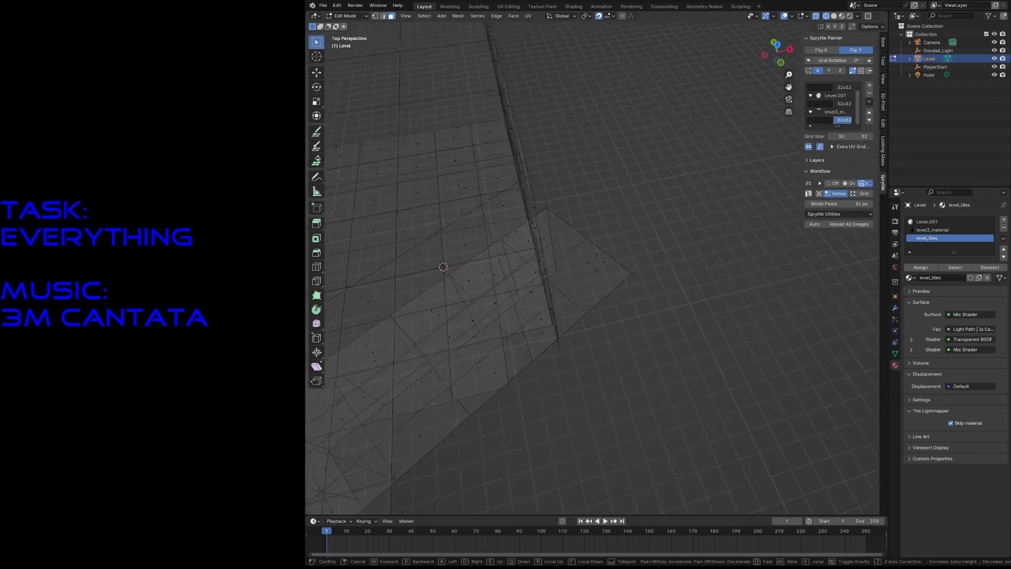
click(588, 369)
key(ctrl+s)
Step: Reposition over the floor and knife-cut a straight edge across the square floor region
key(k)
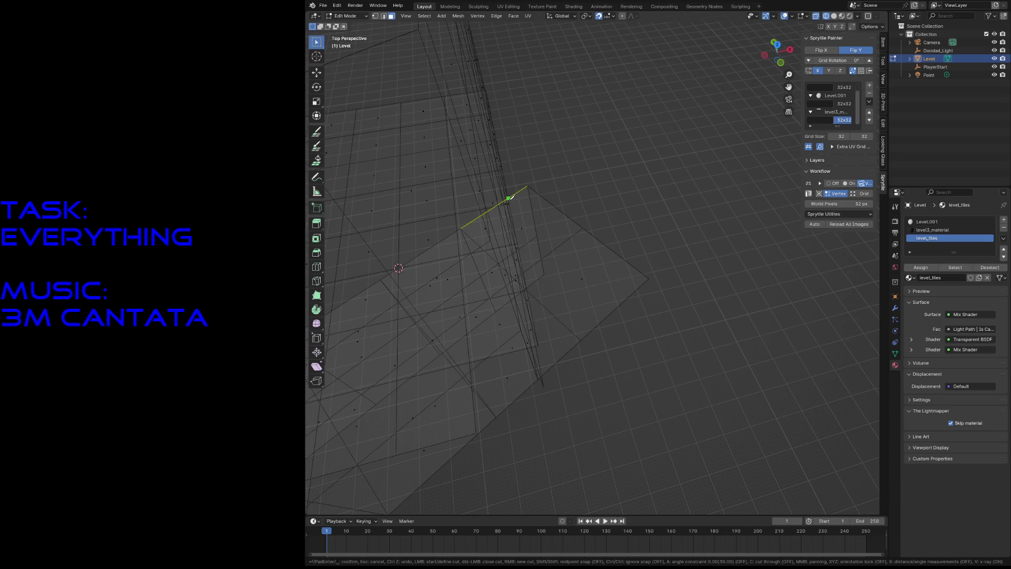
key(Escape)
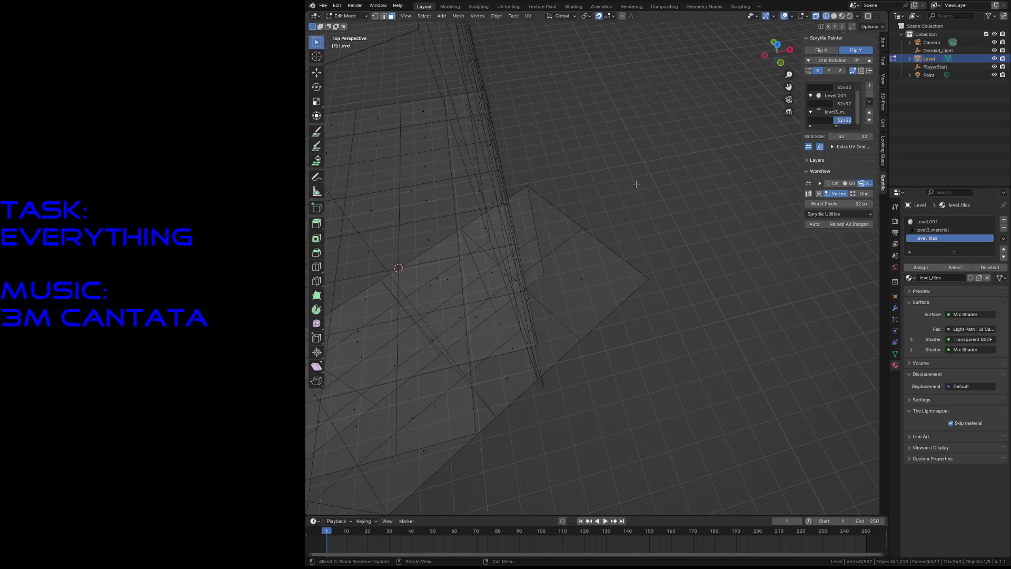
key(shift+grave)
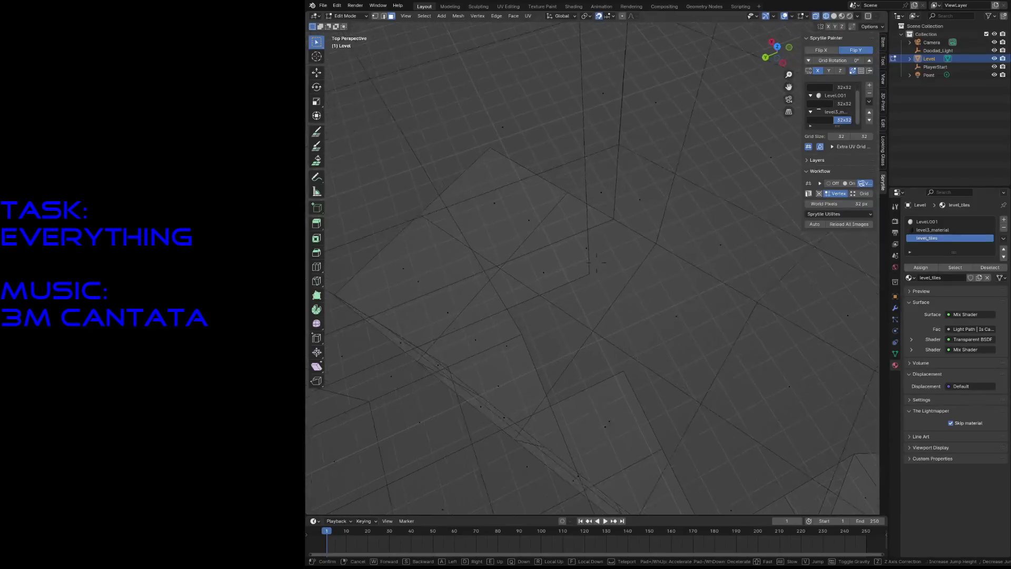
click(637, 185)
key(k)
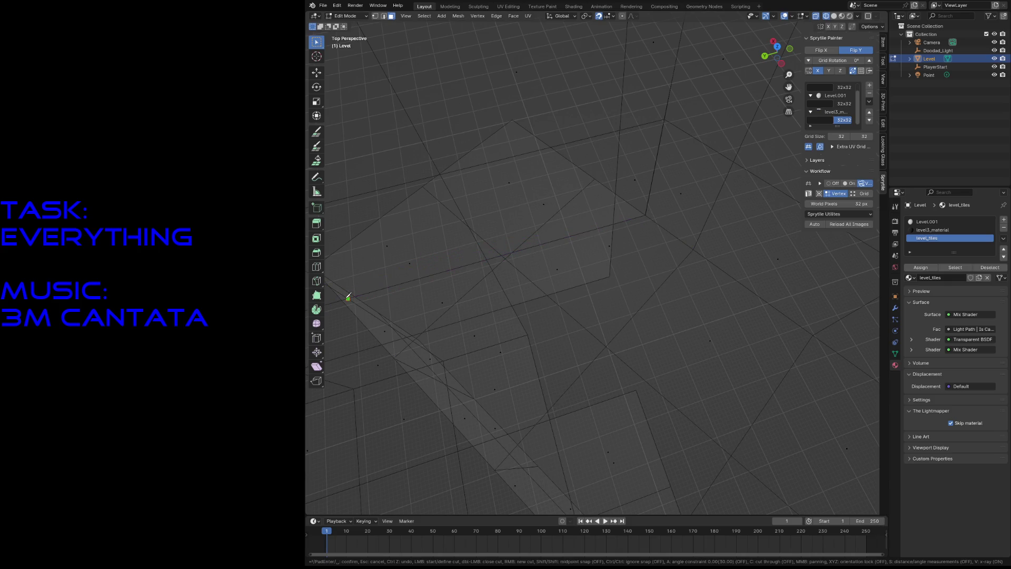
click(433, 324)
key(Return)
Step: Add a Y-axis-locked knife cut across the floor from a corner point
key(shift+grave)
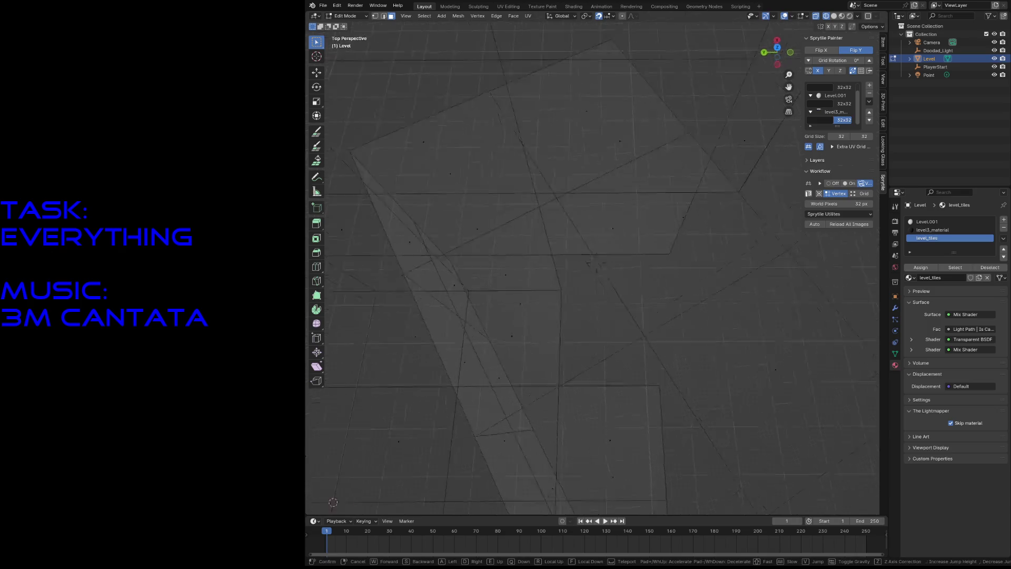
key(Return)
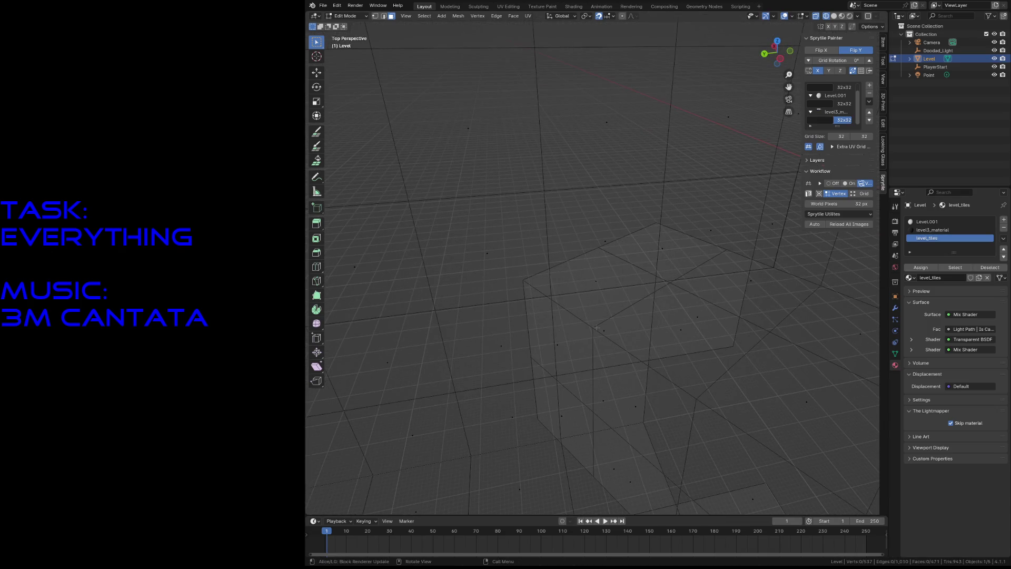
key(k)
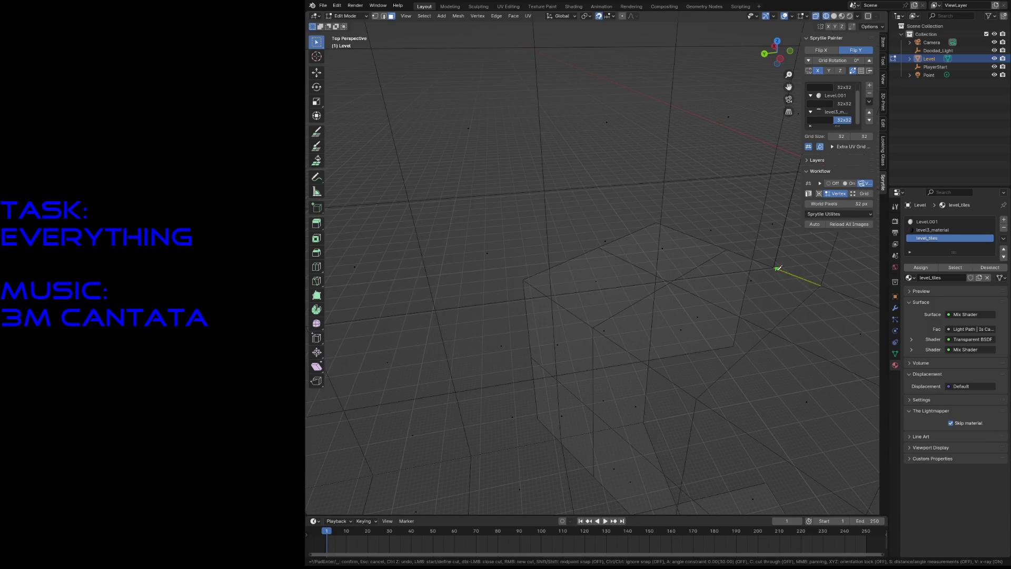
click(775, 267)
key(x)
key(y)
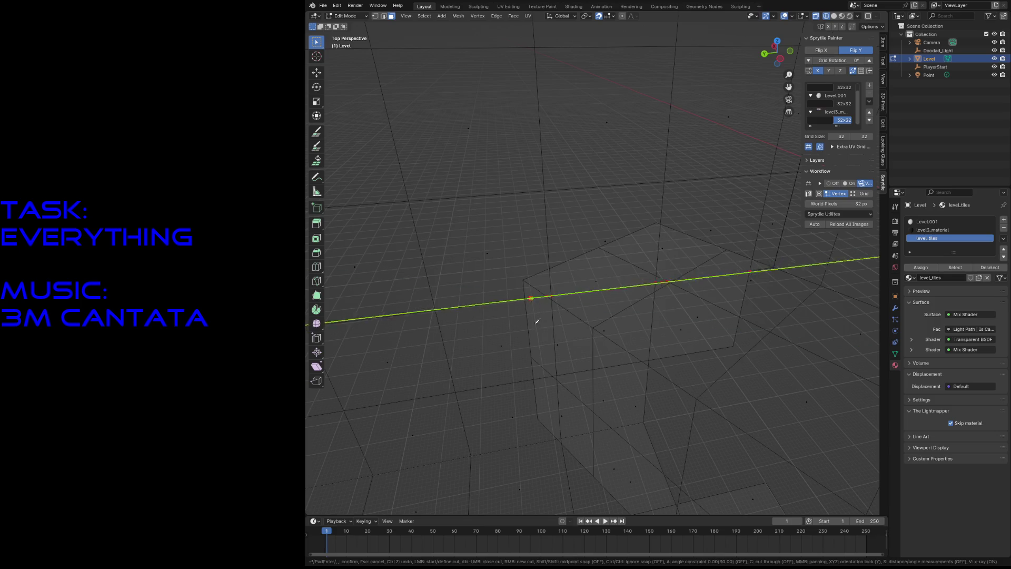
key(Return)
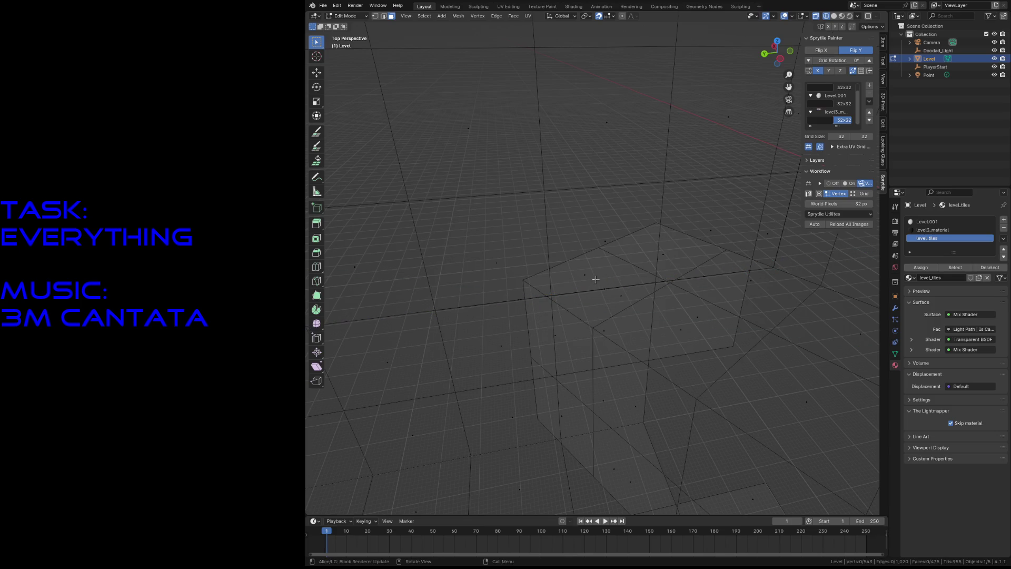
Step: Select and clear floor faces to check the mesh, then orbit closer to the floor
click(596, 279)
shift+click(688, 253)
key(alt+a)
click(682, 257)
key(alt+a)
middle_drag(762, 303, 760, 303)
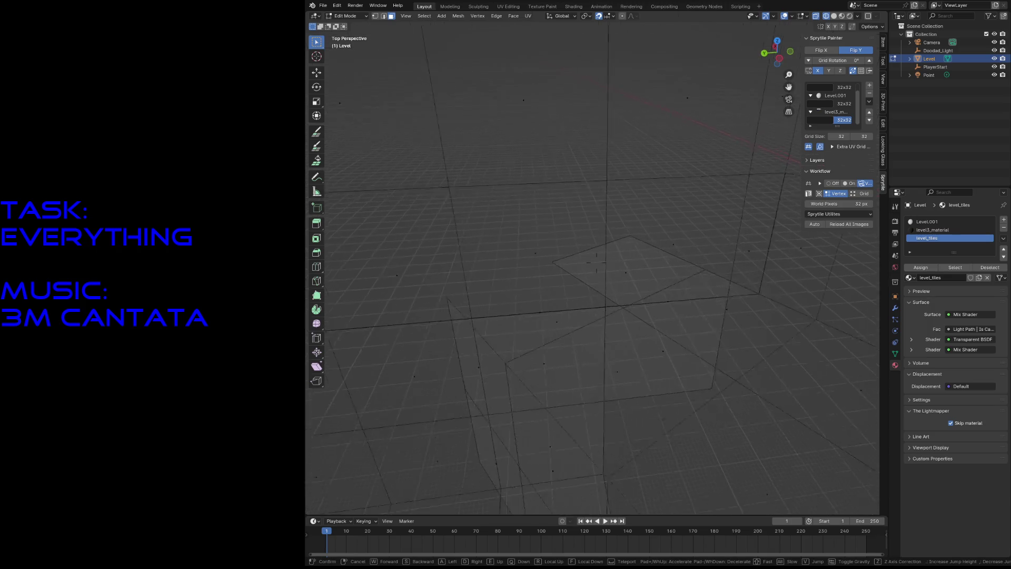
Step: Knife-cut between points along the long floor edge line, redoing a misplaced point
key(k)
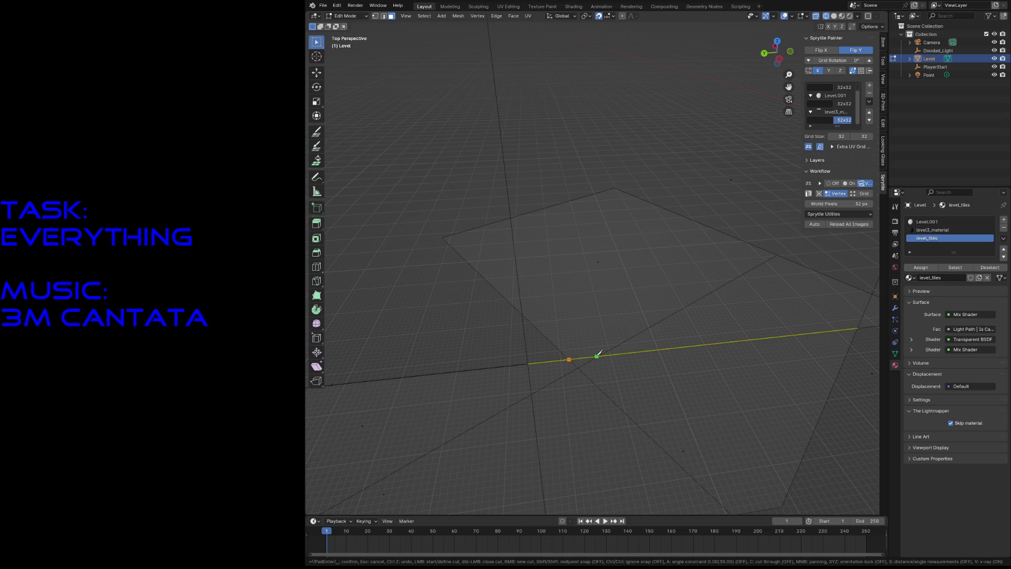
click(601, 354)
key(ctrl+z)
click(570, 360)
click(629, 353)
key(Return)
Step: Trace a second Y-locked cut along the same floor line, then cancel it
middle_drag(637, 372, 632, 368)
key(k)
click(540, 309)
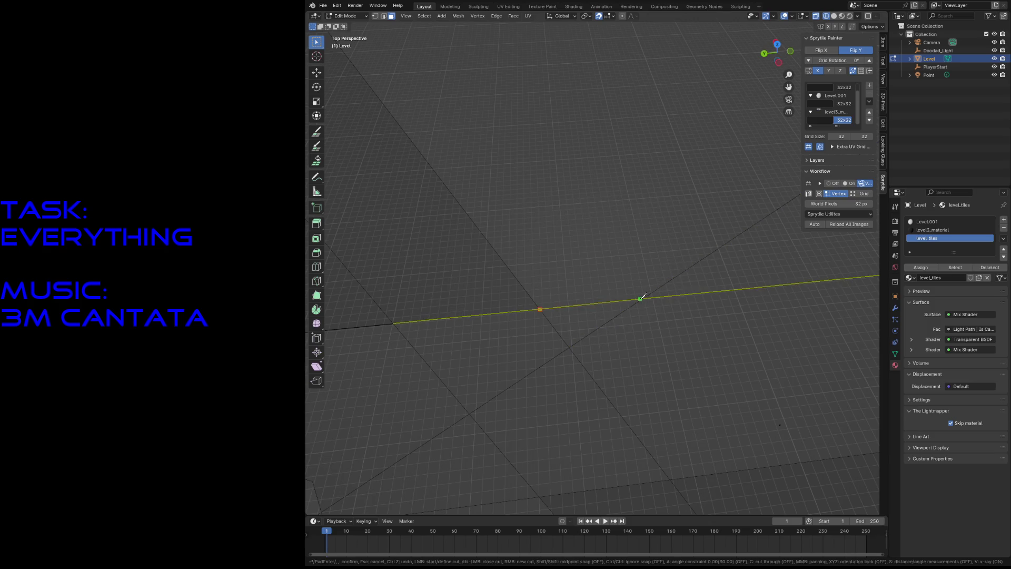
key(x)
key(y)
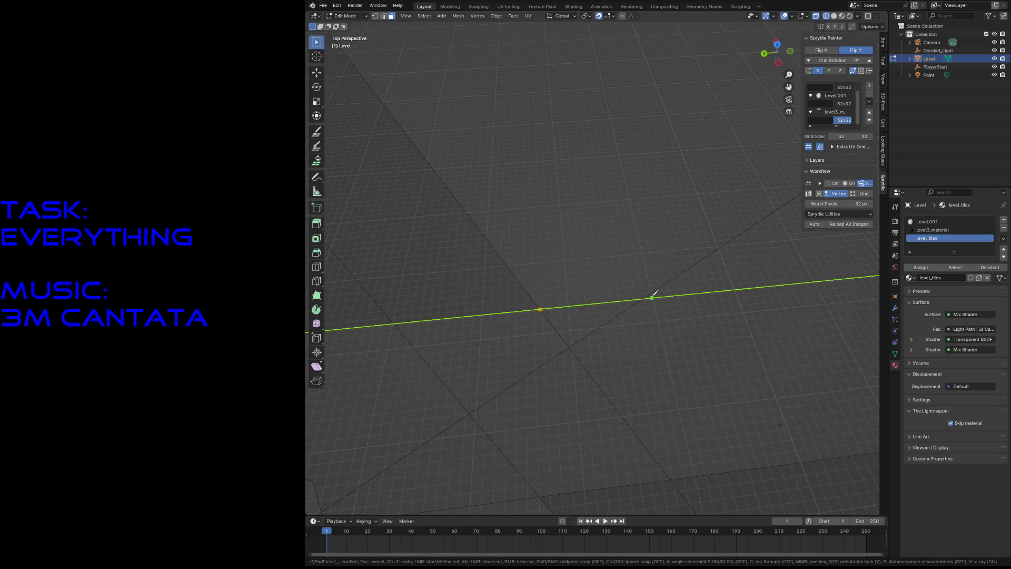
key(shift)
key(Escape)
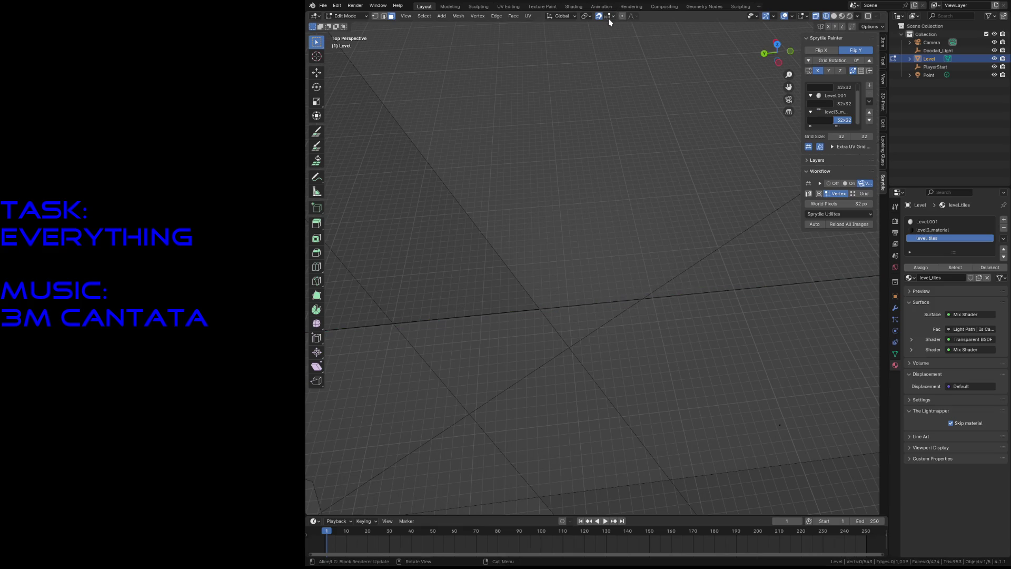
Step: Enable vertex snapping, then knife-cut the floor along its long edge locked to the Y axis
click(610, 16)
shift+click(594, 67)
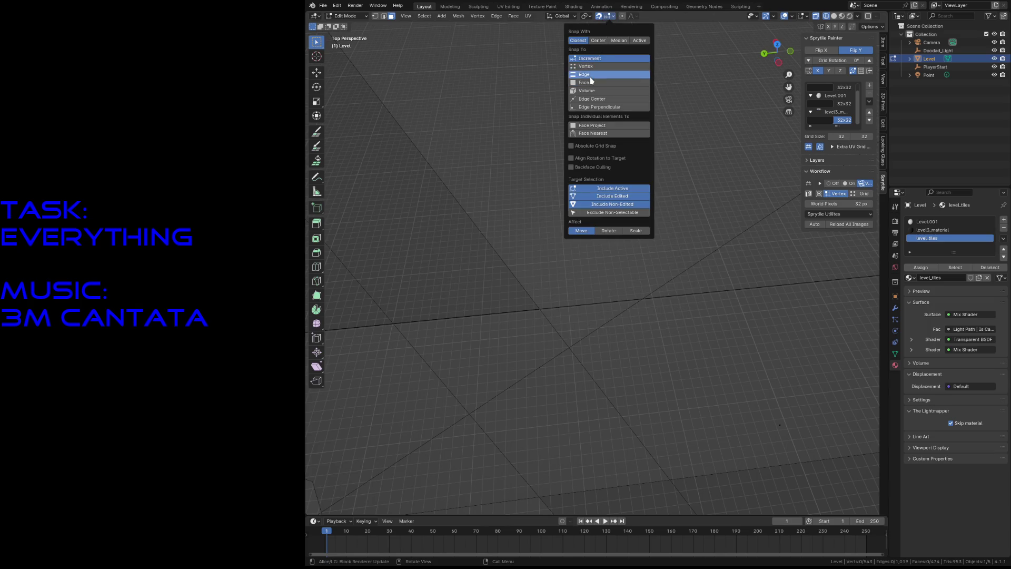
key(k)
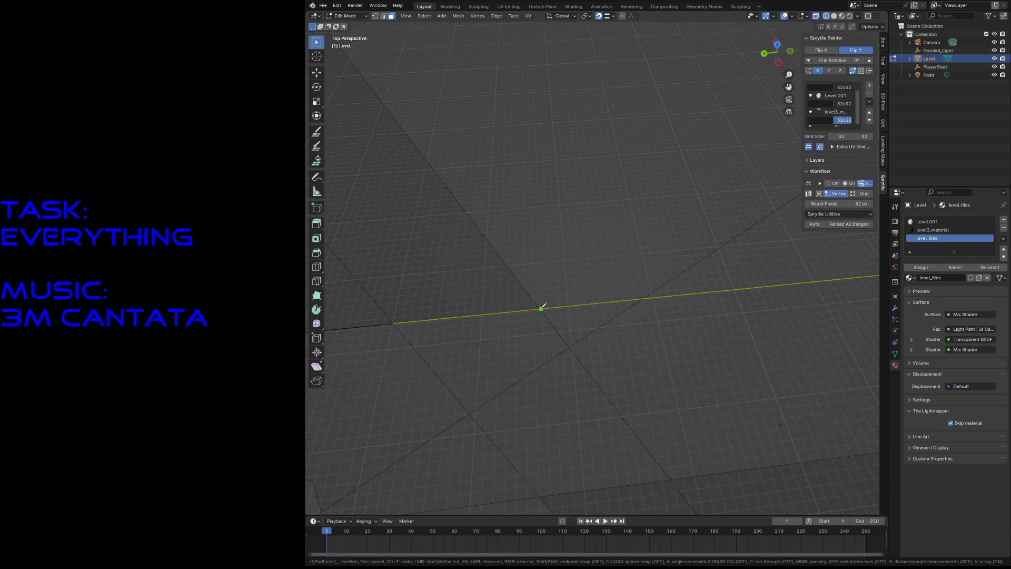
click(542, 308)
key(x)
key(y)
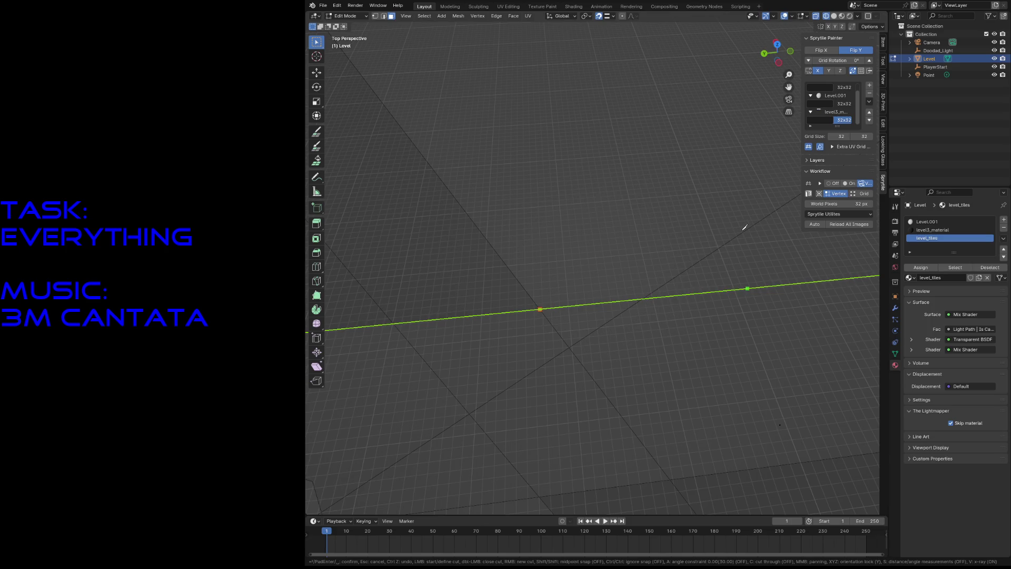
scroll(605, 273, down, 3)
scroll(750, 256, down, 3)
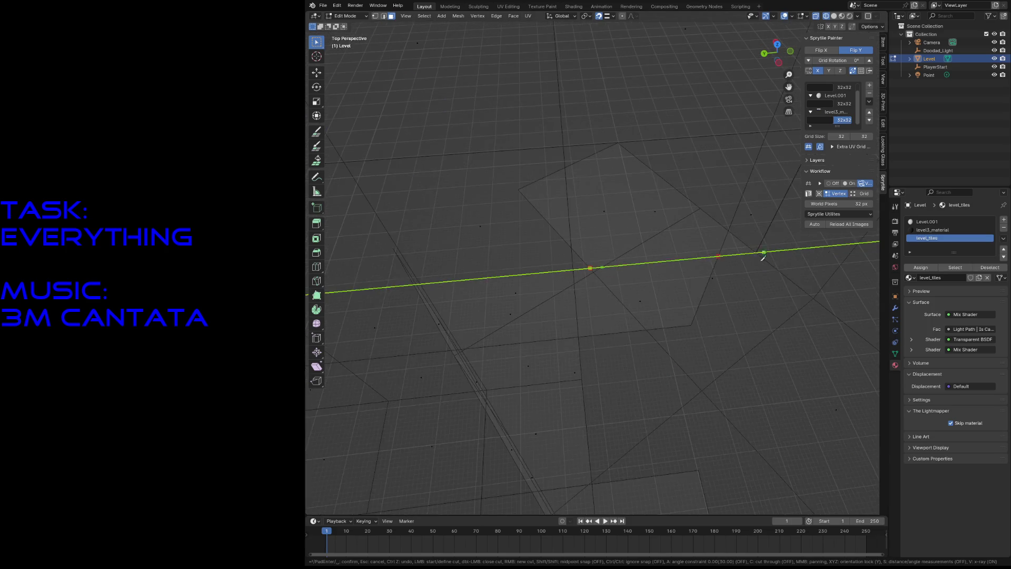
click(723, 256)
key(Return)
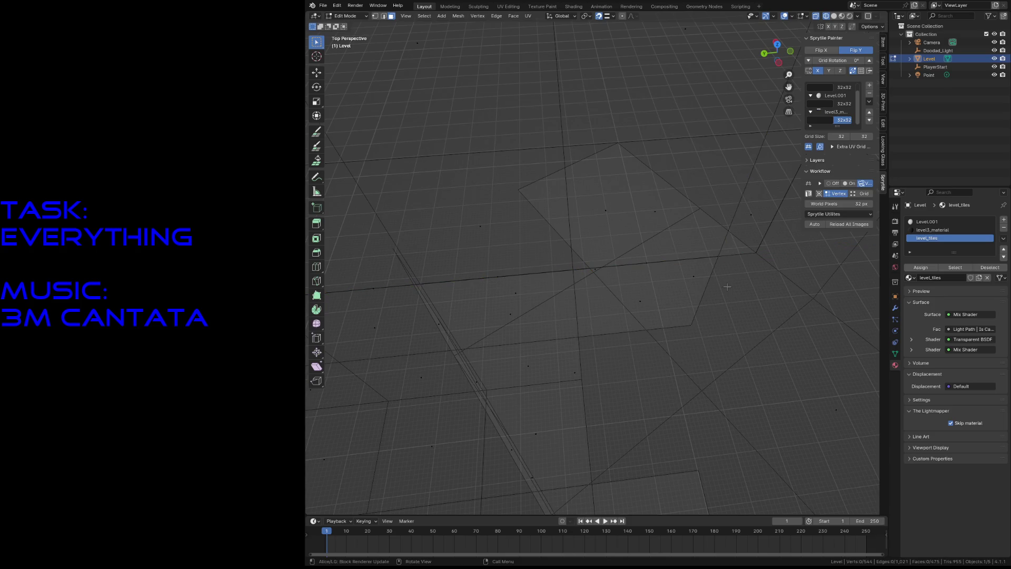